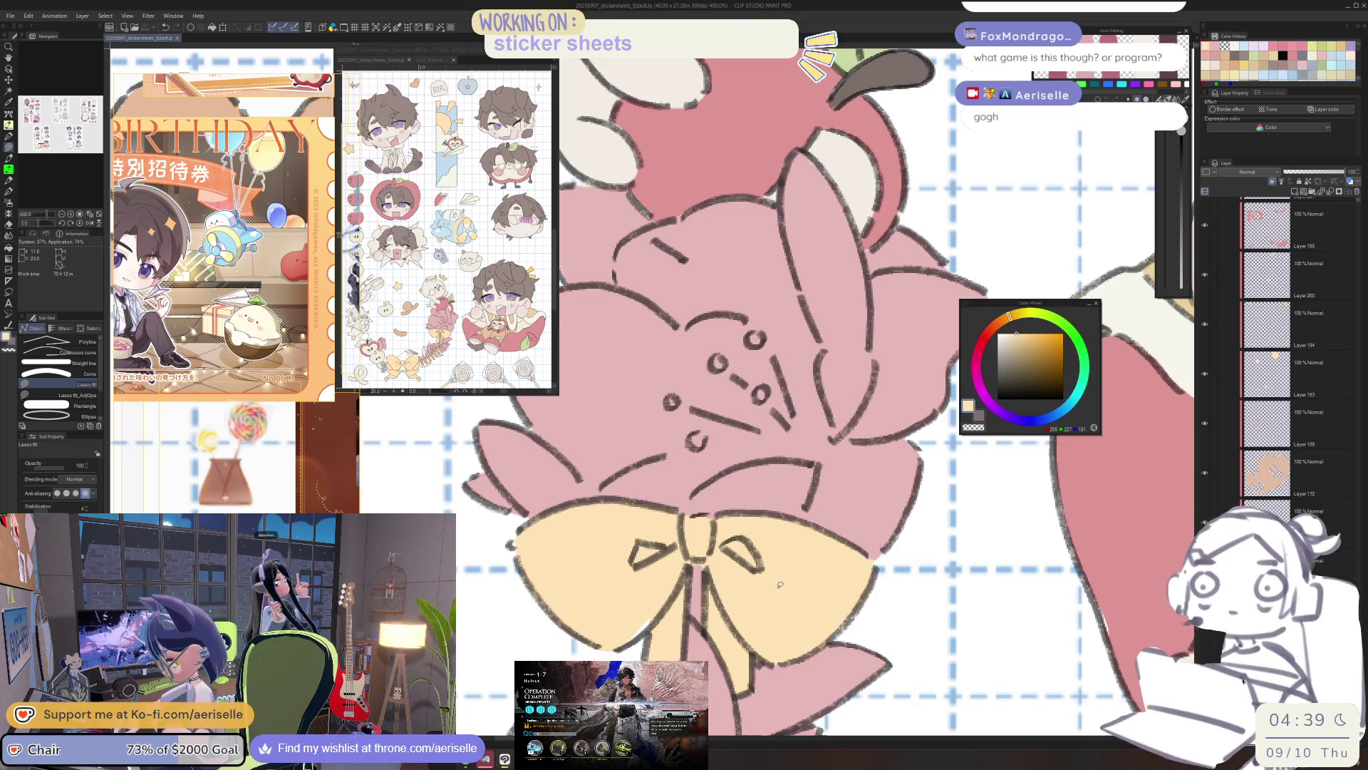
Zoom out over the PureRef board to survey the reference images.
scroll(779, 593, "down", 3)
scroll(778, 592, "up", 4)
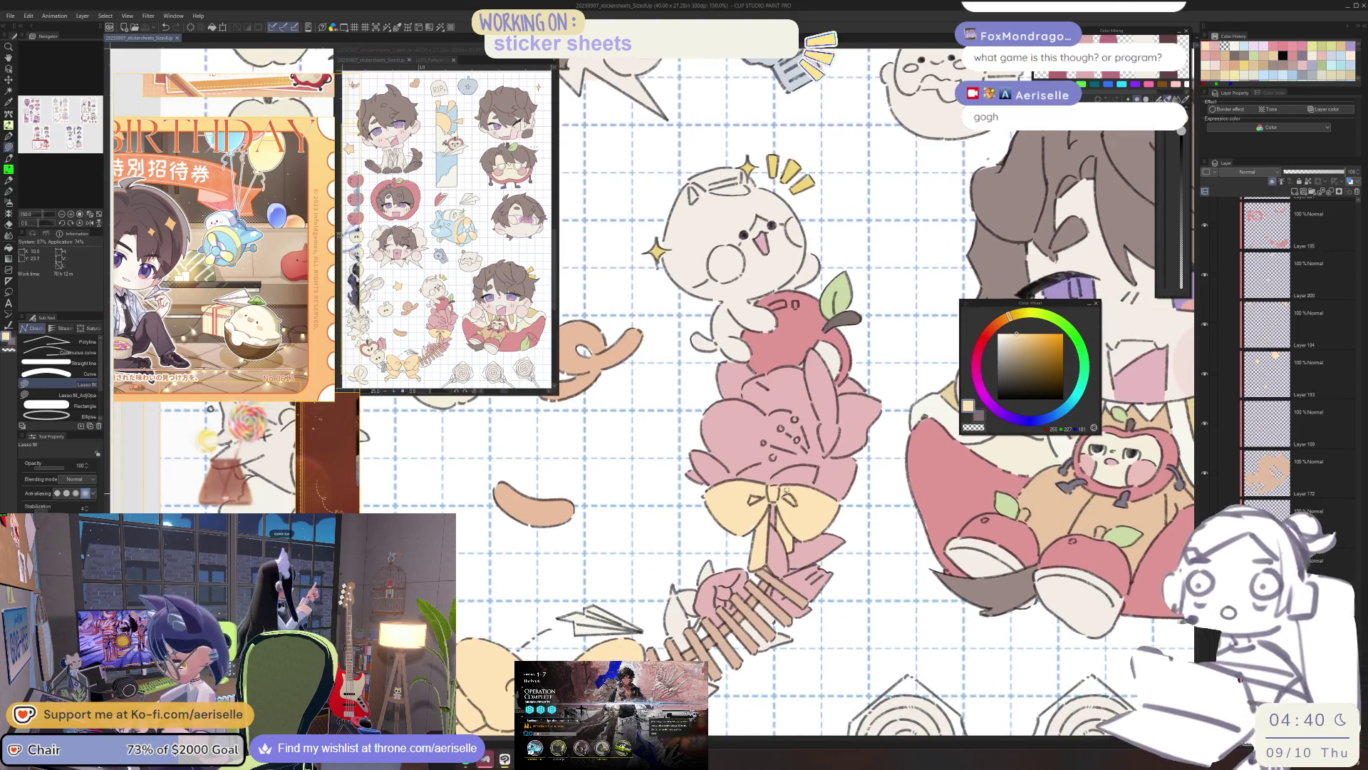
key("o")
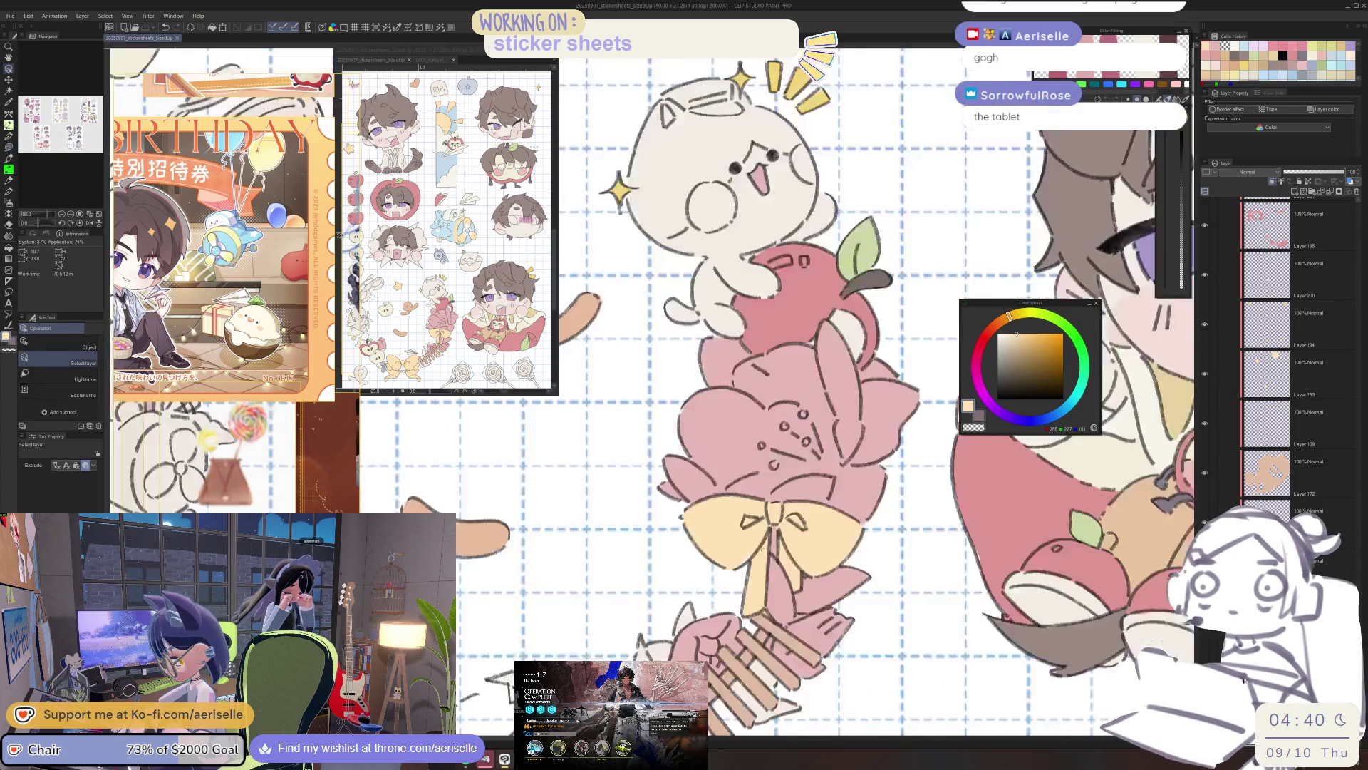
scroll(778, 520, "down", 4)
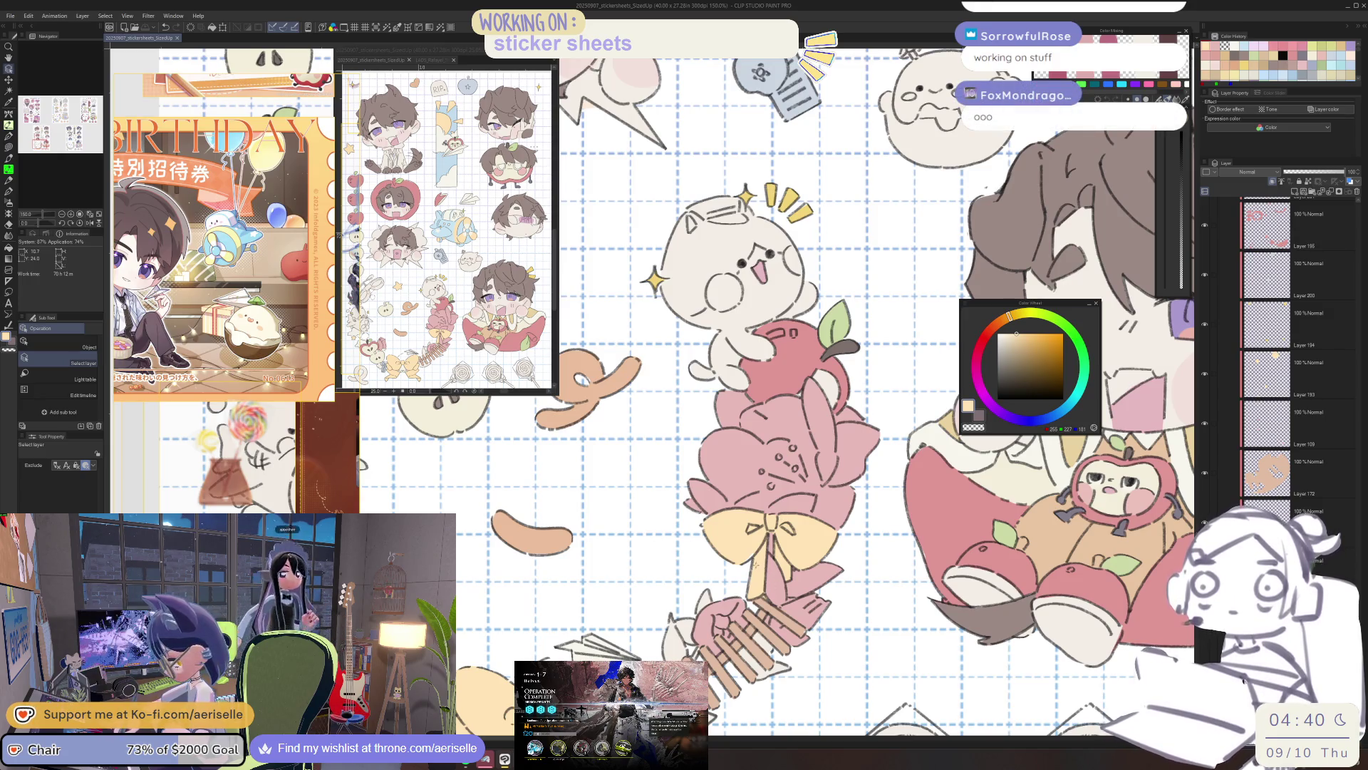
scroll(758, 574, "down", 4)
scroll(711, 563, "up", 3)
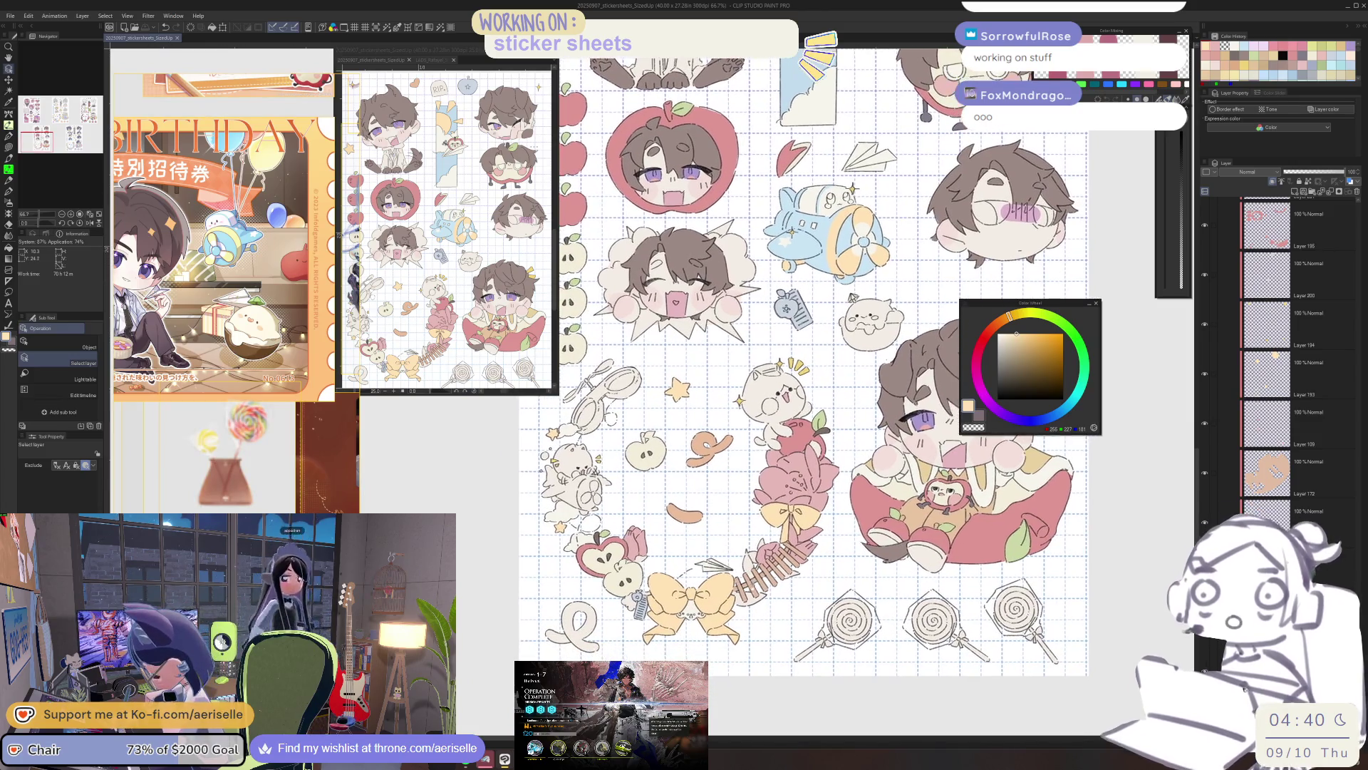
scroll(711, 563, "down", 3)
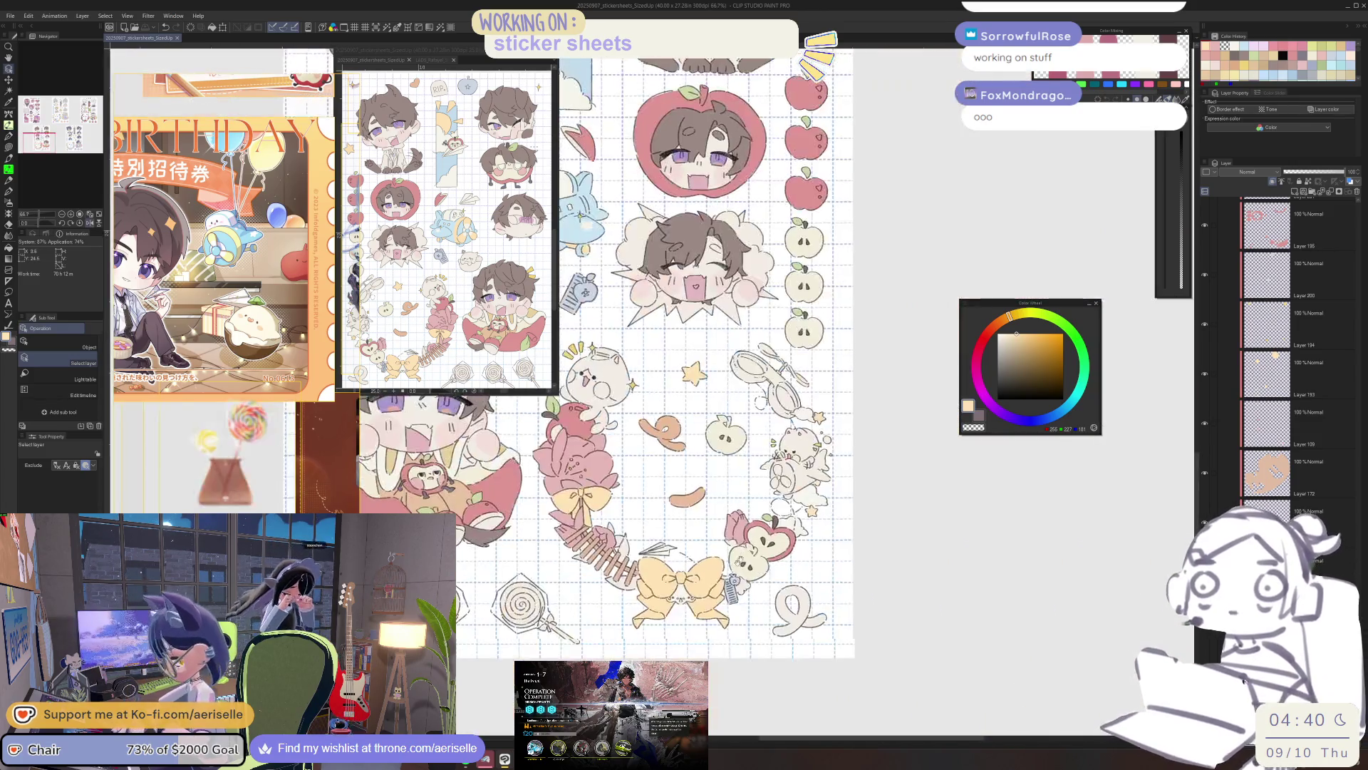
scroll(711, 563, "down", 1)
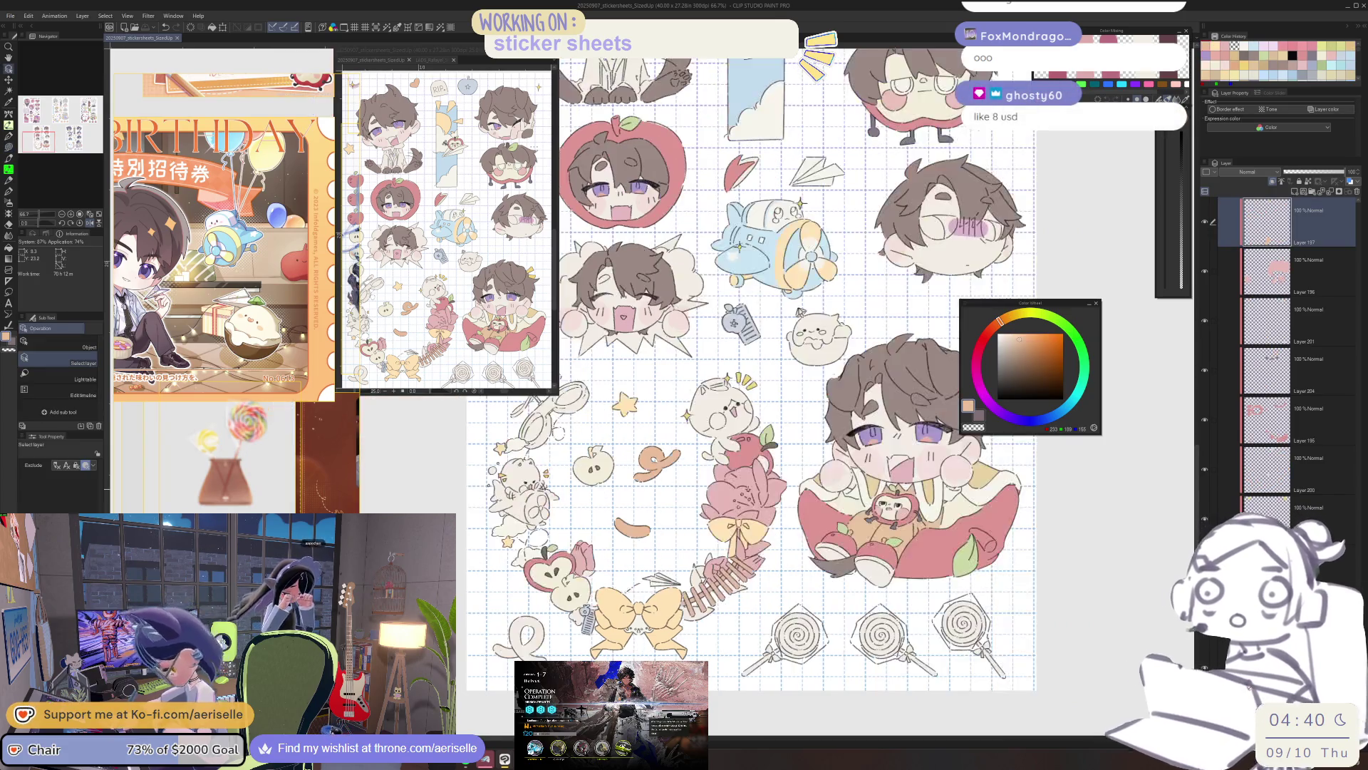
scroll(620, 592, "up", 2)
key("u")
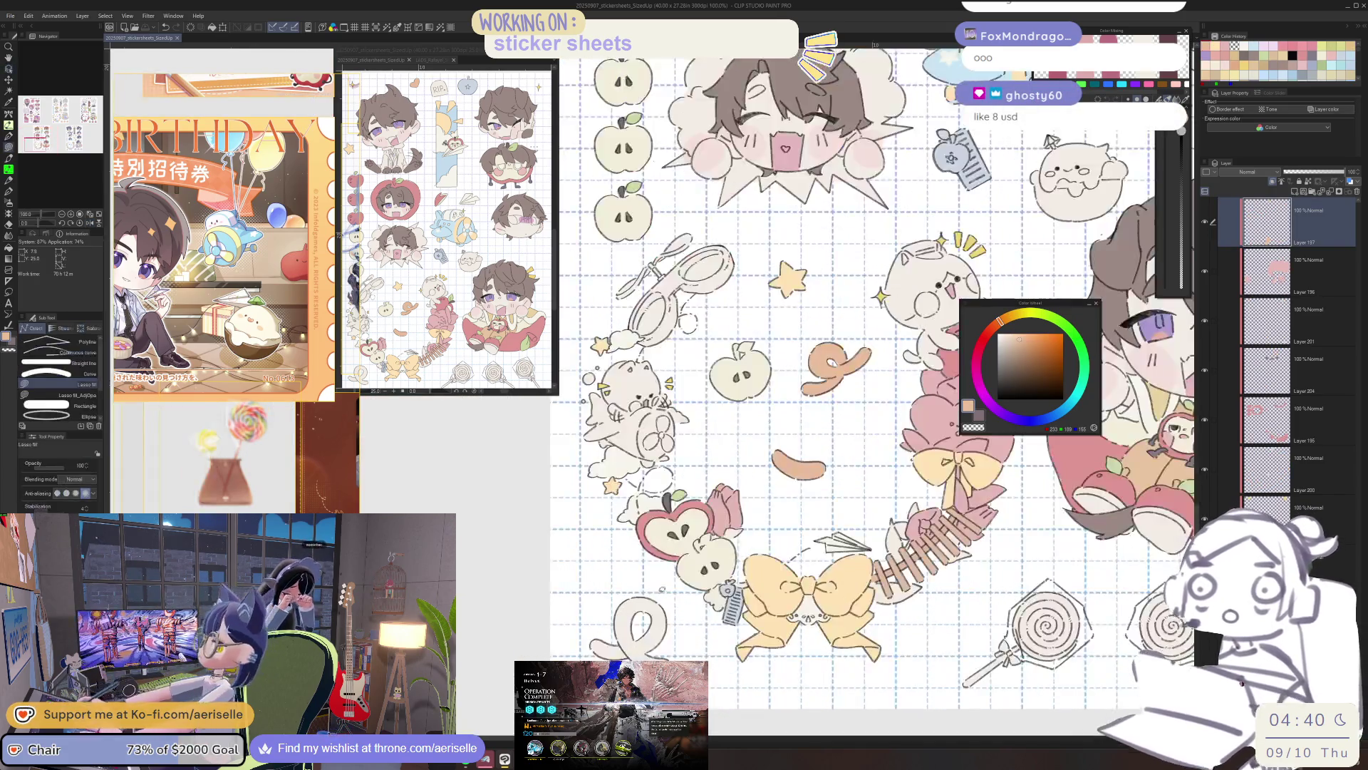
scroll(620, 591, "down", 2)
Zoom in on the plush airplane and propeller-goggles mascot references.
left_click_drag(766, 549, 727, 570)
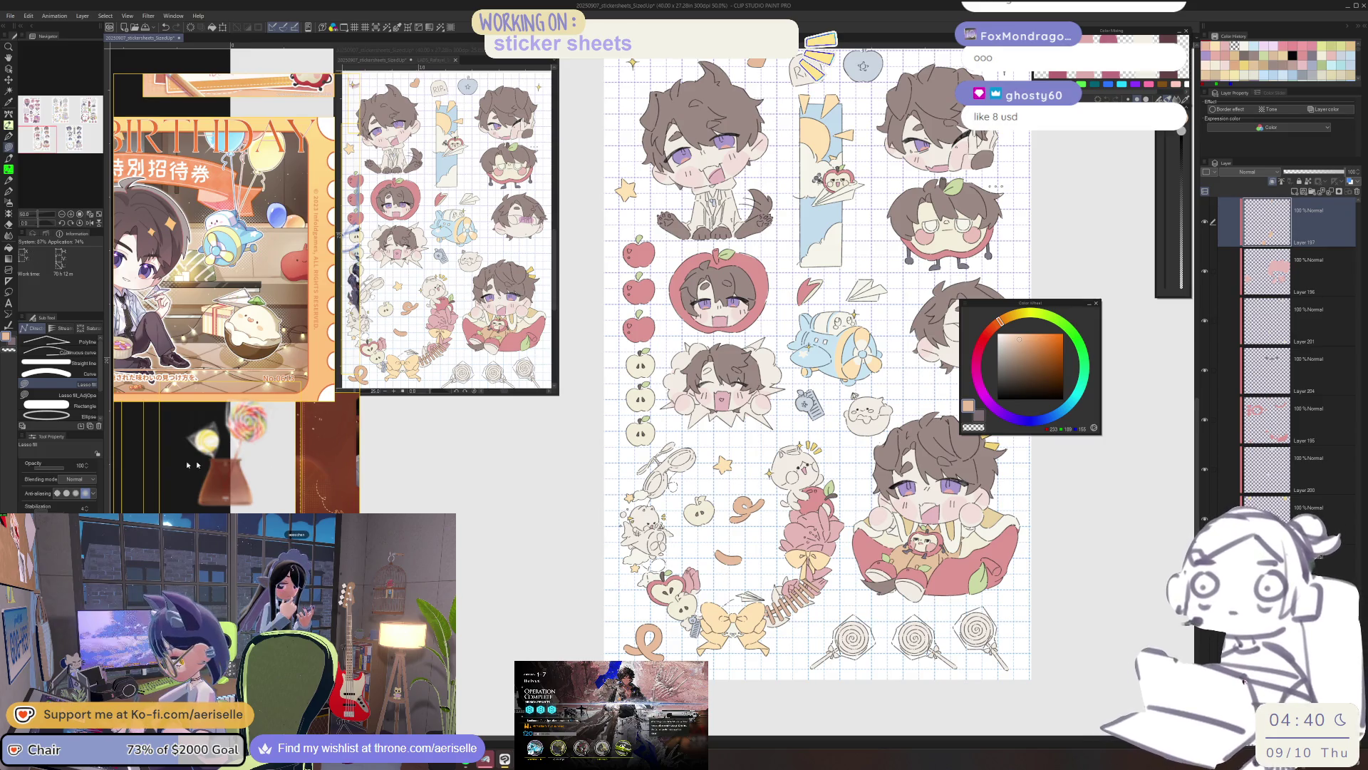
scroll(207, 464, "down", 3)
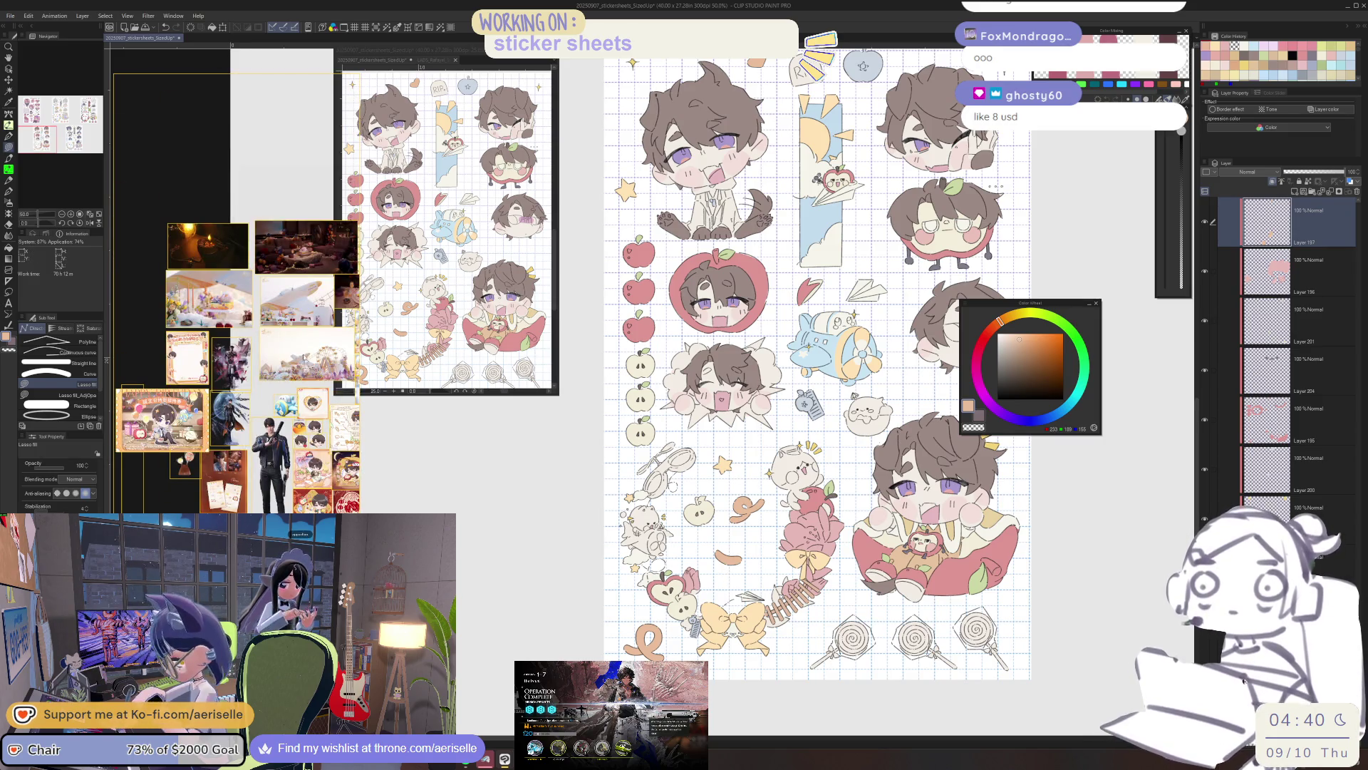
scroll(288, 346, "up", 2)
scroll(114, 309, "up", 1)
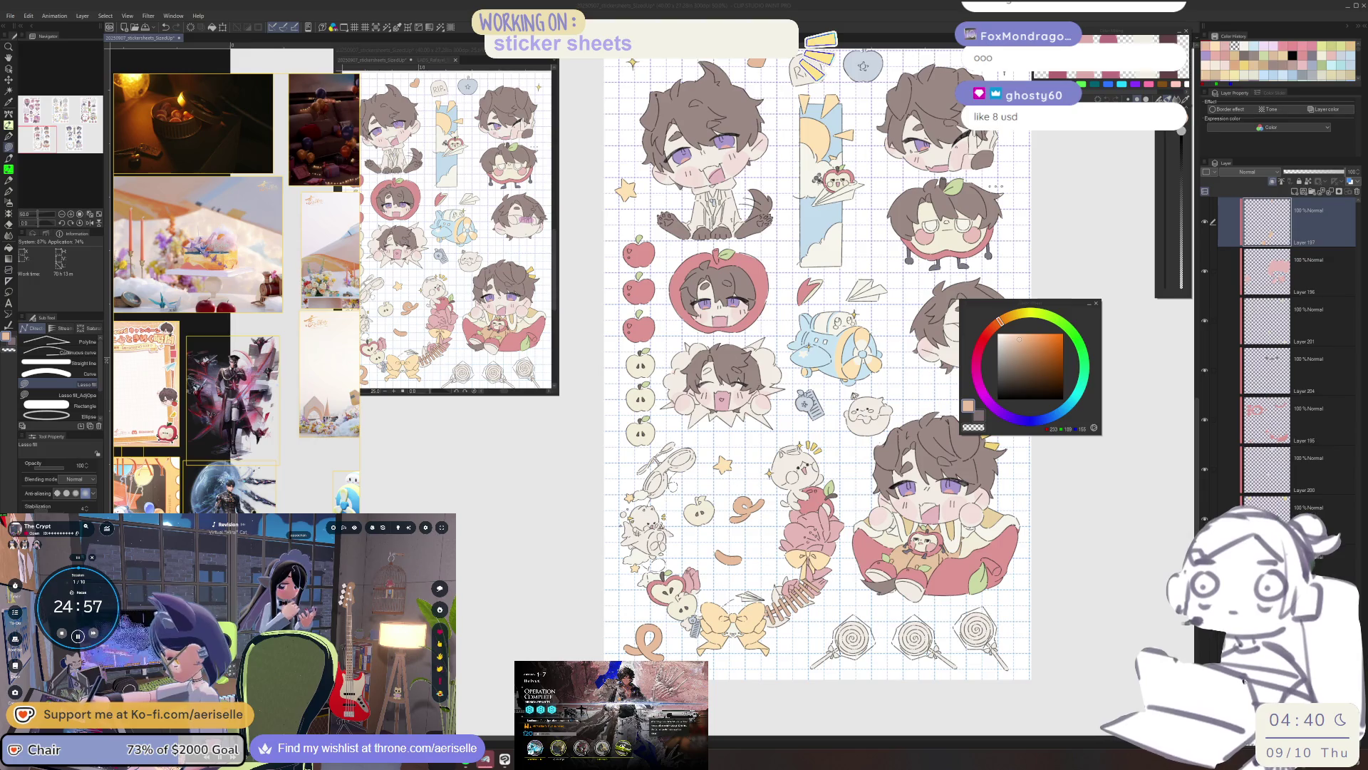
scroll(287, 415, "down", 3)
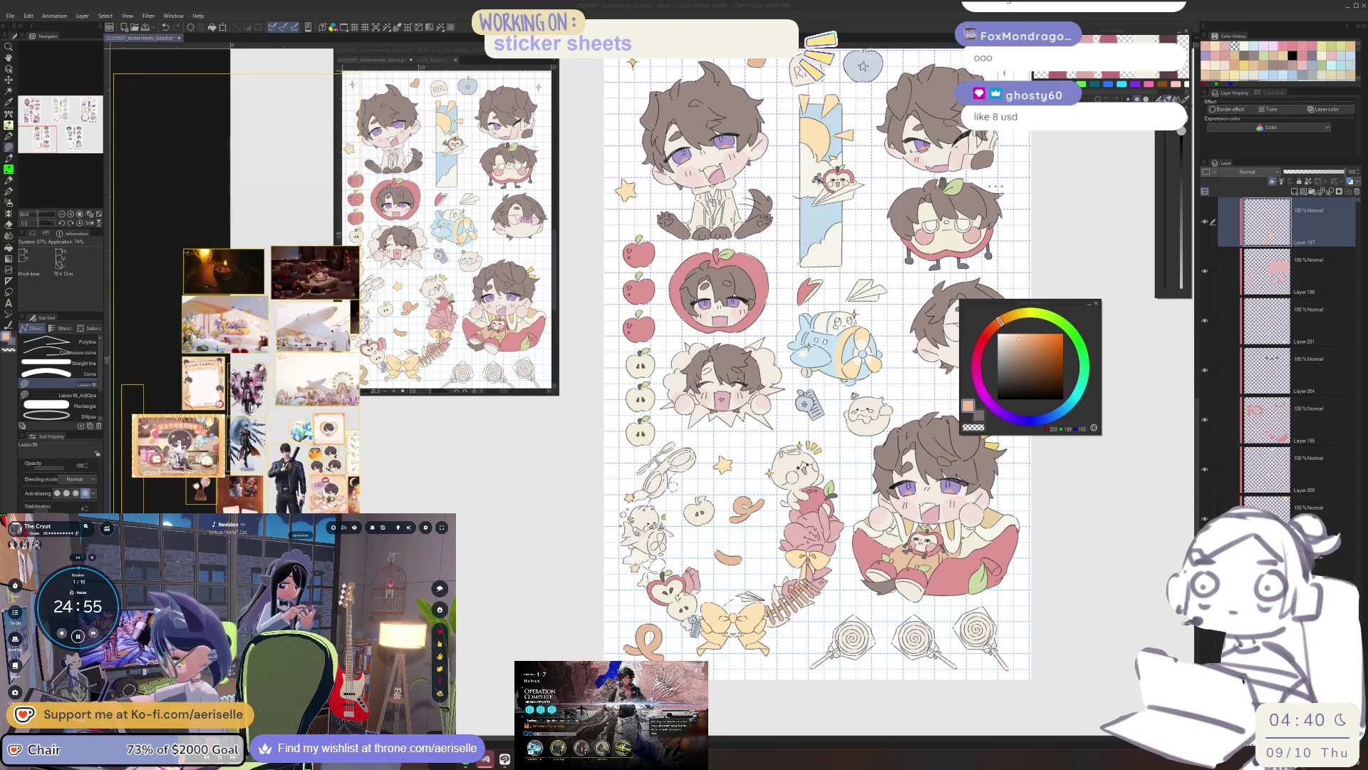
scroll(192, 377, "up", 6)
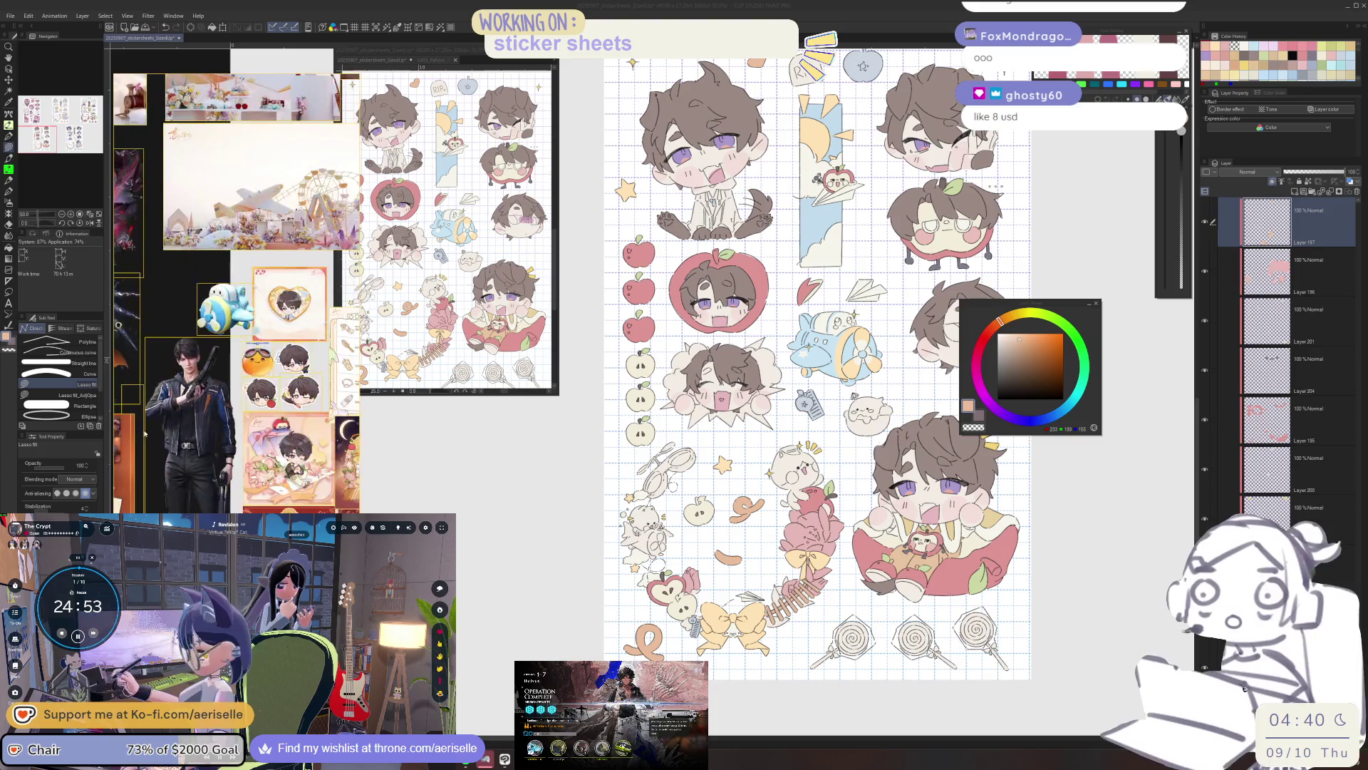
scroll(195, 367, "up", 2)
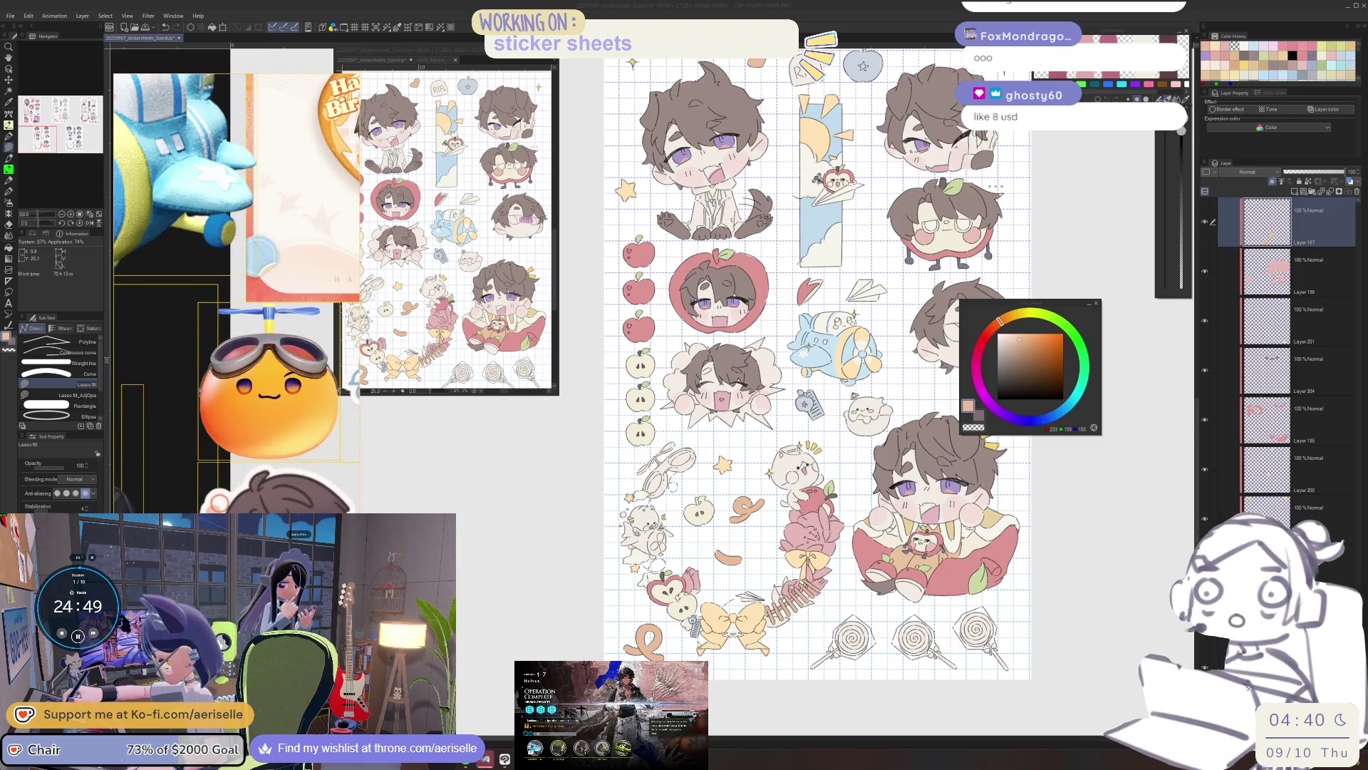
scroll(700, 618, "up", 6)
Pick Layer 200 from the canvas and lasso-fill the propeller goggles grey-blue.
key("o")
left_click(701, 618)
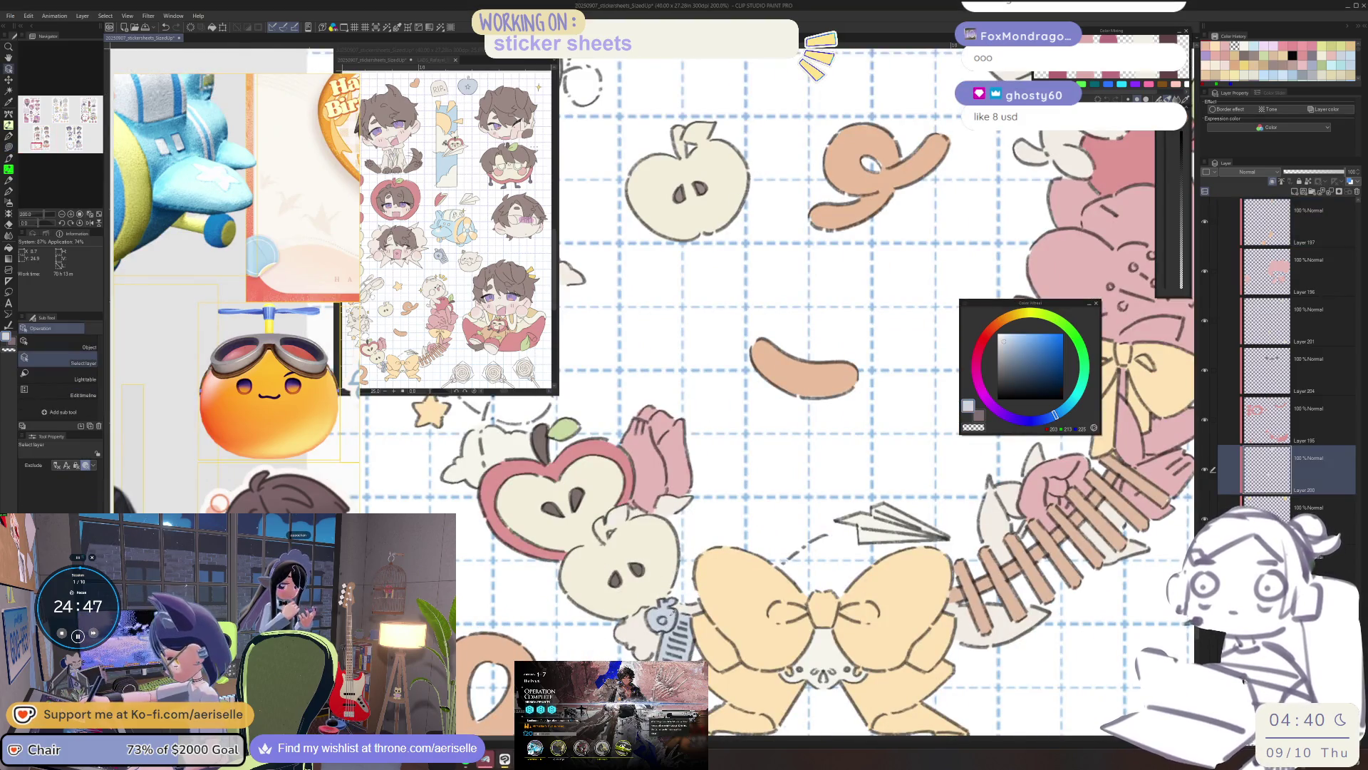
scroll(701, 618, "down", 4)
scroll(753, 563, "up", 3)
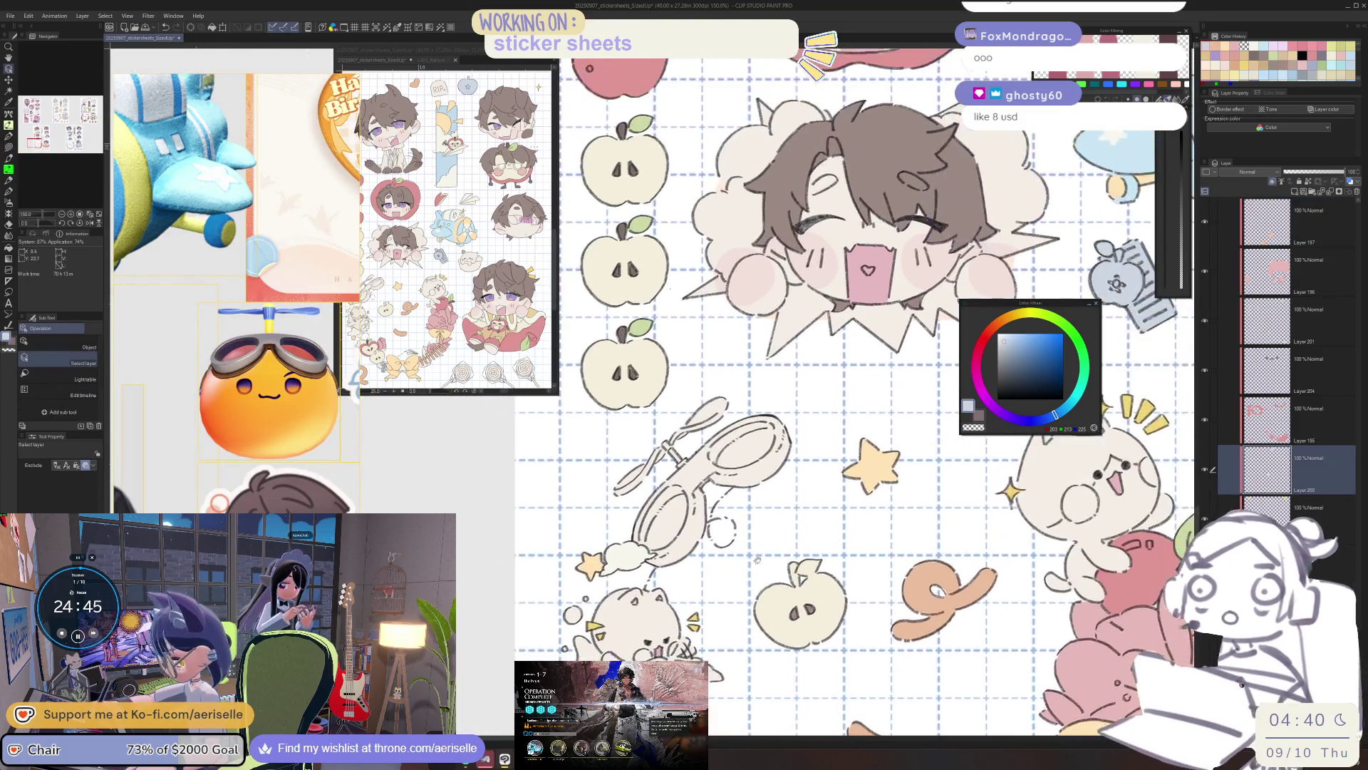
scroll(724, 475, "up", 2)
scroll(731, 495, "up", 3)
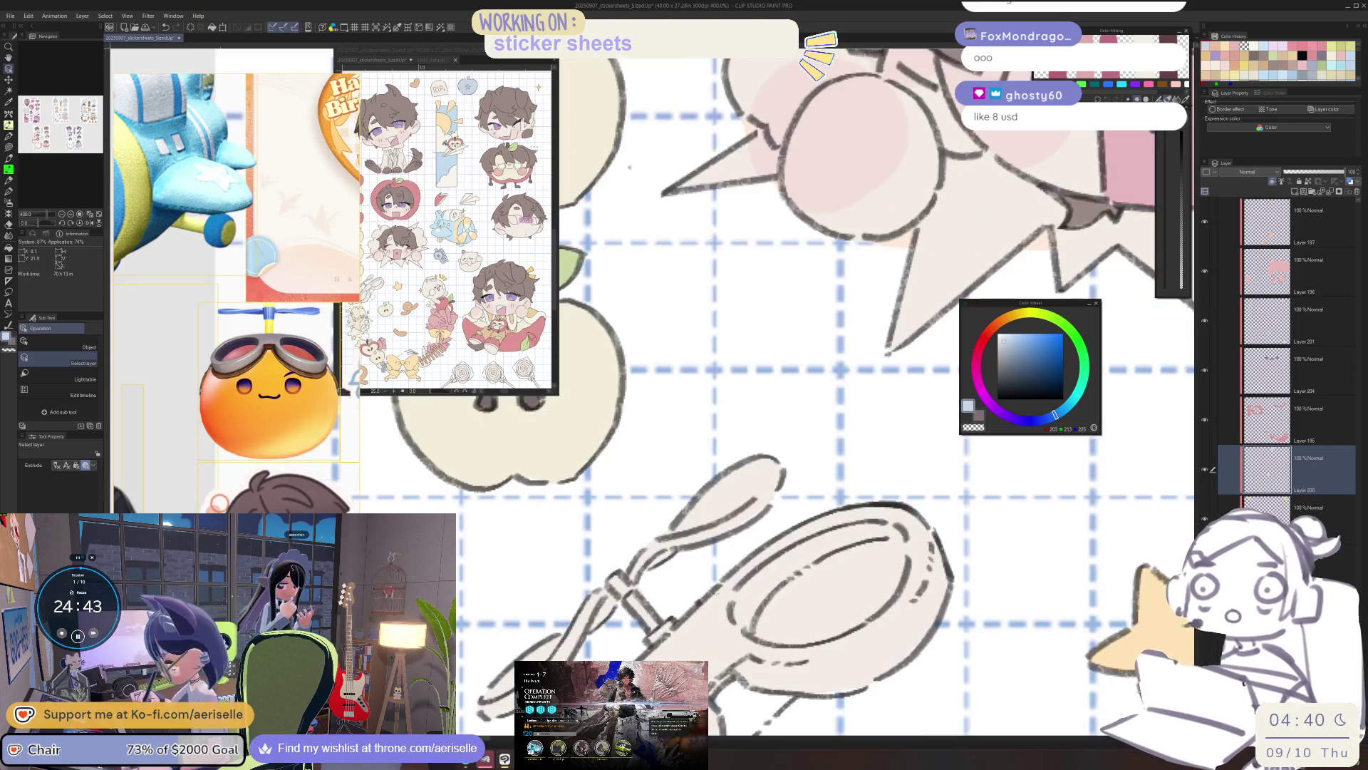
key("u")
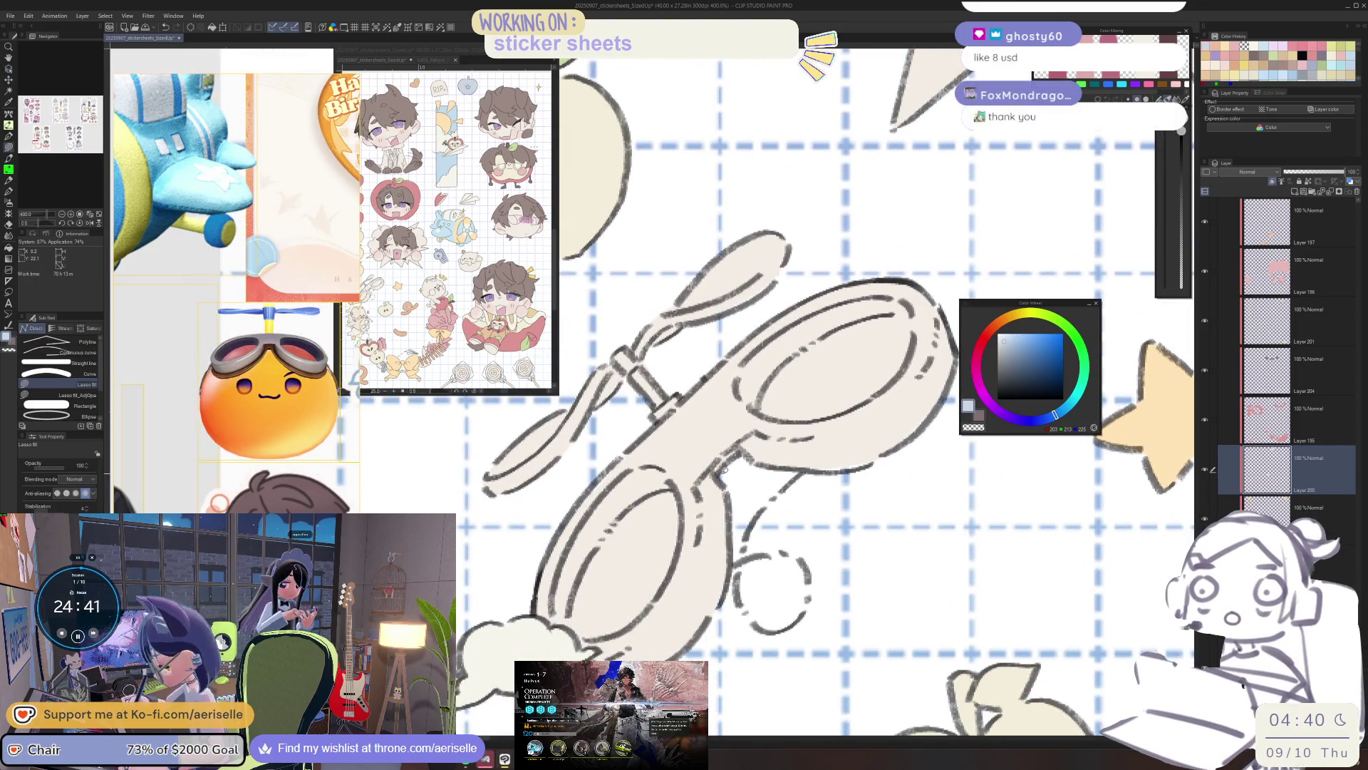
mouse_move(727, 469)
left_mouse_down()
mouse_move(793, 478)
mouse_move(963, 283)
left_mouse_up()
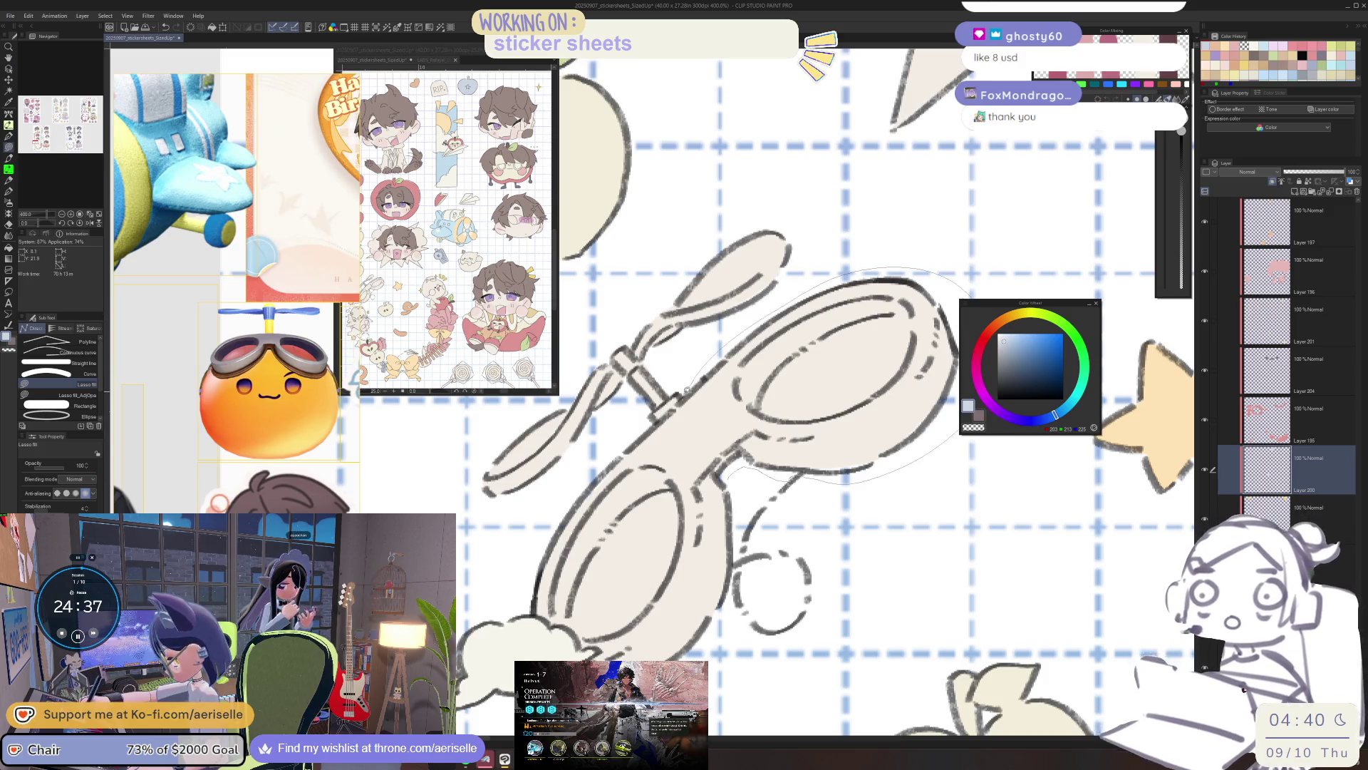
mouse_move(549, 533)
left_mouse_down()
mouse_move(533, 606)
mouse_move(587, 644)
mouse_move(581, 657)
left_mouse_up()
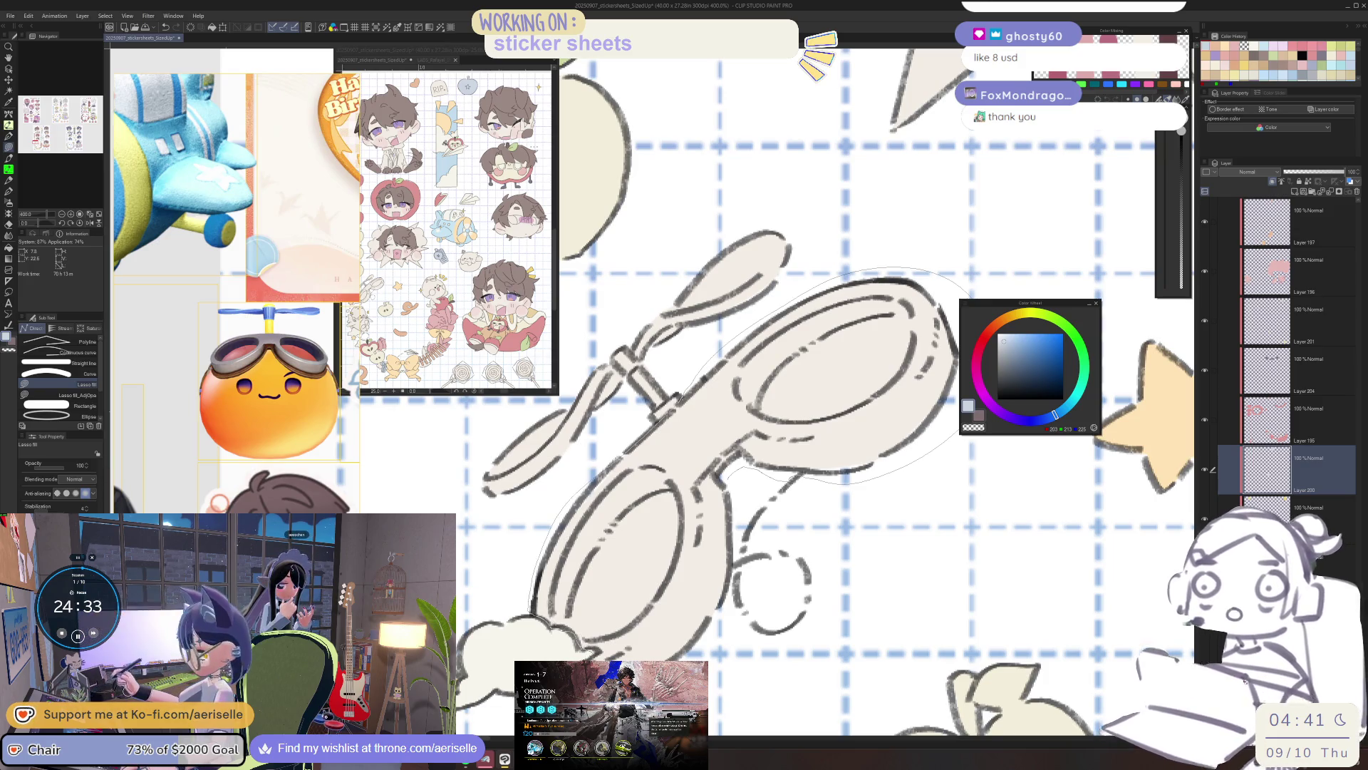
left_click_drag(804, 589, 880, 516)
scroll(859, 583, "down", 3)
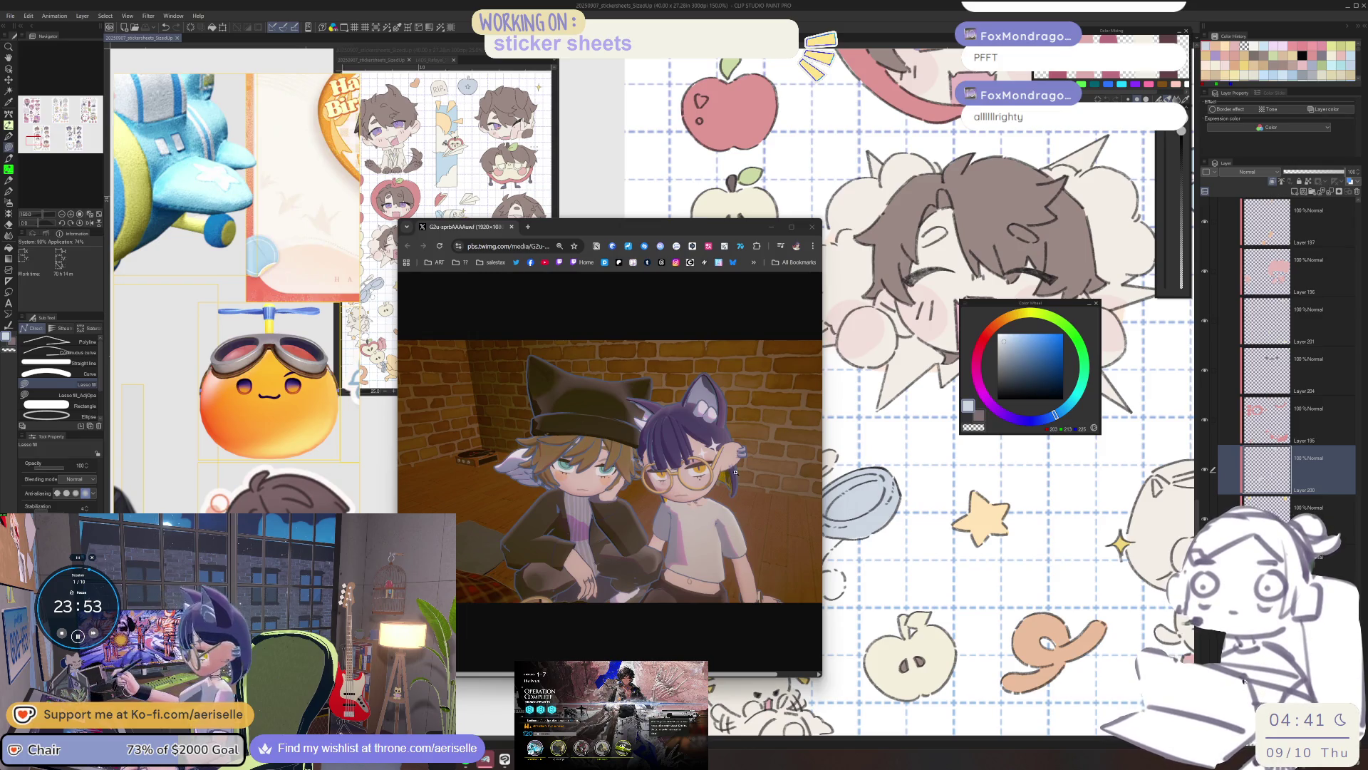
Zoom into the avatar image in Chrome, then close the browser window.
scroll(735, 472, "up", 3)
mouse_move(705, 668)
left_mouse_down()
mouse_move(745, 667)
mouse_move(730, 667)
left_mouse_up()
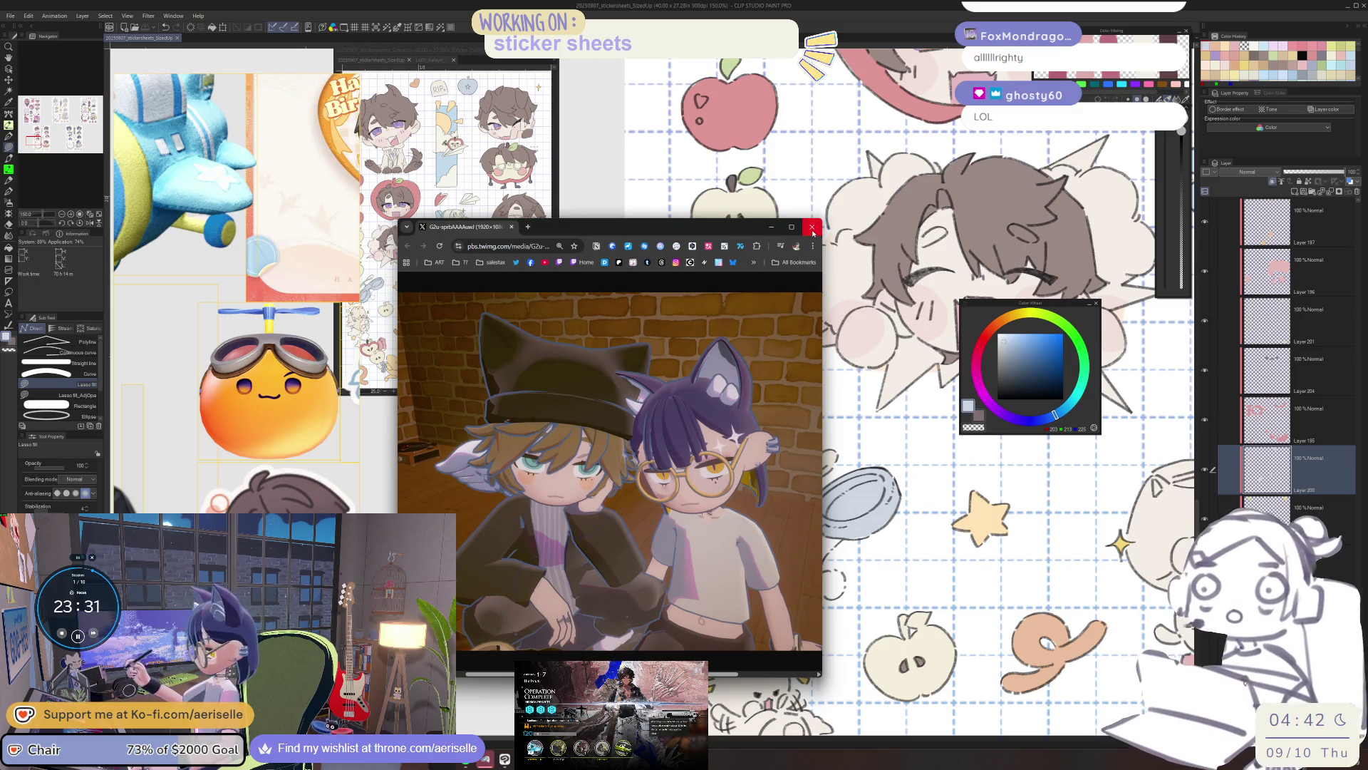
left_click(812, 228)
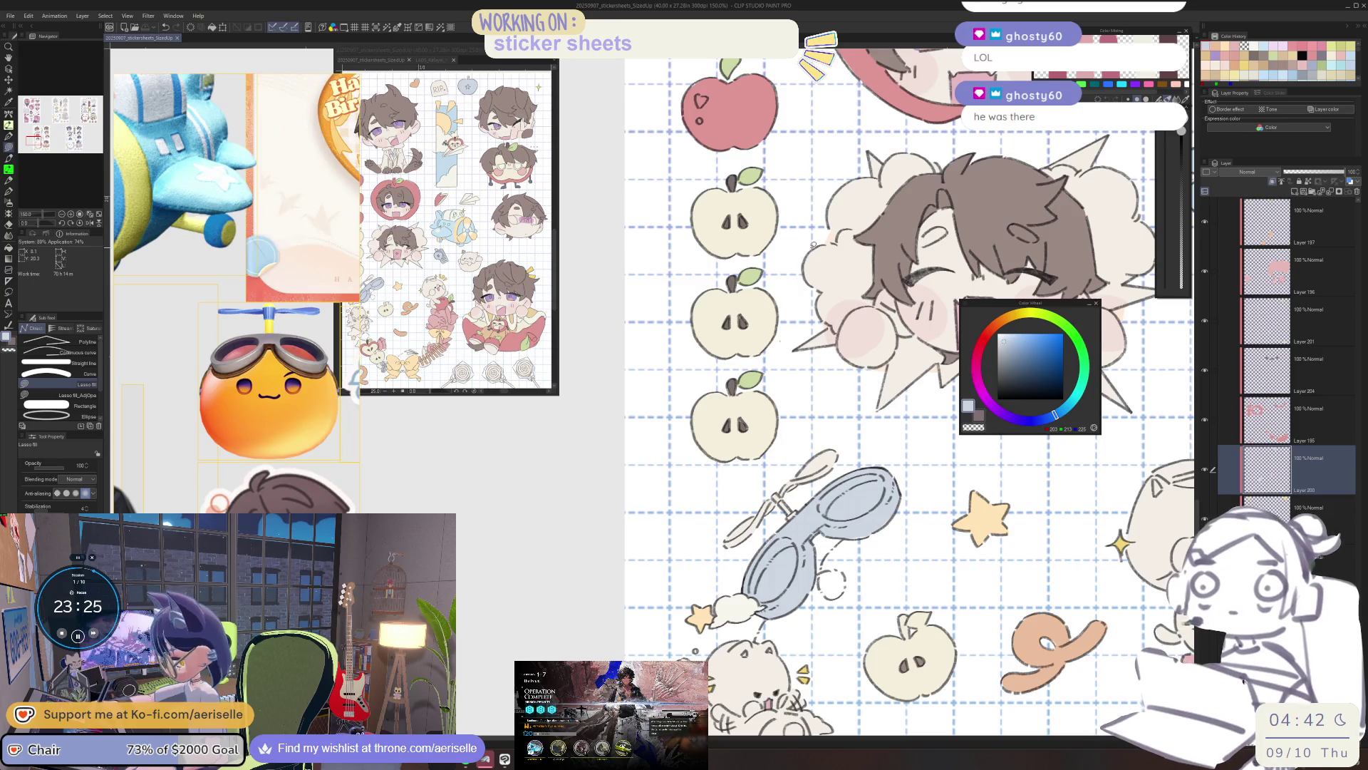
Sample the cream from the goggles and fill the goggles hinge with it.
mouse_move(845, 570)
left_mouse_down()
mouse_move(741, 613)
mouse_move(748, 590)
mouse_move(791, 629)
mouse_move(726, 644)
mouse_move(770, 435)
mouse_move(820, 638)
left_mouse_up()
key("o")
left_click(636, 517)
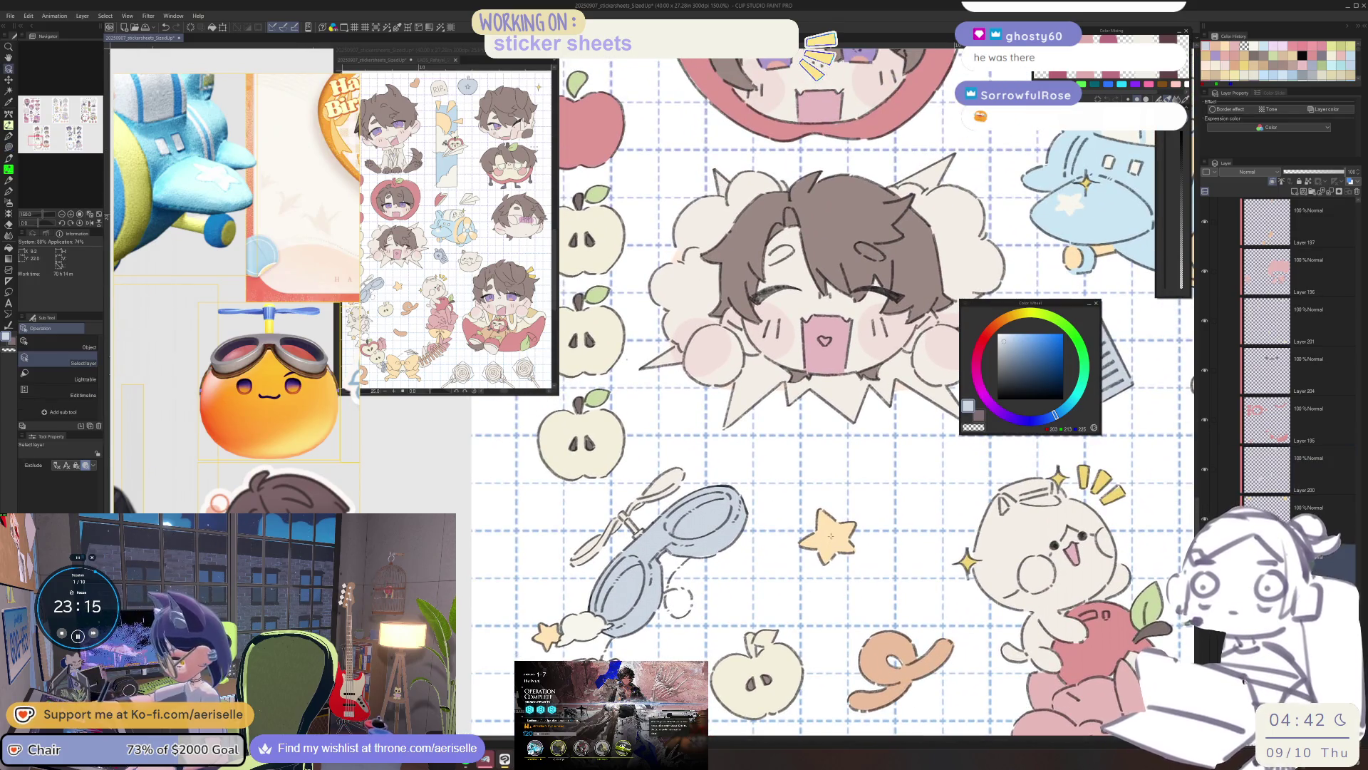
scroll(635, 517, "up", 5)
key("u")
mouse_move(636, 518)
left_mouse_down()
mouse_move(627, 498)
mouse_move(595, 499)
left_mouse_up()
scroll(726, 538, "down", 5)
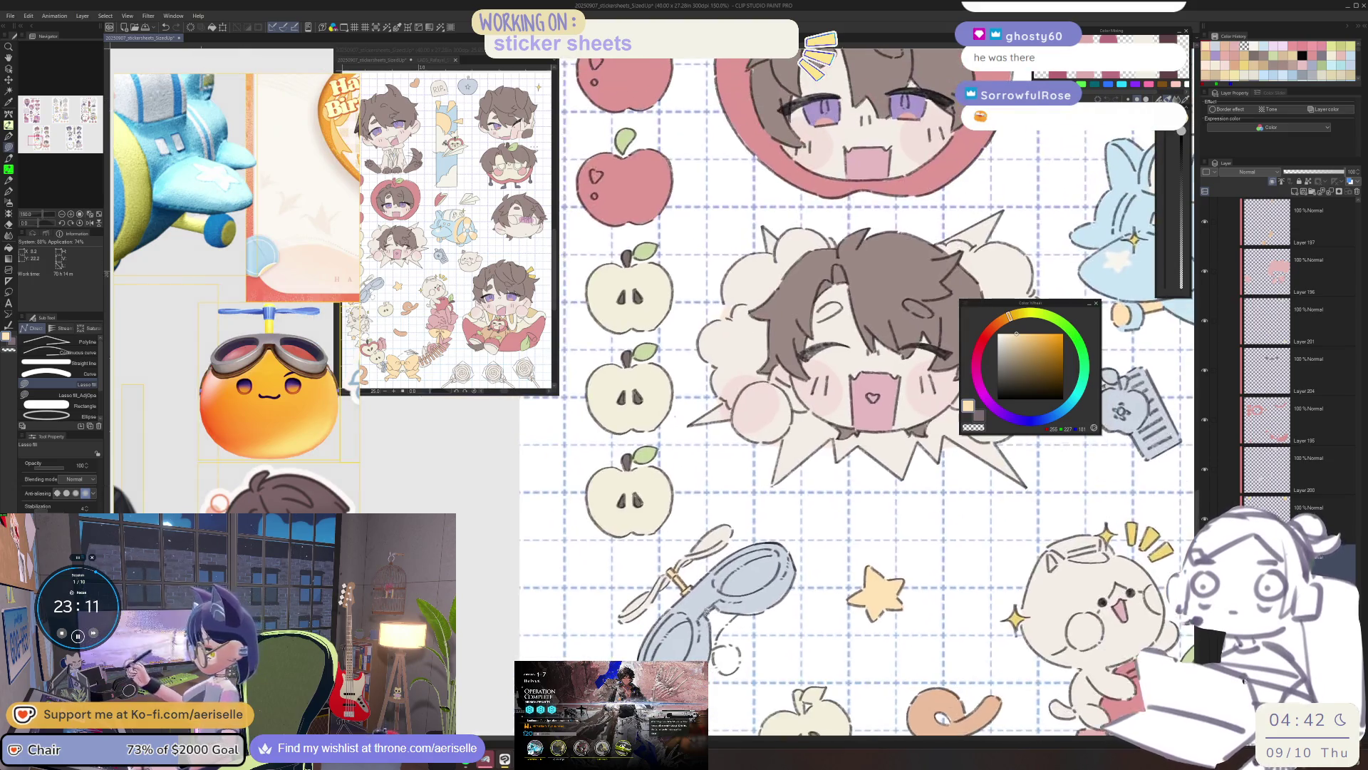
scroll(678, 563, "up", 8)
Select the goggles sticker's layer and add a new layer above it for the propeller.
key("e")
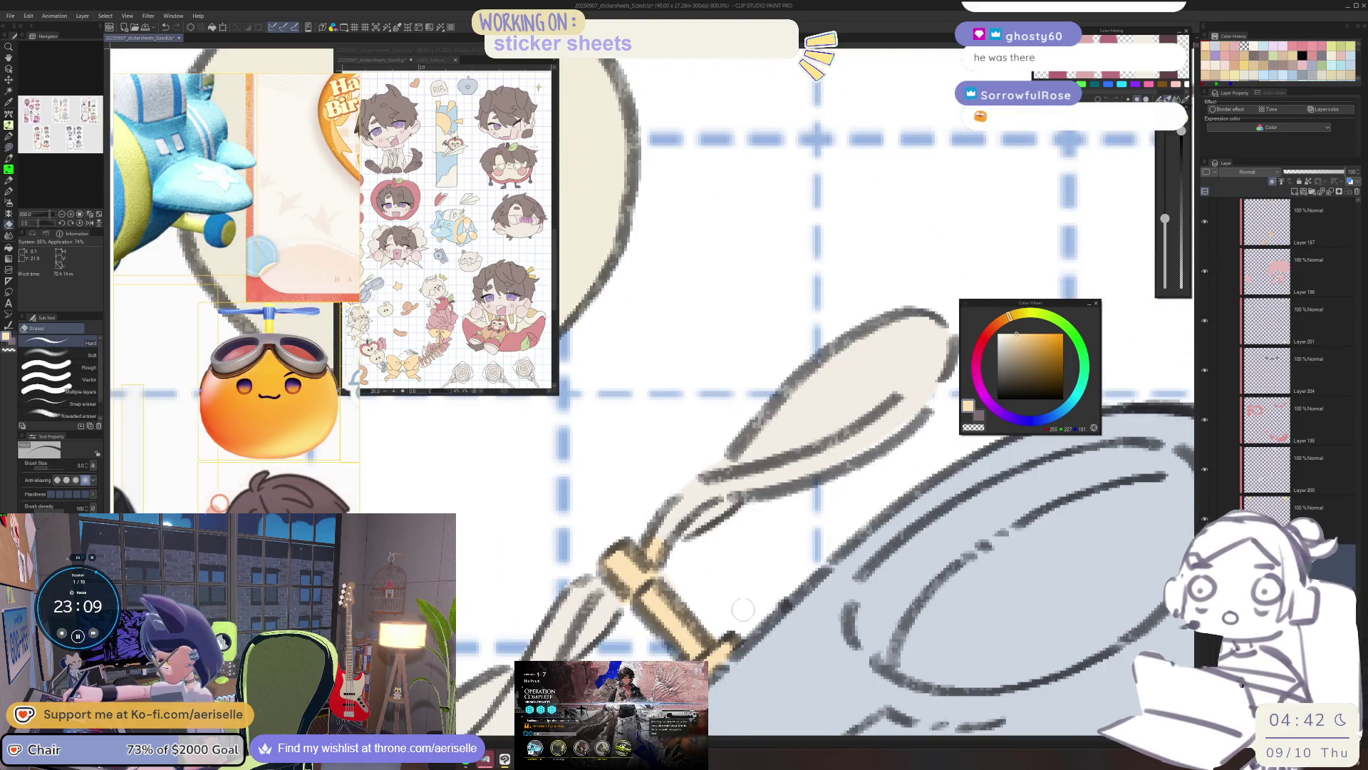
scroll(744, 608, "down", 6)
scroll(800, 617, "up", 1)
scroll(801, 618, "down", 5)
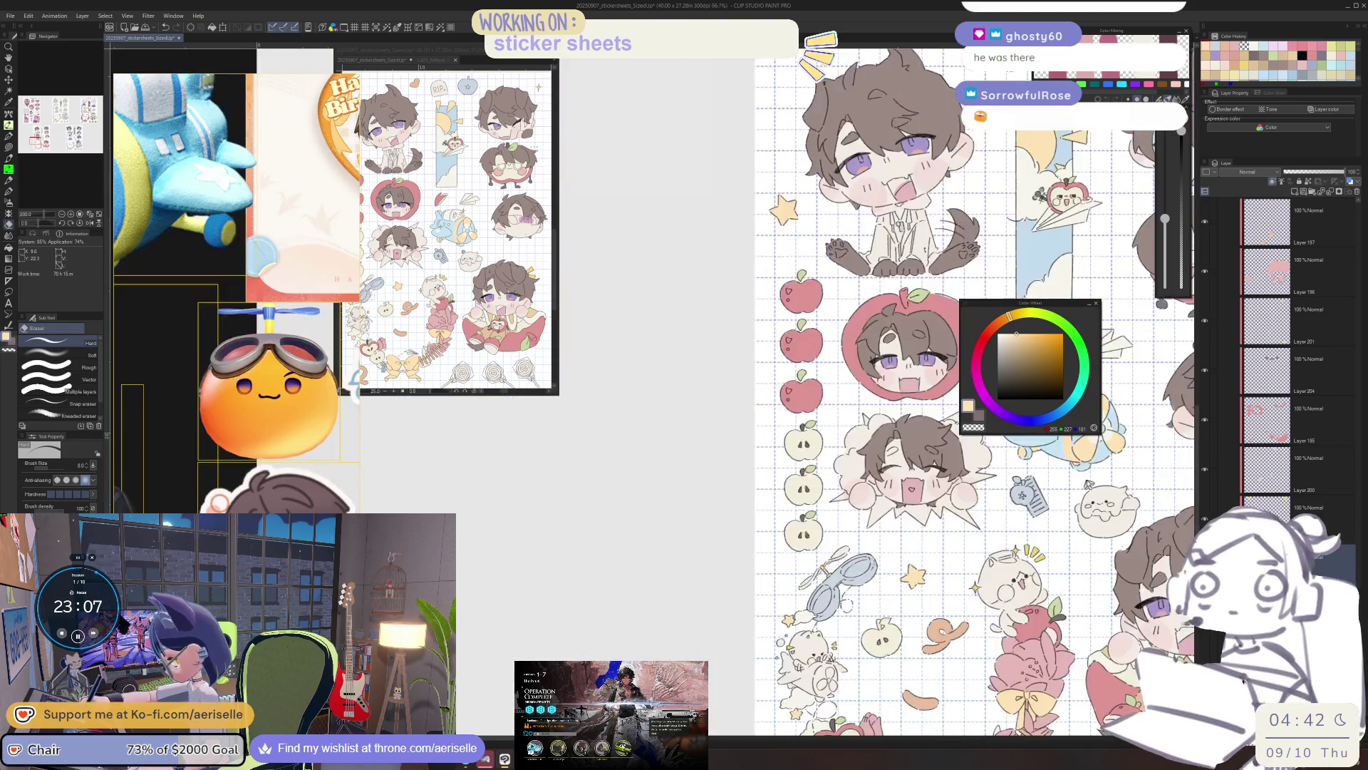
scroll(783, 392, "up", 3)
key("o")
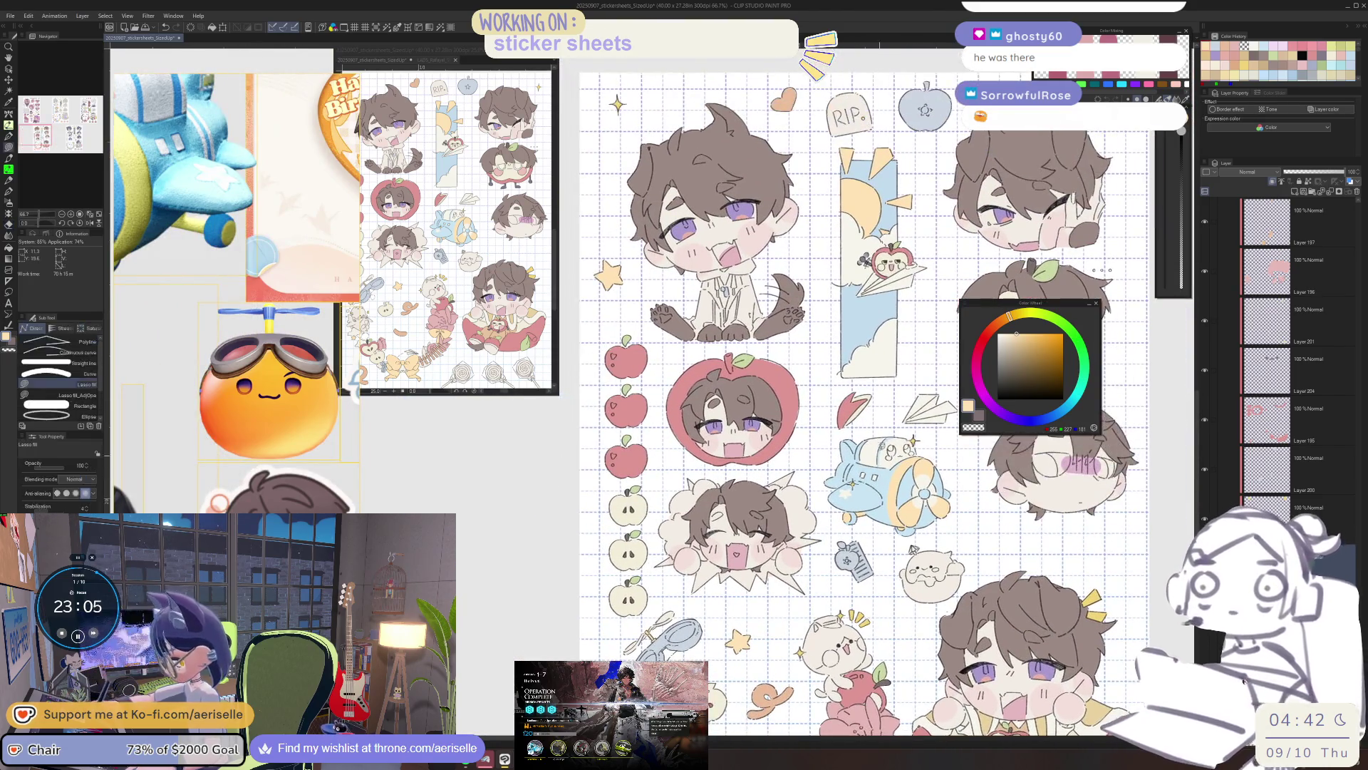
scroll(651, 611, "up", 4)
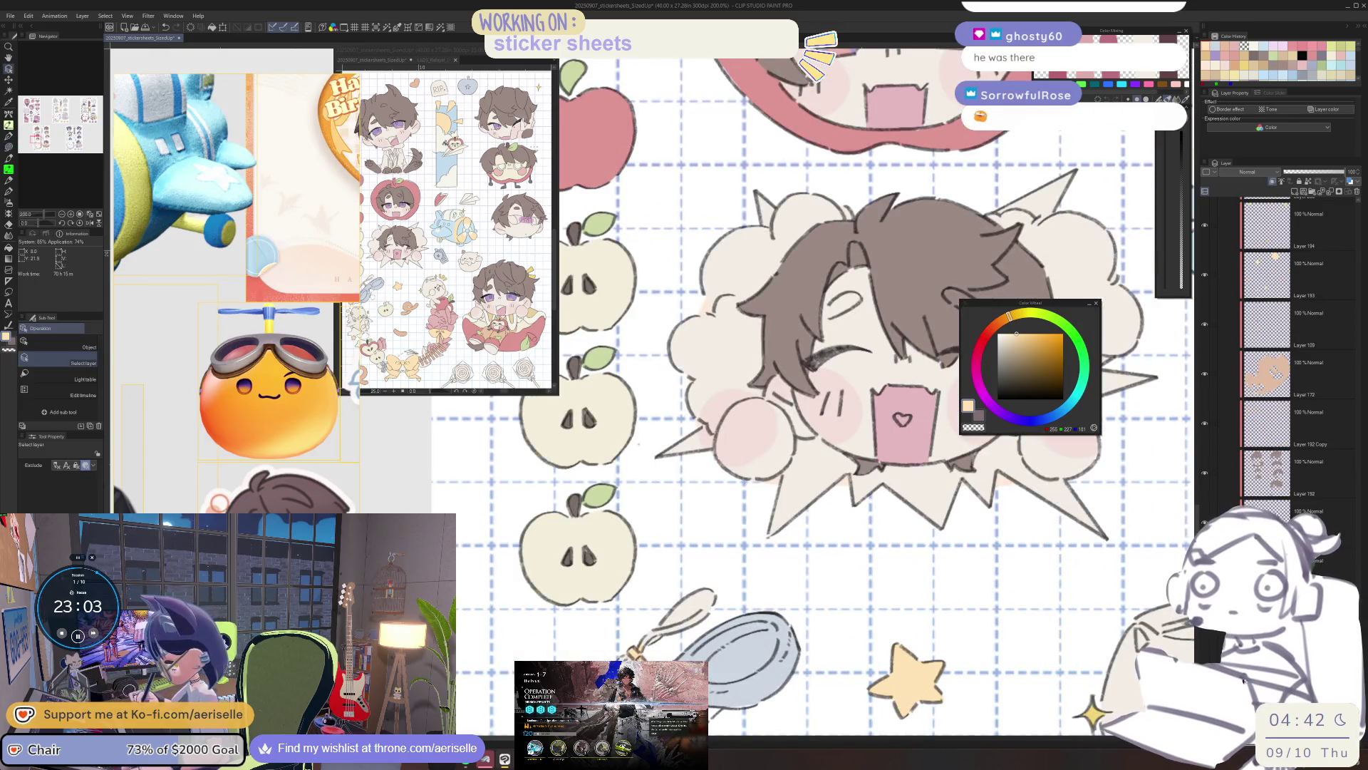
key("ctrl+shift+n")
scroll(641, 660, "up", 4)
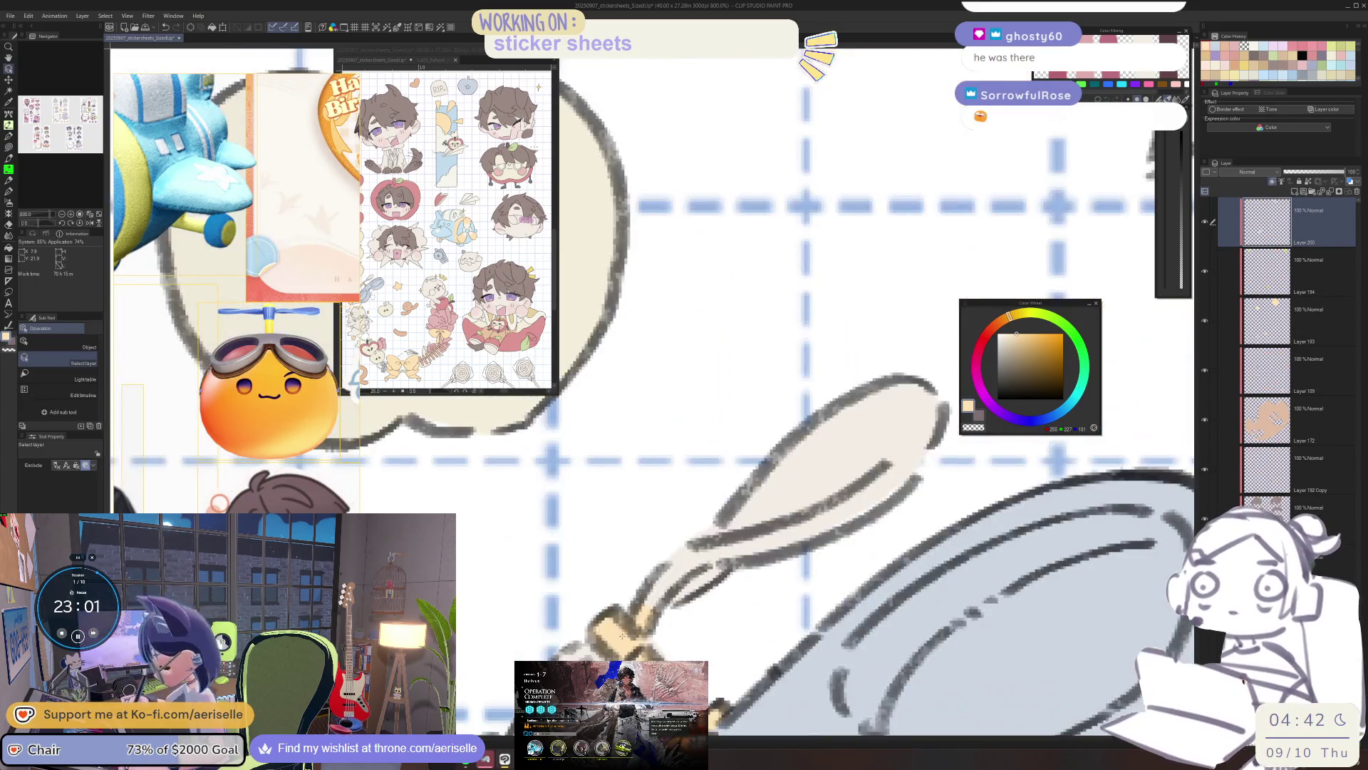
left_click(1297, 321)
left_click(1286, 191)
Lasso-fill the propeller blade blue on the new layer, replacing a discarded peach fill.
key("u")
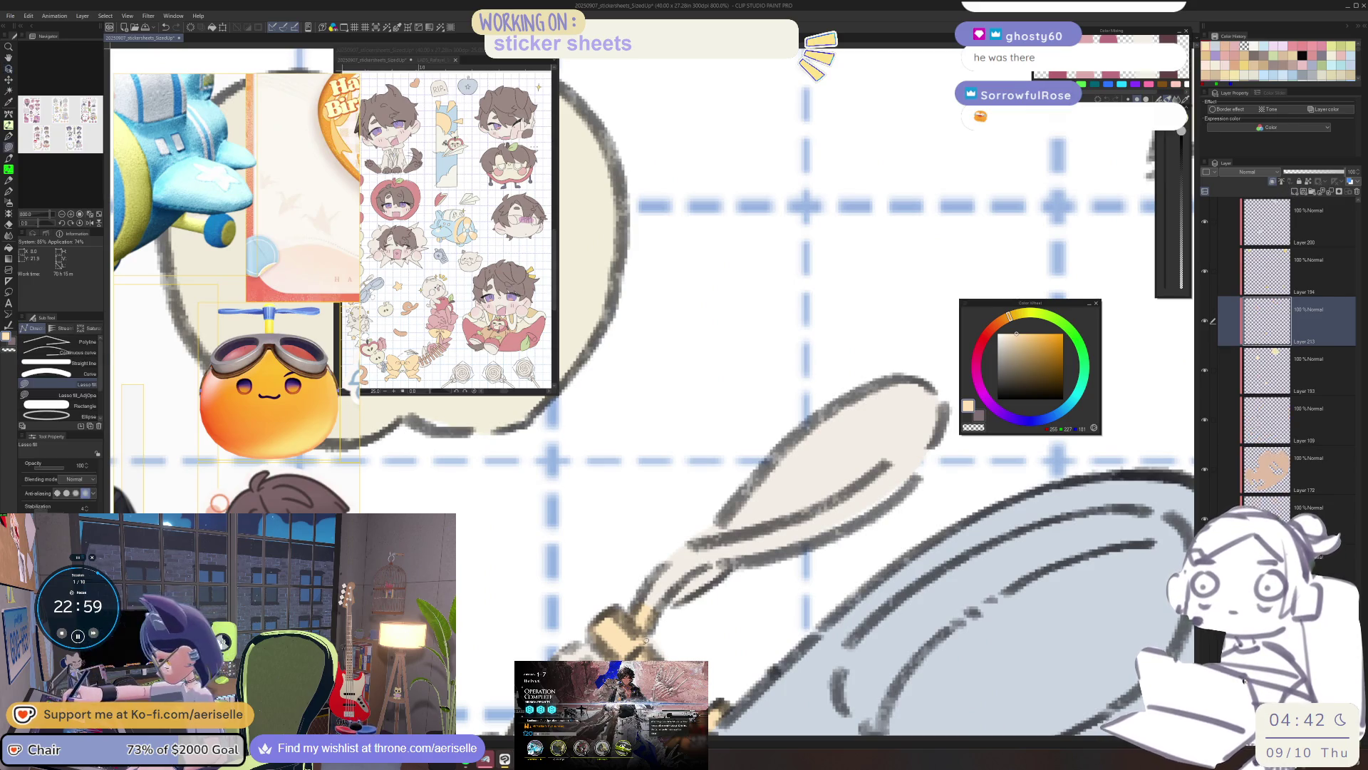
mouse_move(663, 627)
left_mouse_down()
mouse_move(741, 606)
mouse_move(610, 479)
mouse_move(513, 677)
left_mouse_up()
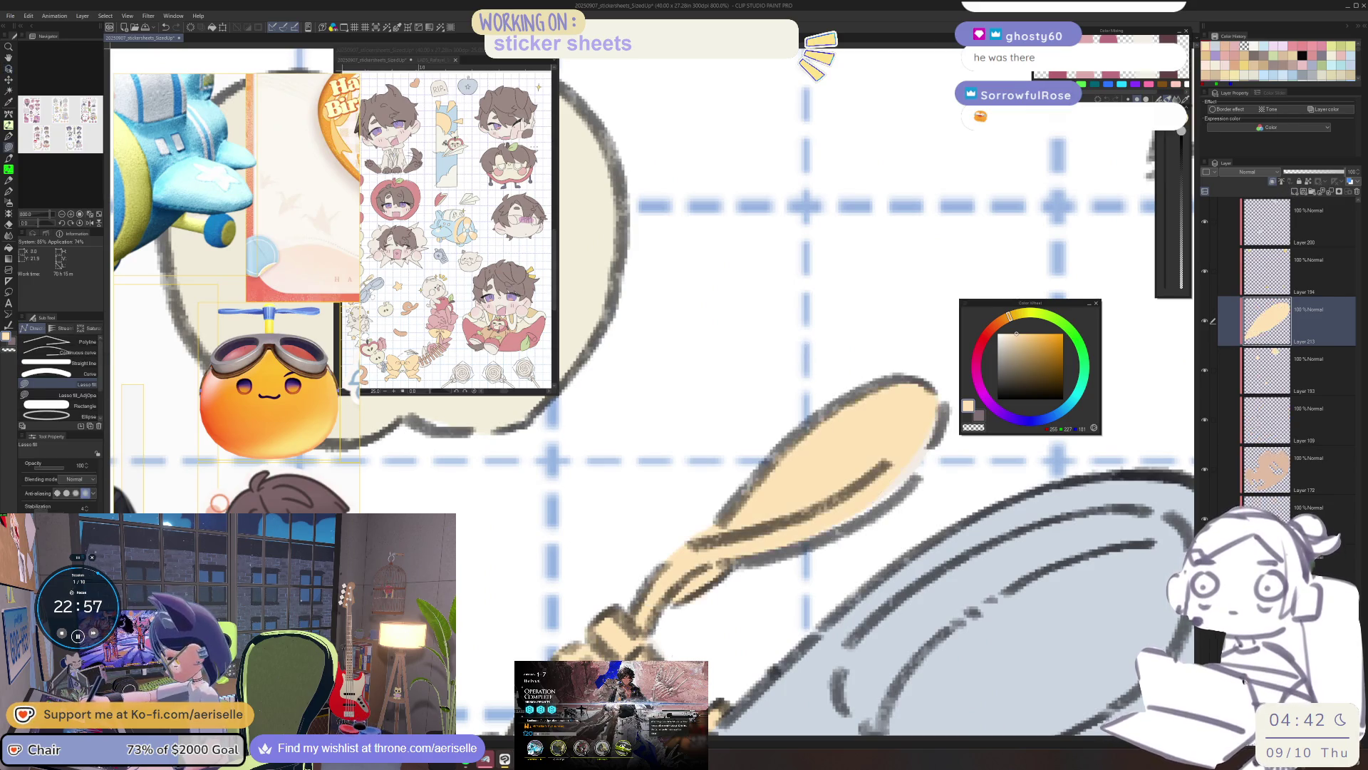
left_click_drag(685, 655, 767, 530)
key("ctrl+z")
left_click(1046, 418)
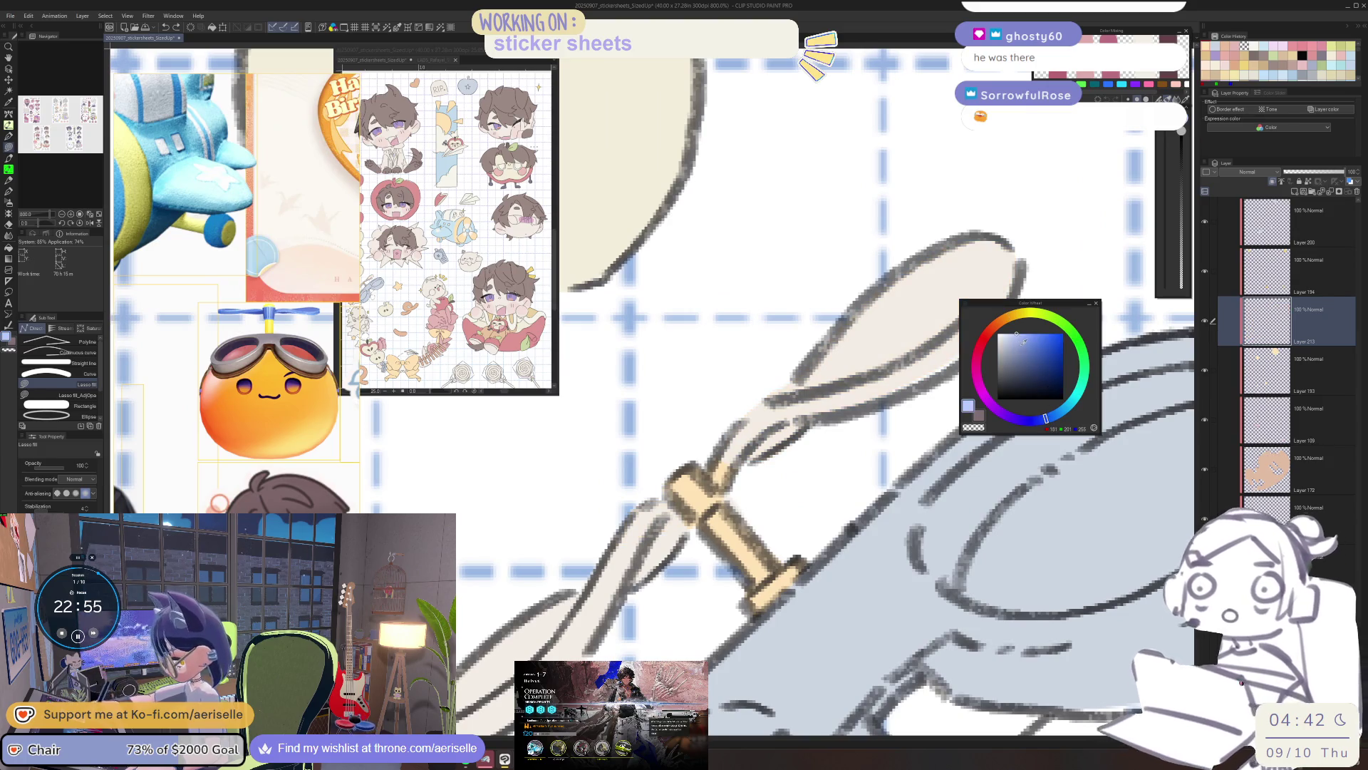
left_click_drag(499, 513, 685, 523)
scroll(723, 479, "down", 3)
scroll(723, 480, "up", 3)
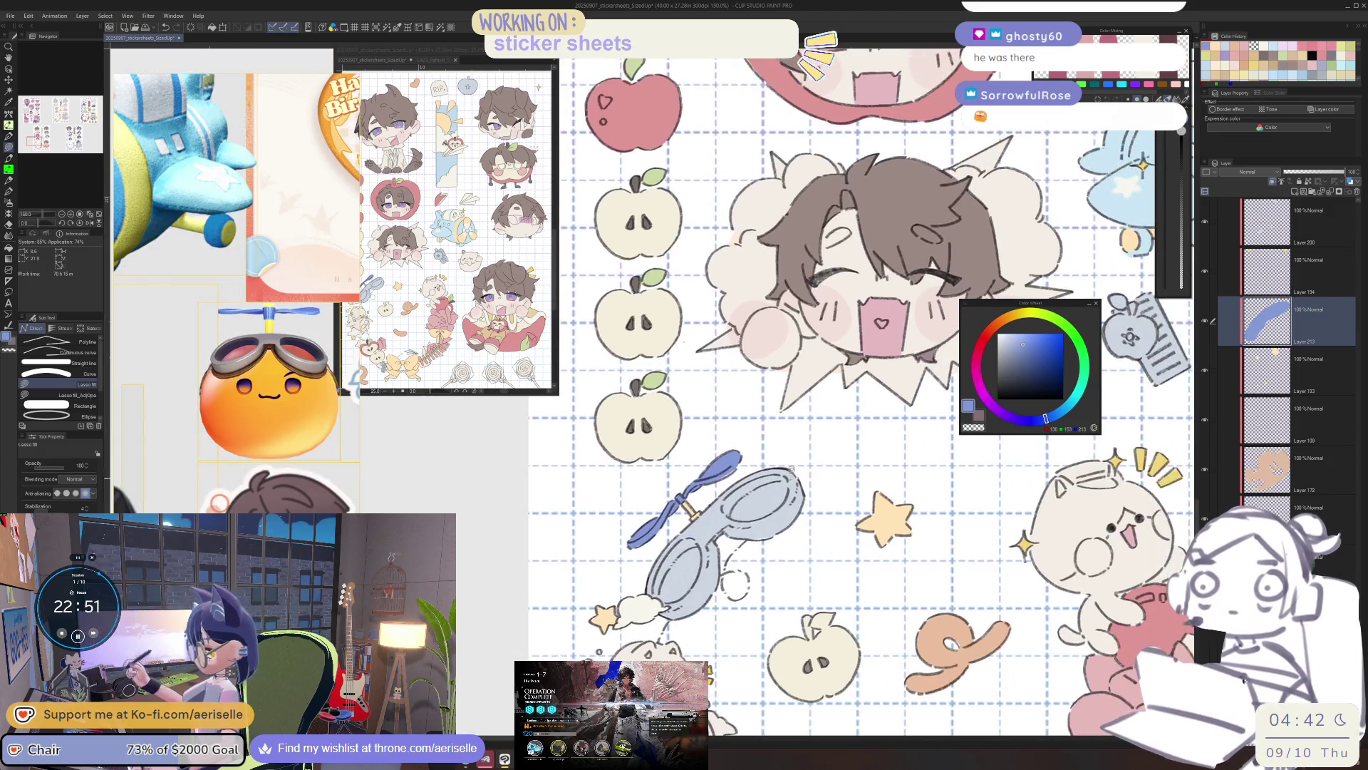
Lighten the blade's blue with Hue/Saturation/Luminosity, Luminosity 7.
key("ctrl+u")
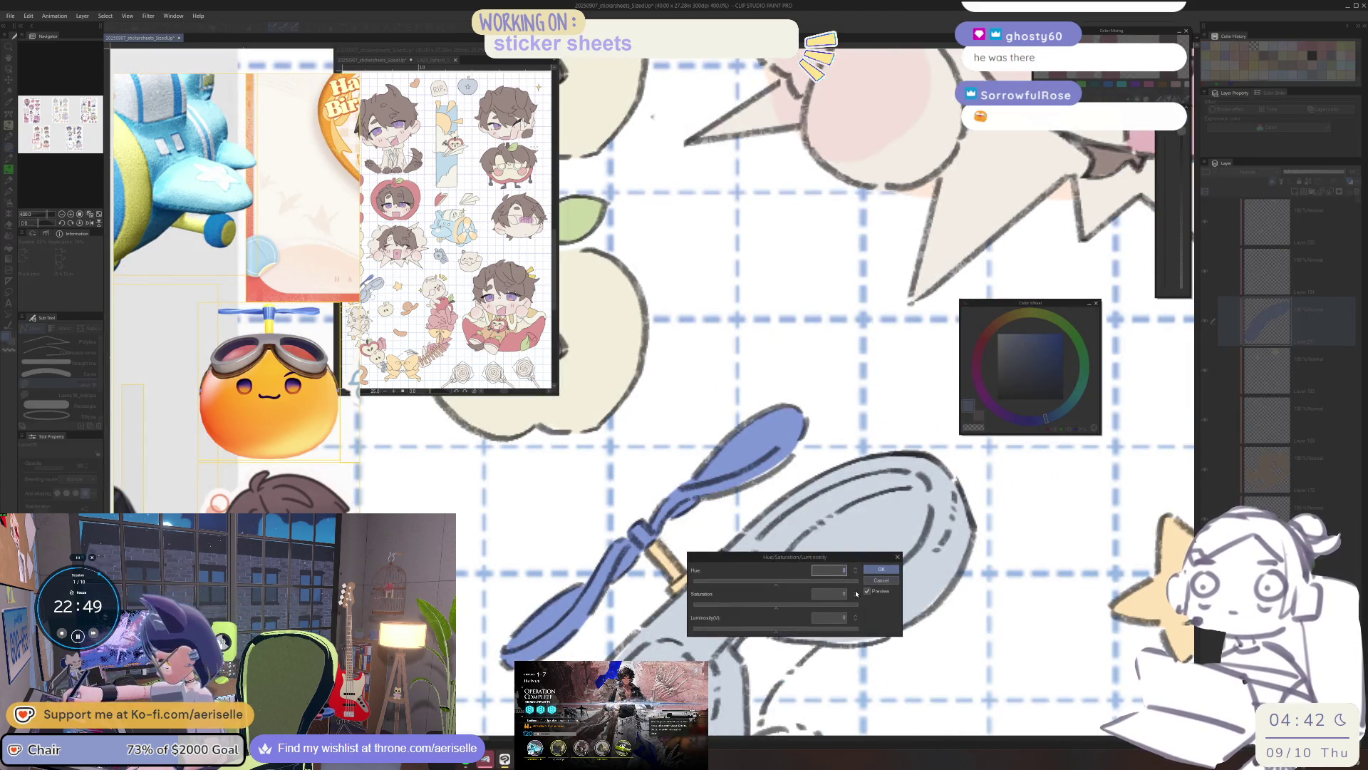
left_click(782, 630)
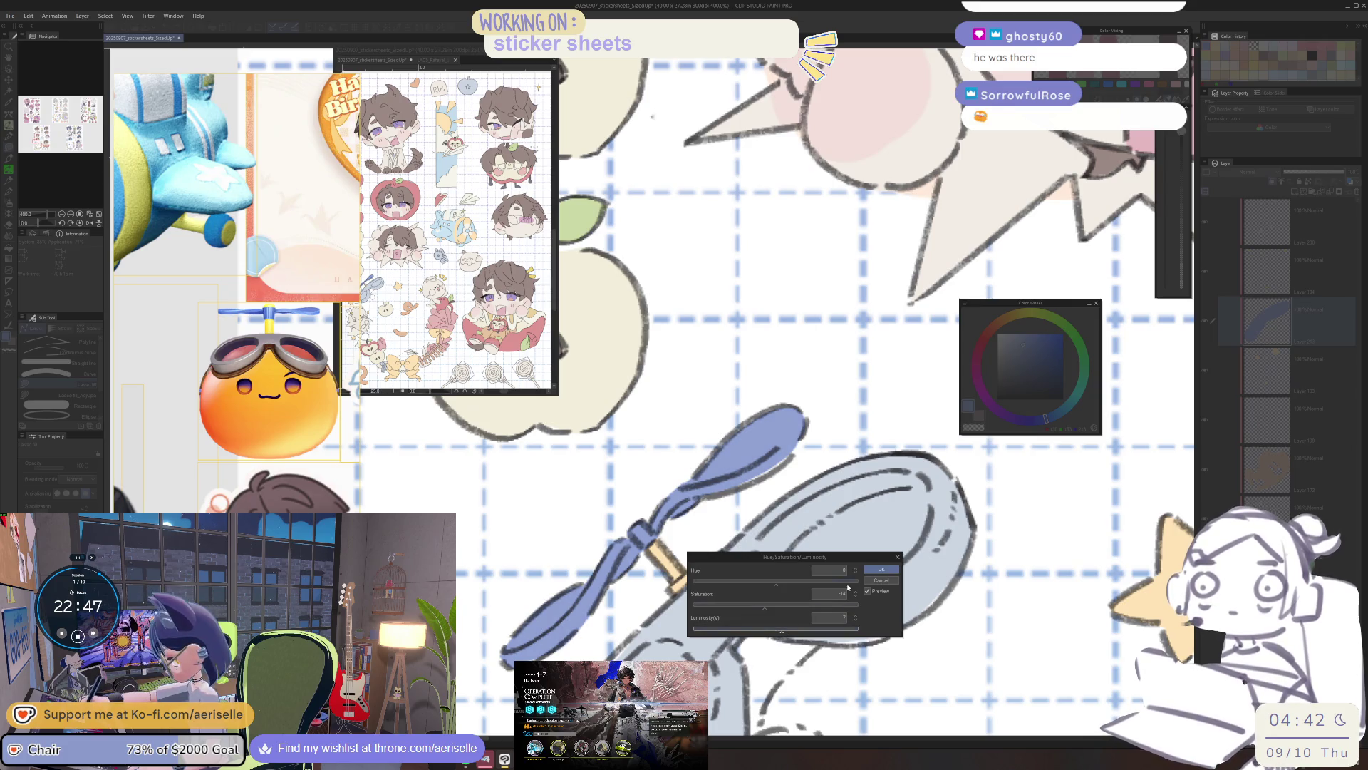
left_click(882, 568)
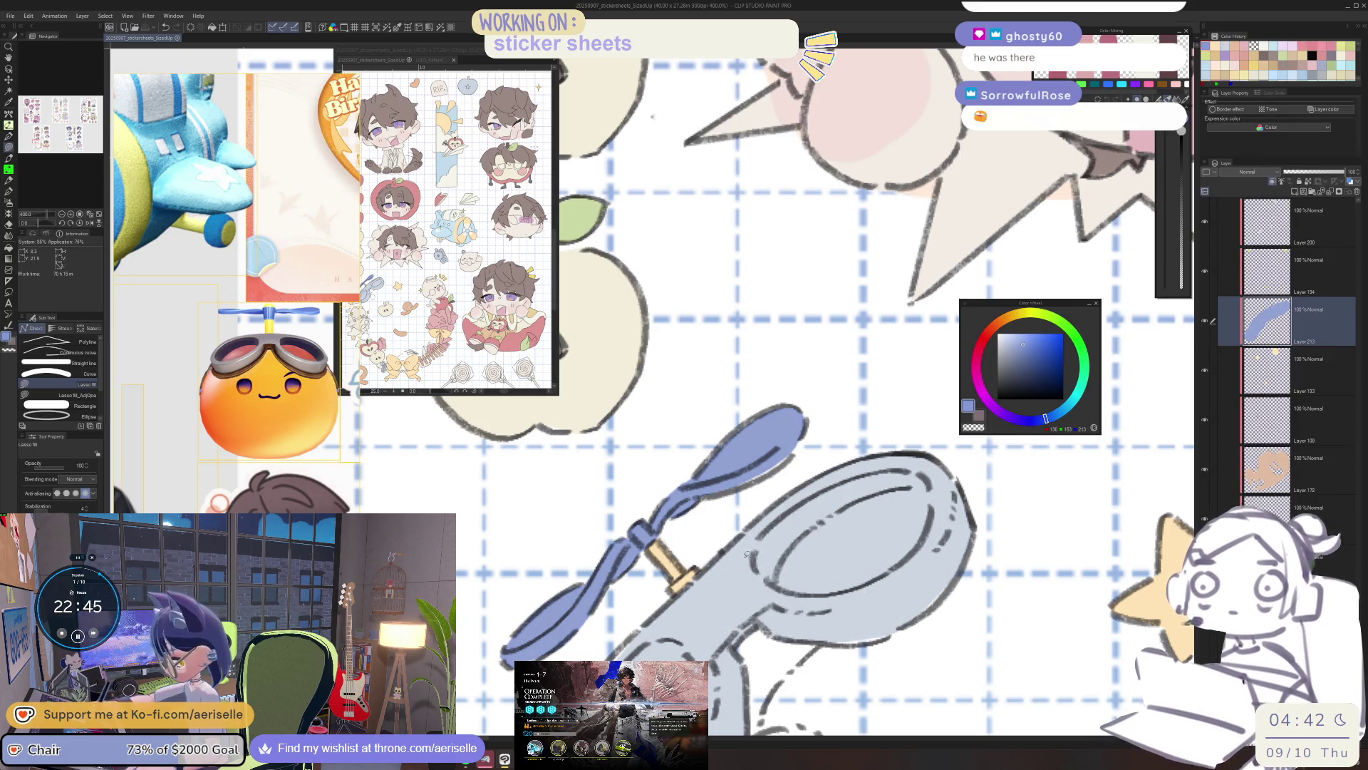
scroll(746, 550, "down", 5)
scroll(746, 550, "down", 5)
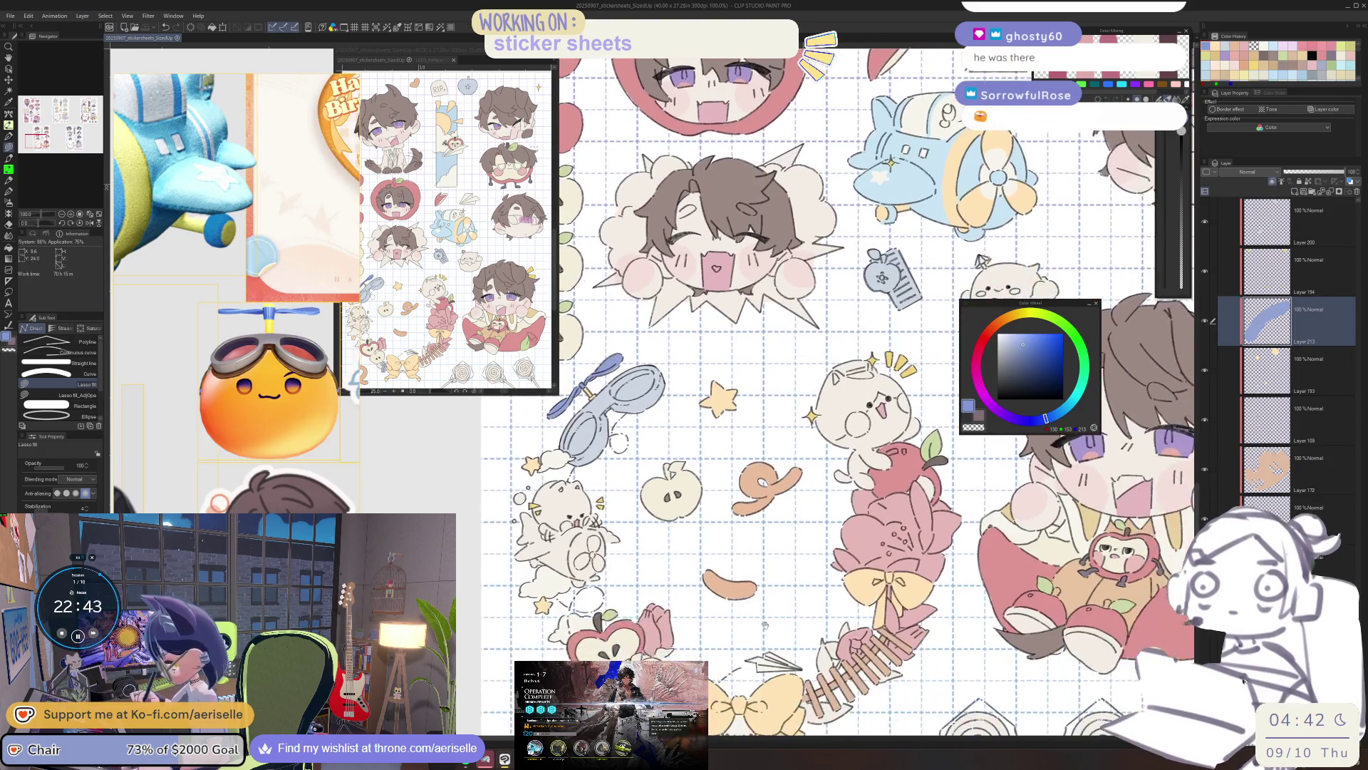
Pick the blue artwork's layer and sample its light blue colour.
scroll(763, 622, "down", 3)
mouse_move(701, 587)
left_mouse_down()
mouse_move(708, 690)
mouse_move(639, 736)
mouse_move(622, 765)
left_mouse_up()
key("o")
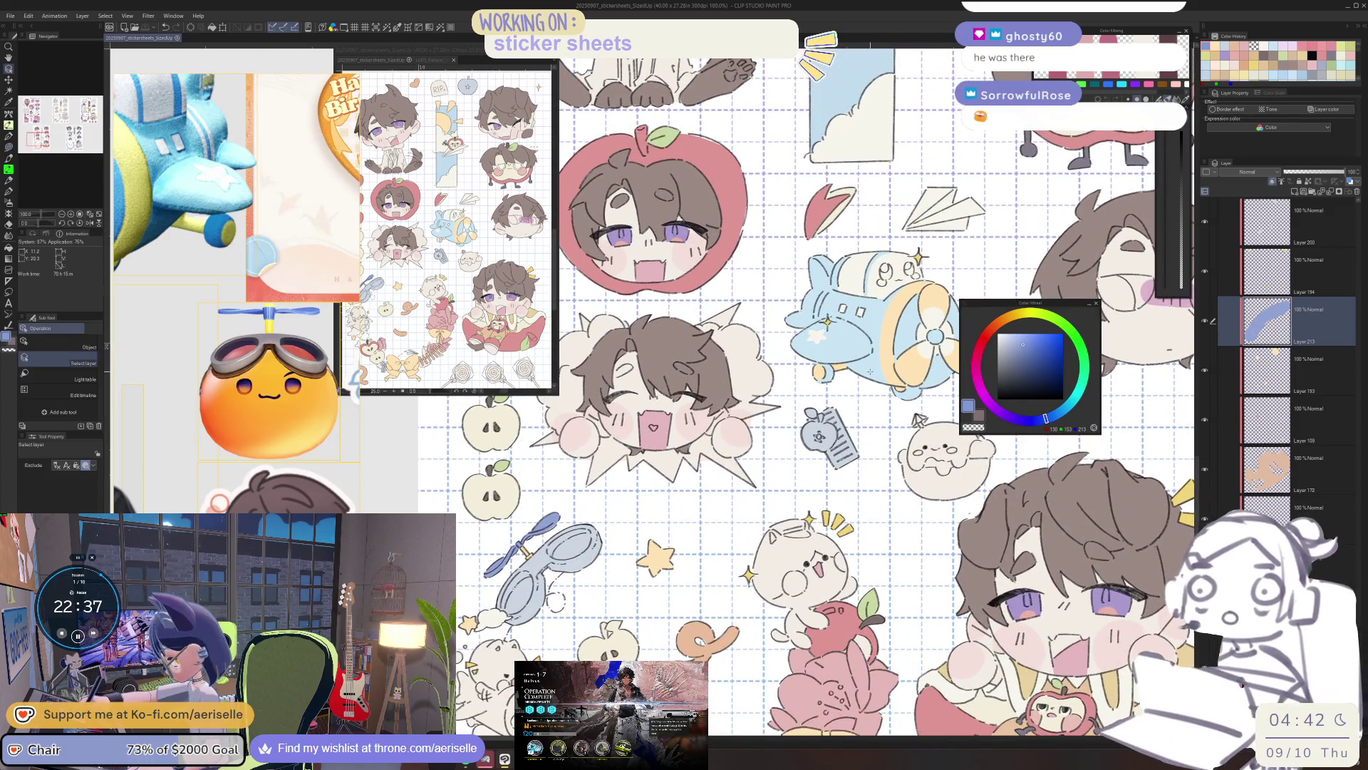
left_click(869, 371)
left_click(869, 371, "alt")
key("h")
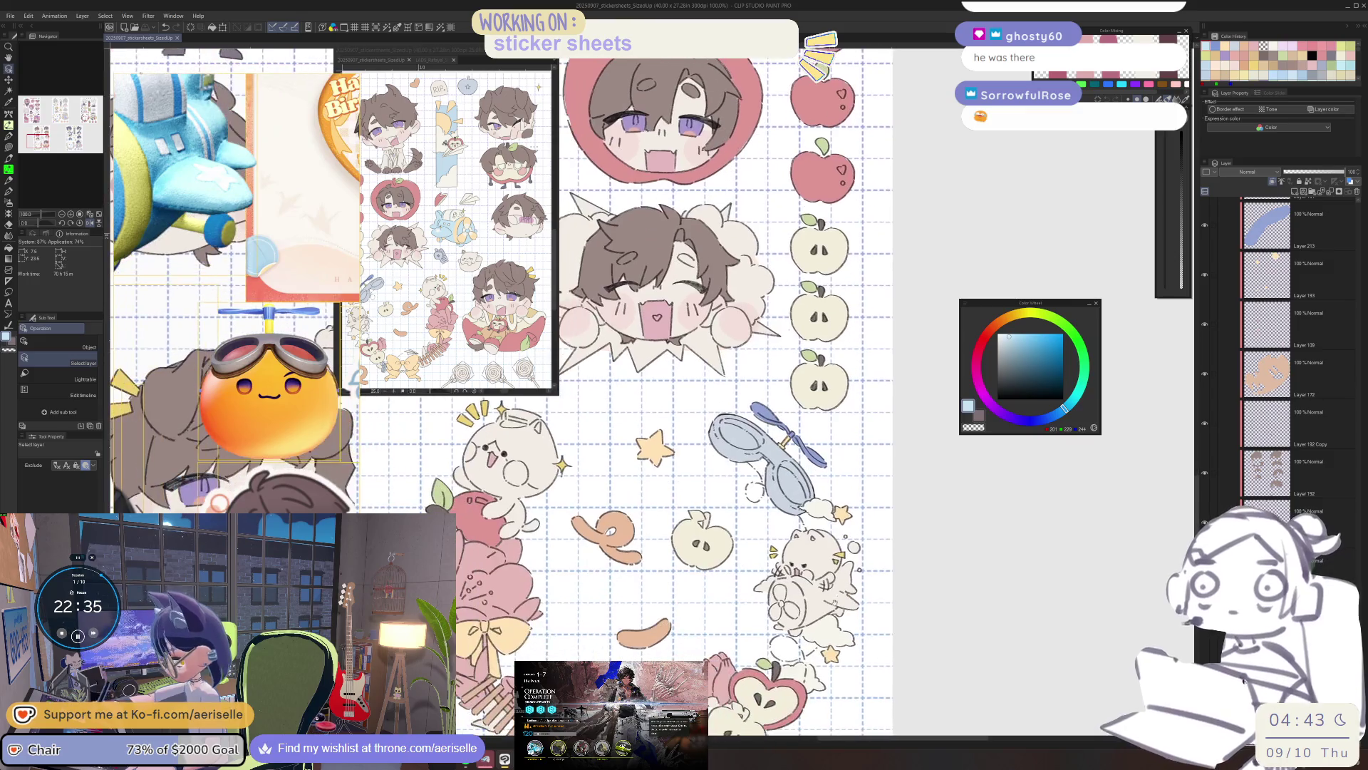
scroll(955, 602, "up", 5)
key("u")
Lasso-fill the cat's plane wing and body light blue.
mouse_move(830, 556)
left_mouse_down()
mouse_move(955, 602)
mouse_move(933, 712)
mouse_move(791, 698)
mouse_move(780, 617)
mouse_move(819, 563)
left_mouse_up()
scroll(937, 515, "down", 4)
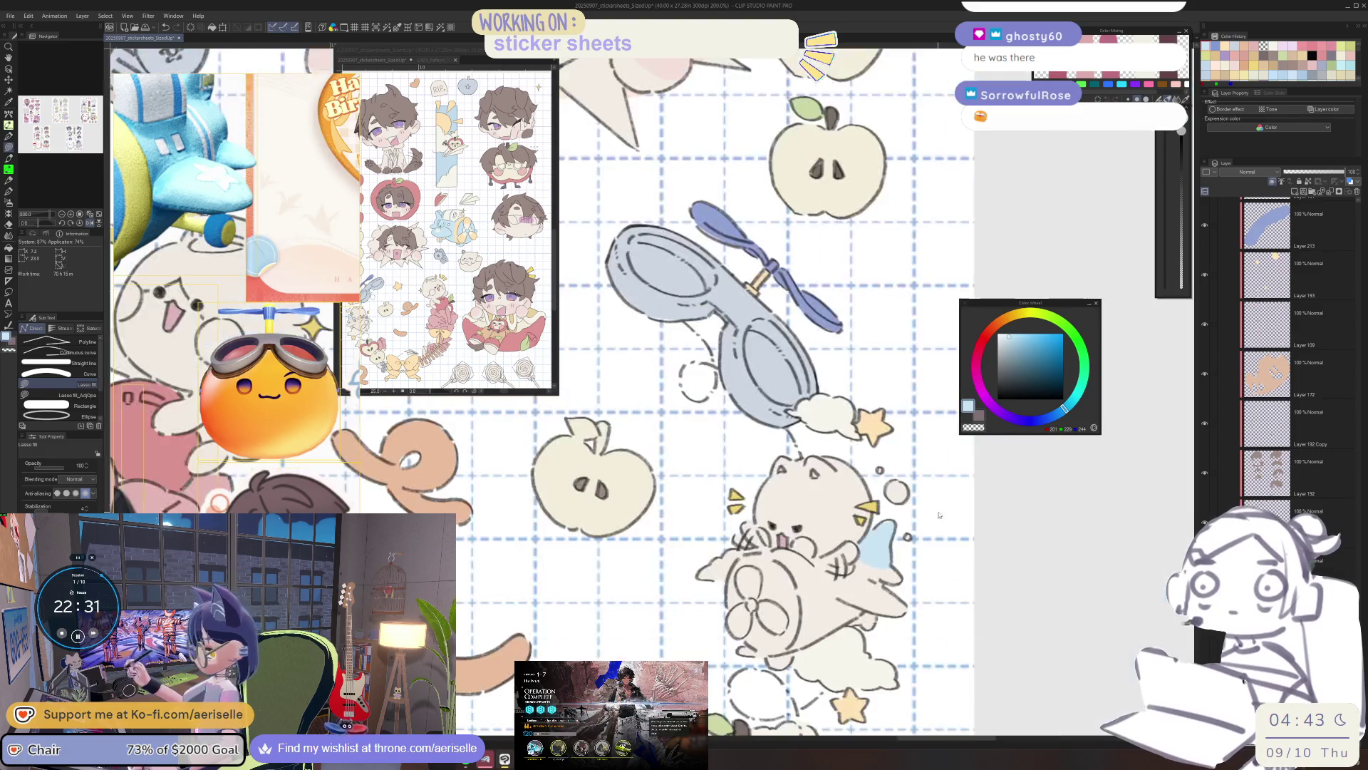
scroll(858, 558, "up", 4)
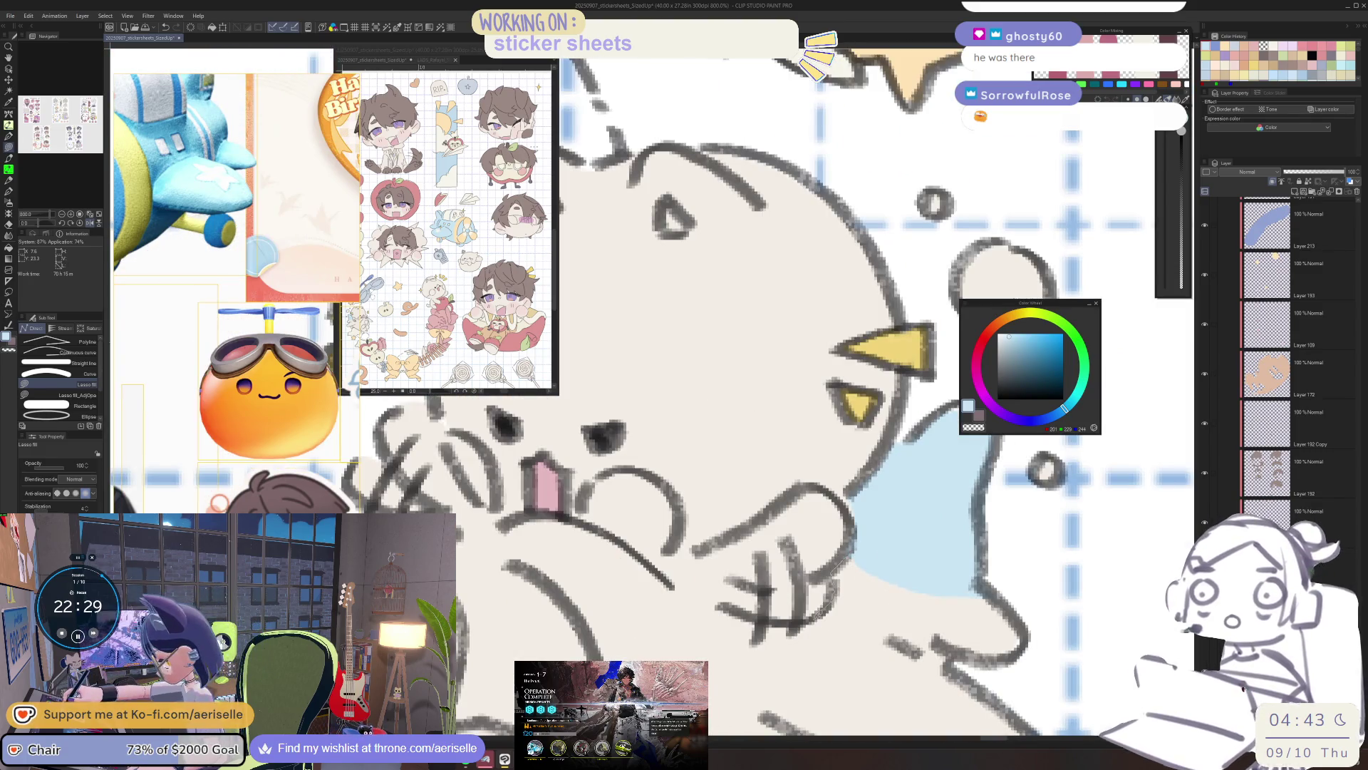
scroll(855, 428, "down", 4)
scroll(855, 427, "up", 2)
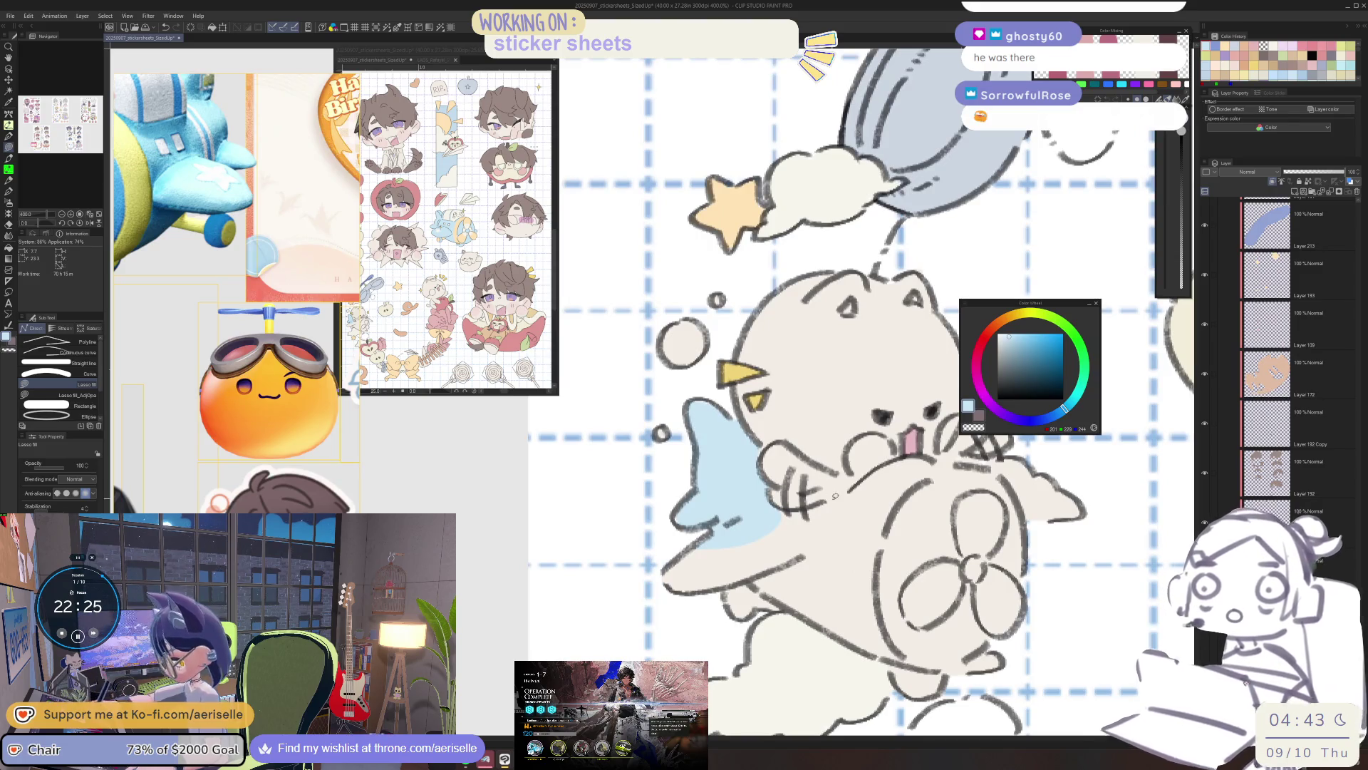
mouse_move(832, 496)
left_mouse_down()
mouse_move(784, 508)
mouse_move(721, 633)
mouse_move(947, 610)
mouse_move(1030, 546)
left_mouse_up()
left_click_drag(919, 454, 887, 460)
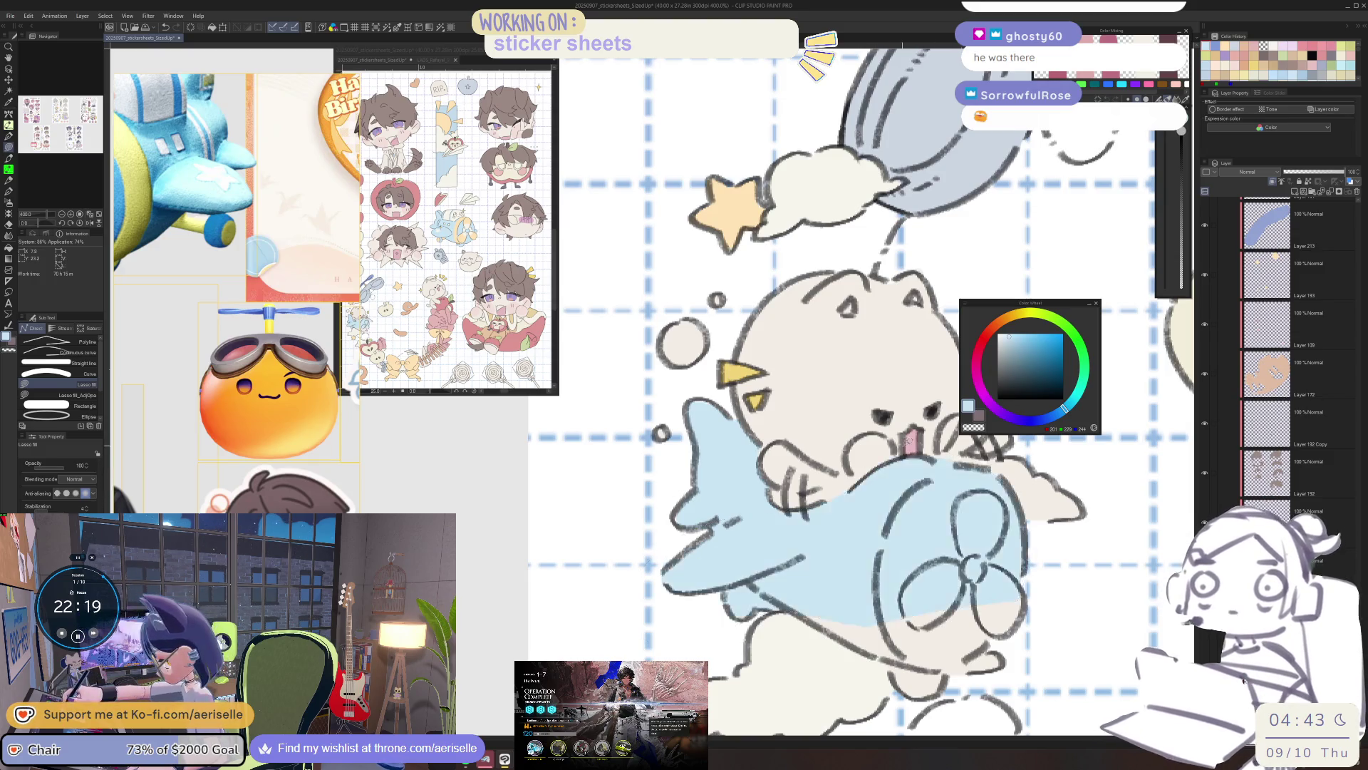
scroll(704, 597, "down", 2)
scroll(704, 597, "up", 2)
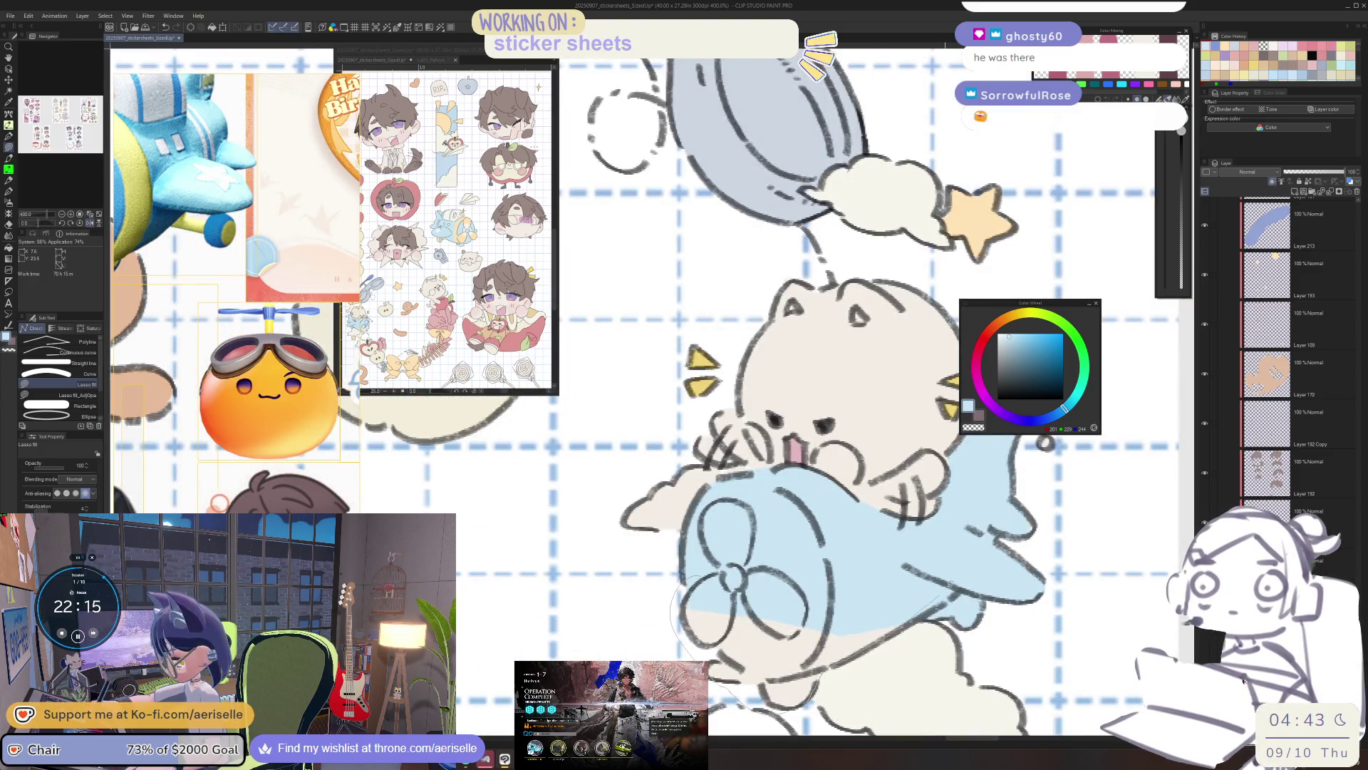
scroll(803, 635, "down", 4)
Sample the orange of the plane's propeller and centre the view on it.
left_click_drag(803, 635, 842, 513)
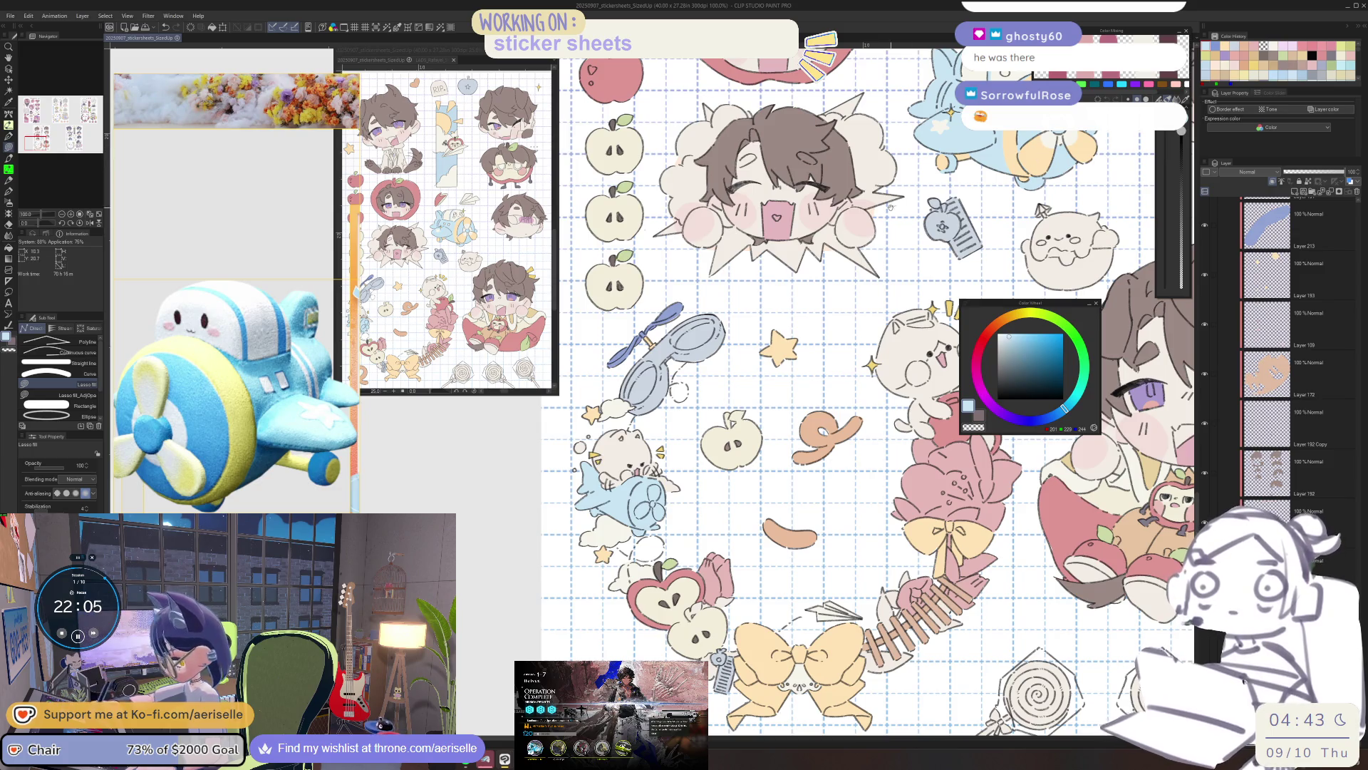
scroll(855, 392, "up", 3)
scroll(965, 467, "up", 2)
key("o")
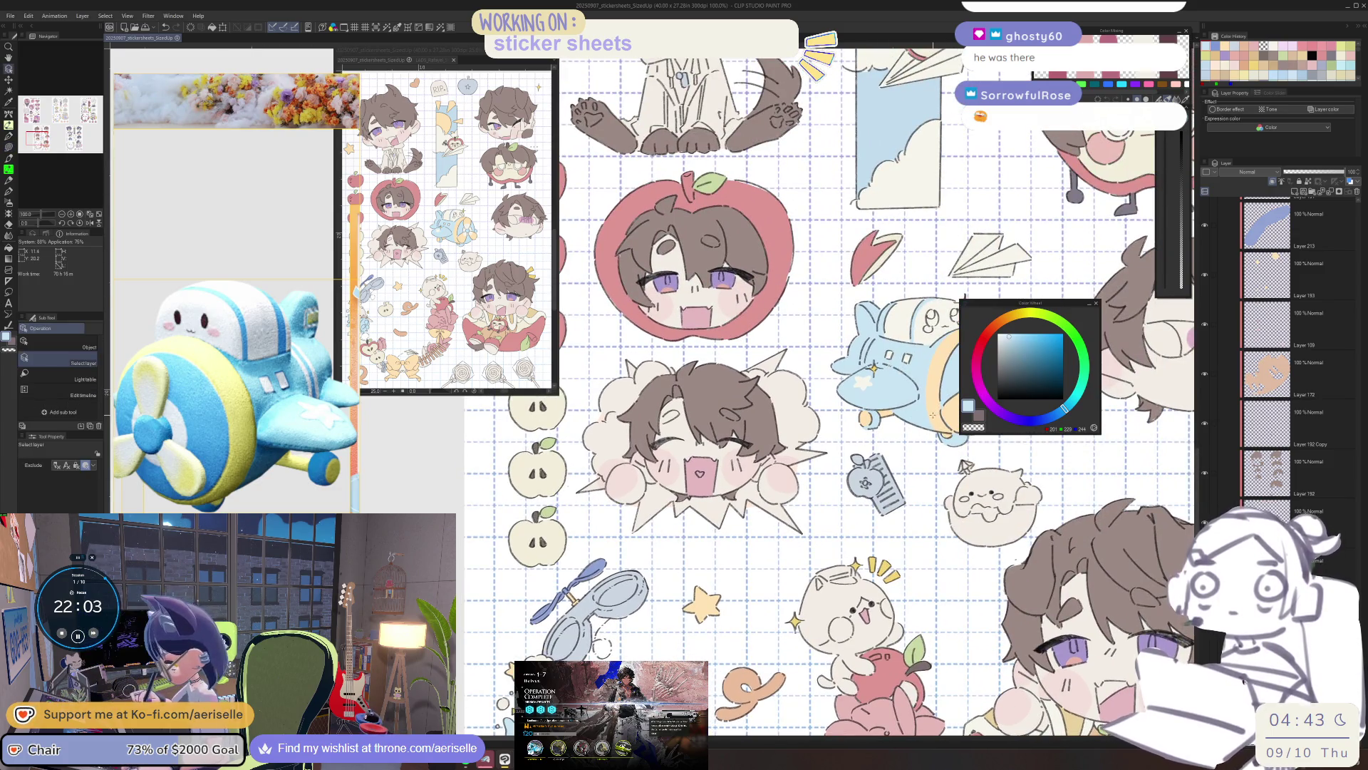
scroll(796, 453, "up", 2)
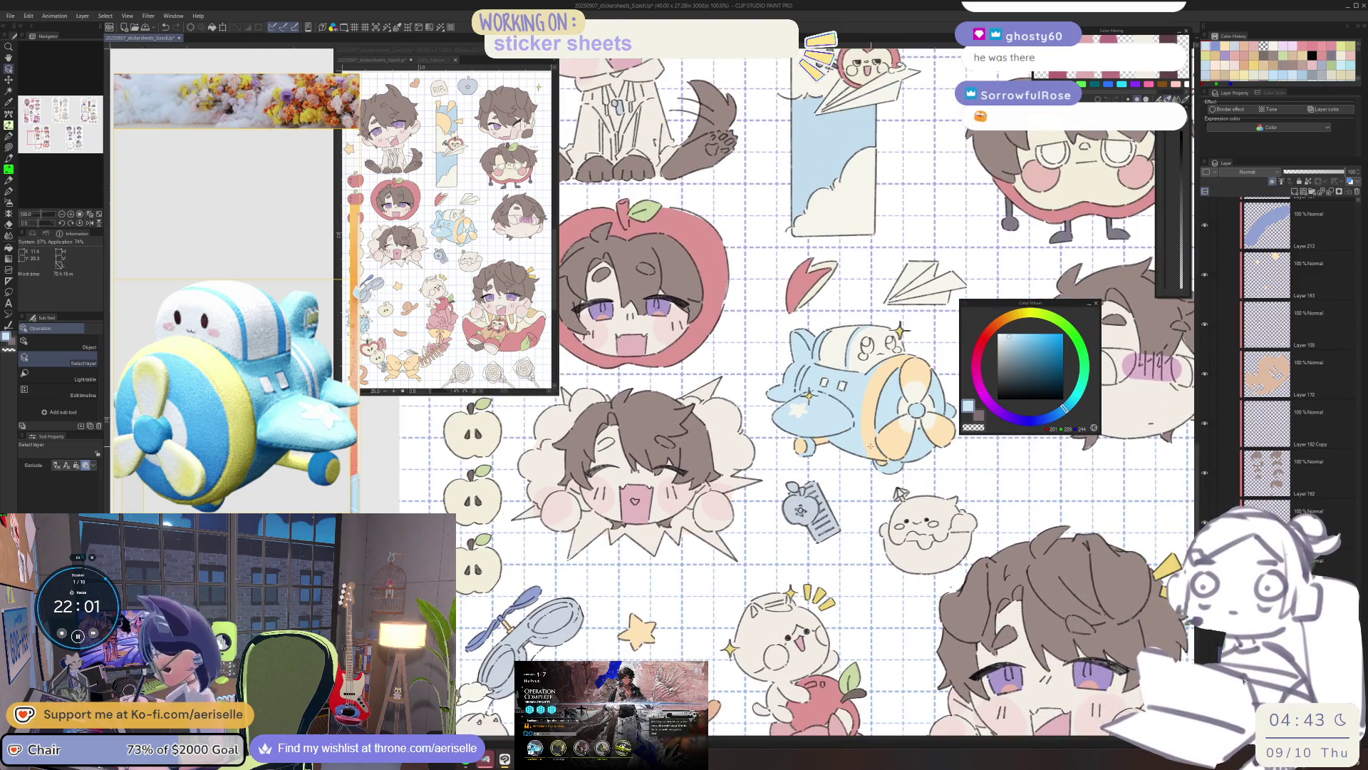
left_click(795, 454, "alt")
left_click_drag(795, 453, 980, 219)
scroll(679, 563, "up", 5)
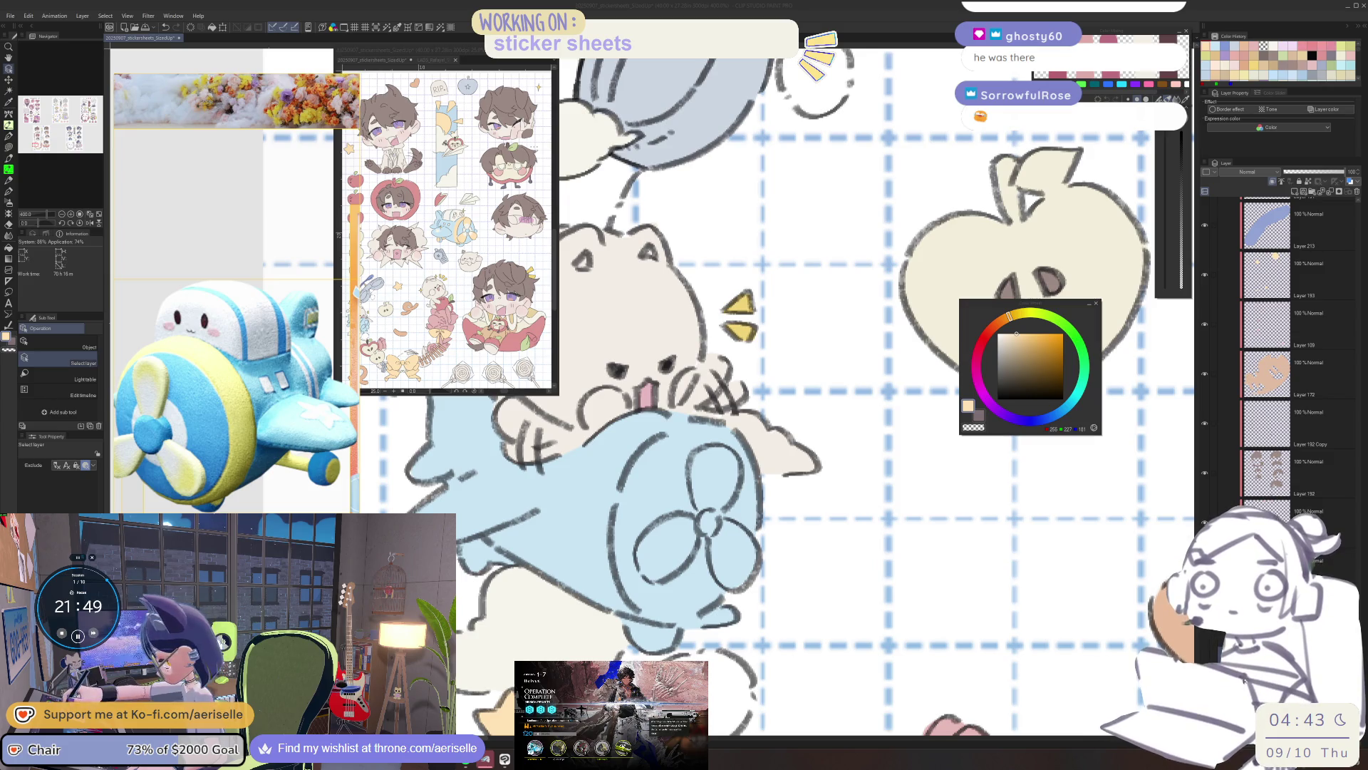
left_click_drag(712, 356, 794, 435)
With the Pen at size 170, paint the propeller hub and lower-left blade pale orange.
key("p")
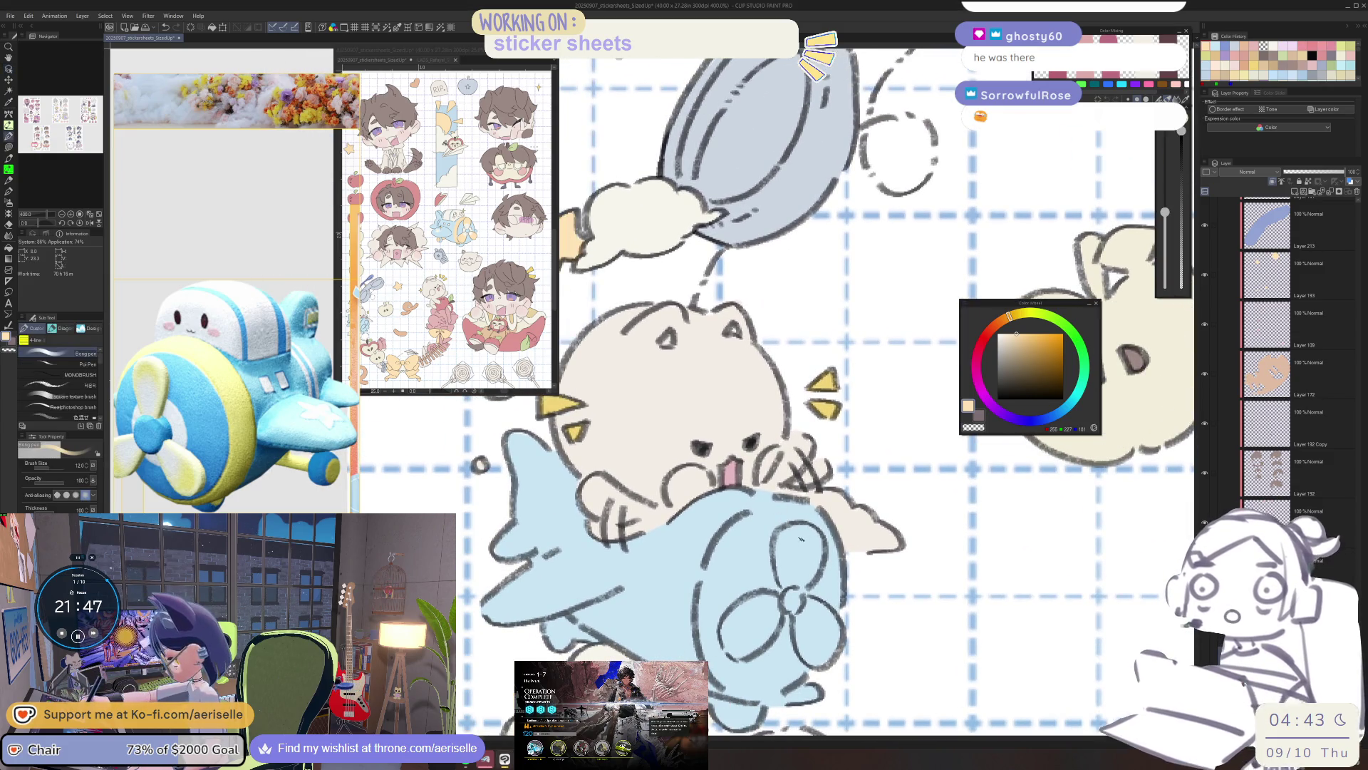
left_click_drag(792, 559, 805, 531)
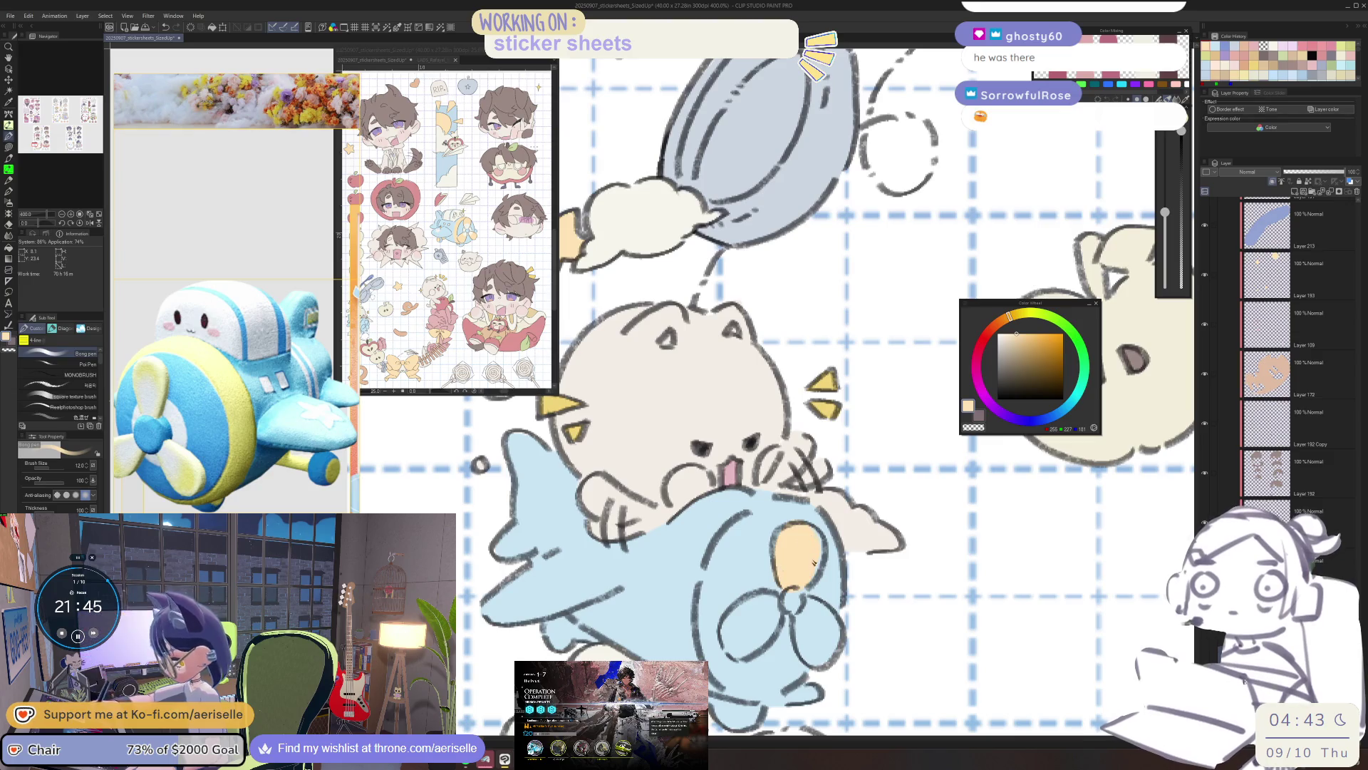
key("h")
key("bracketright")
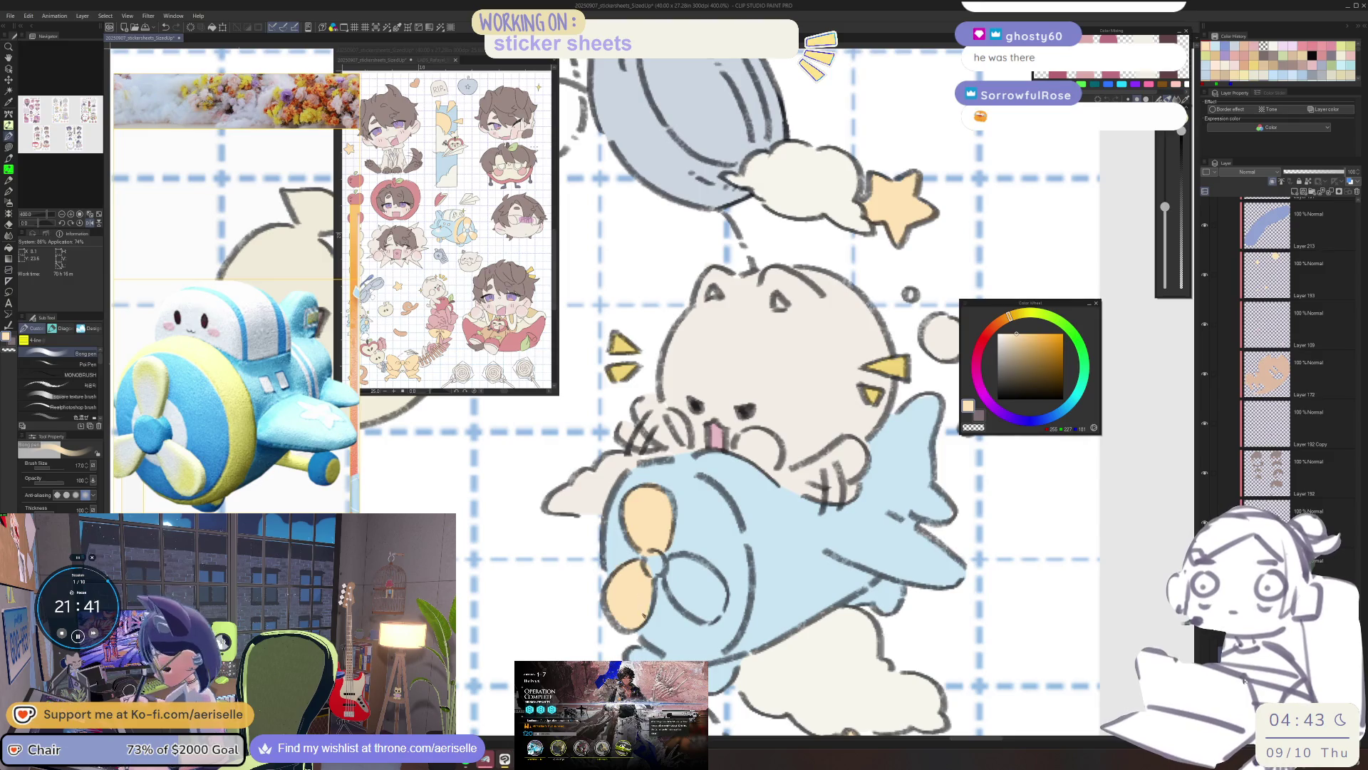
key("minus")
left_click_drag(701, 575, 702, 597)
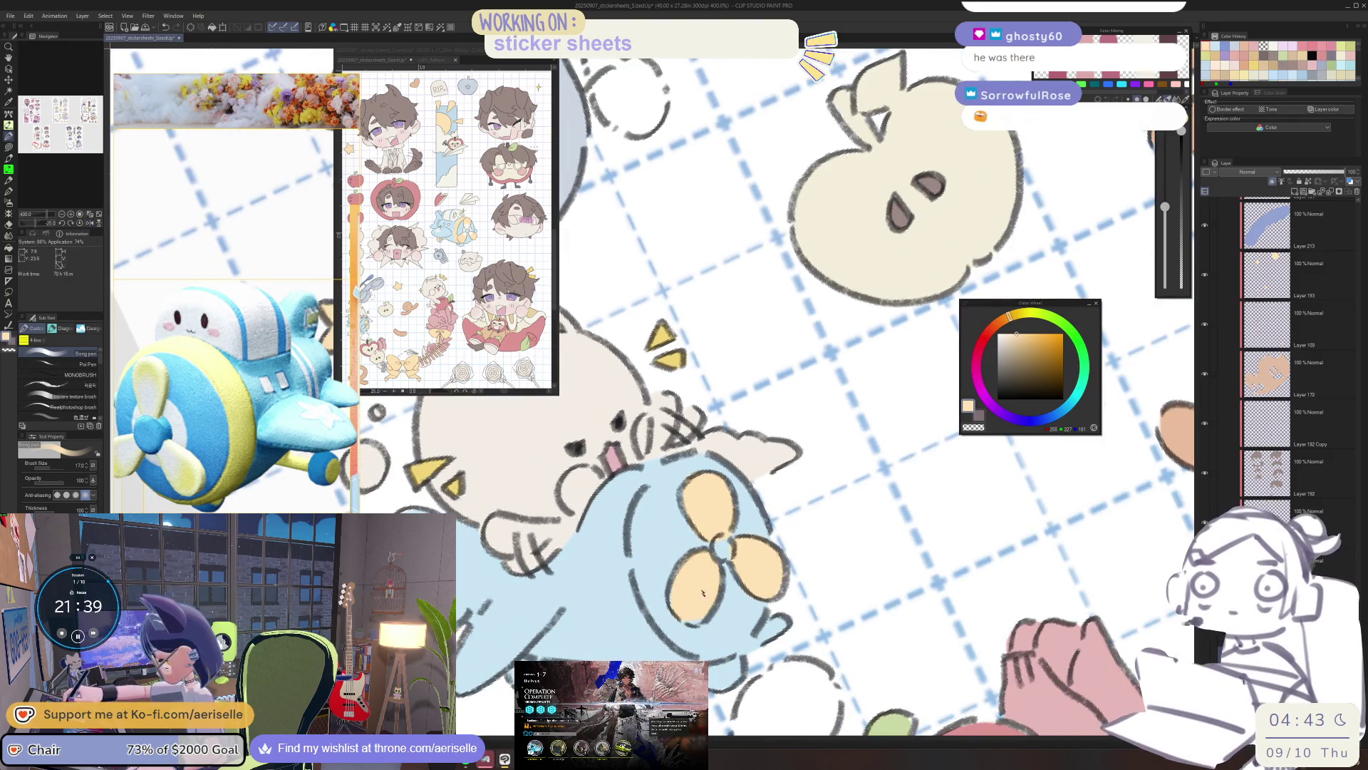
left_click_drag(767, 465, 792, 523)
Reset the canvas rotation and touch up the propeller blades with Eraser and Lasso fill.
key("e")
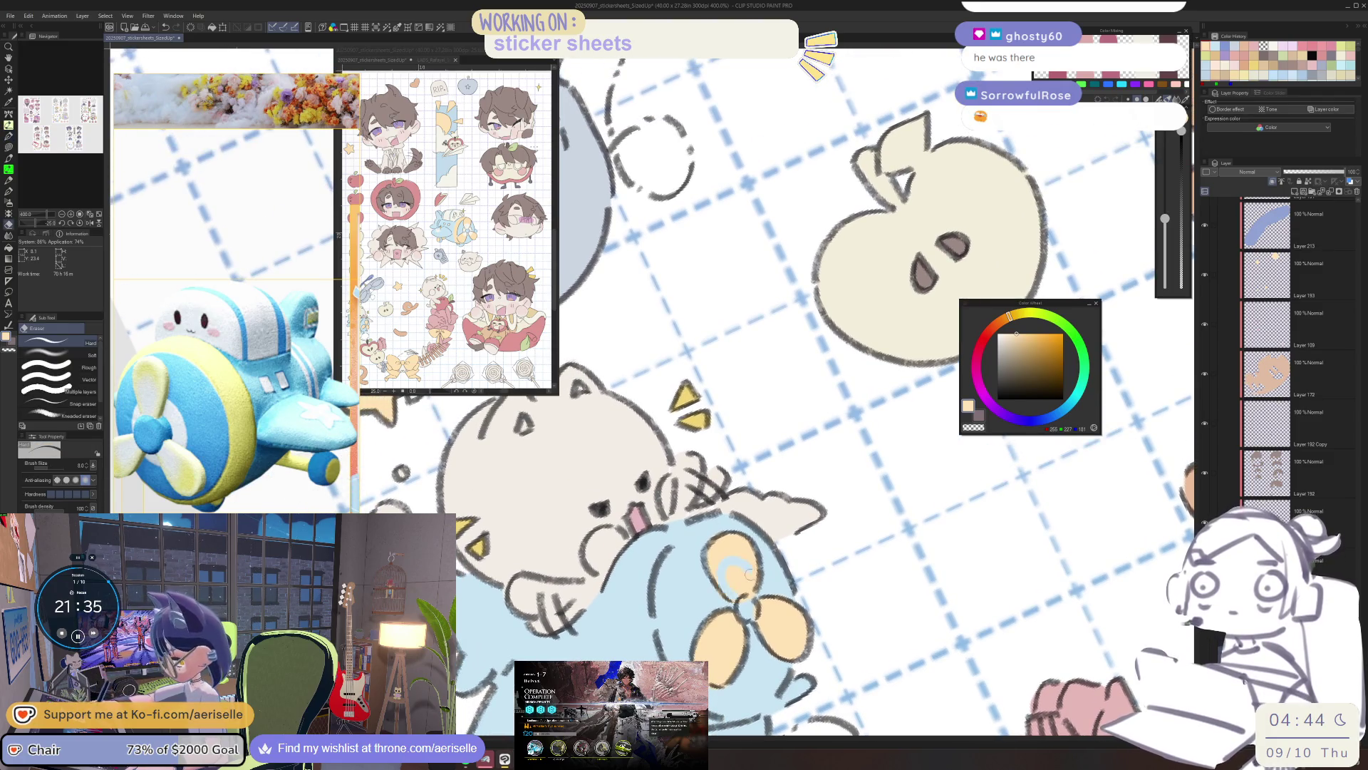
key("equal")
key("bracketright")
key("bracketright")
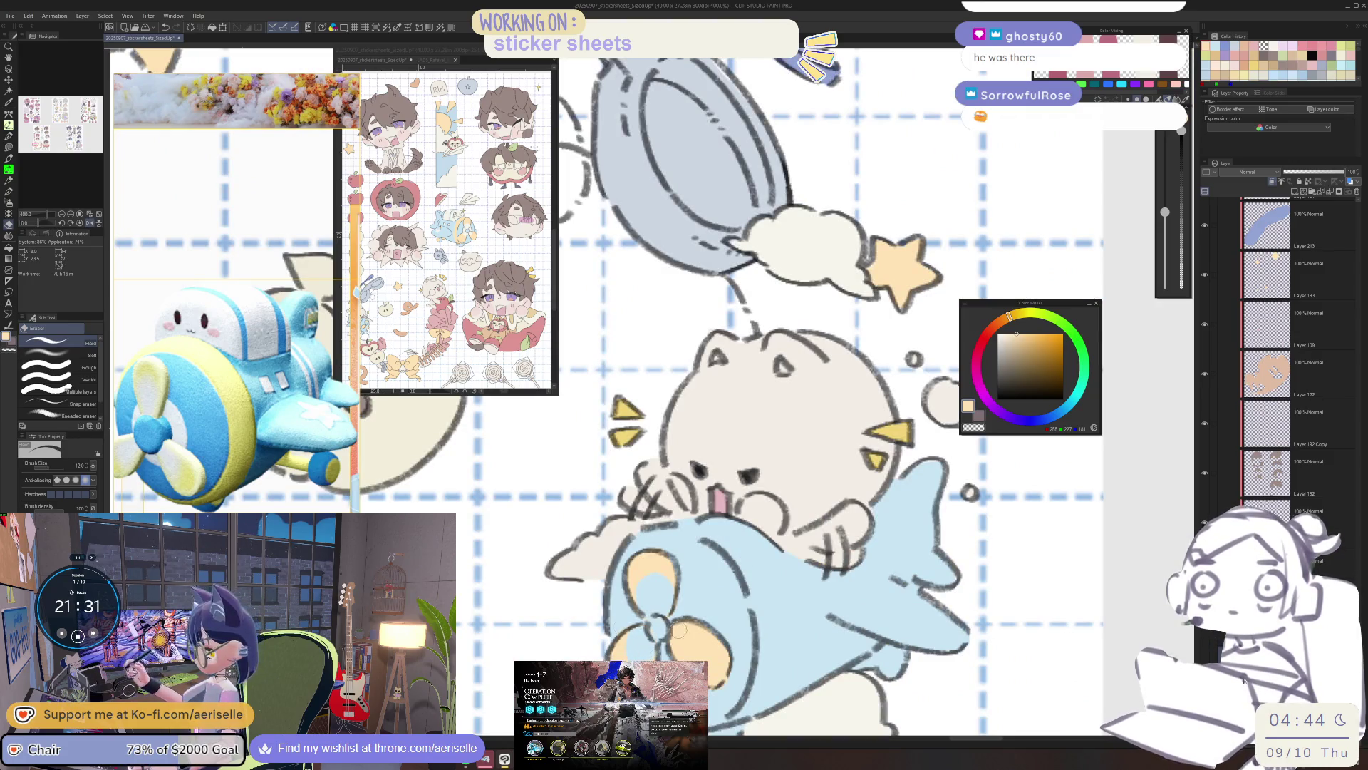
scroll(724, 596, "down", 2)
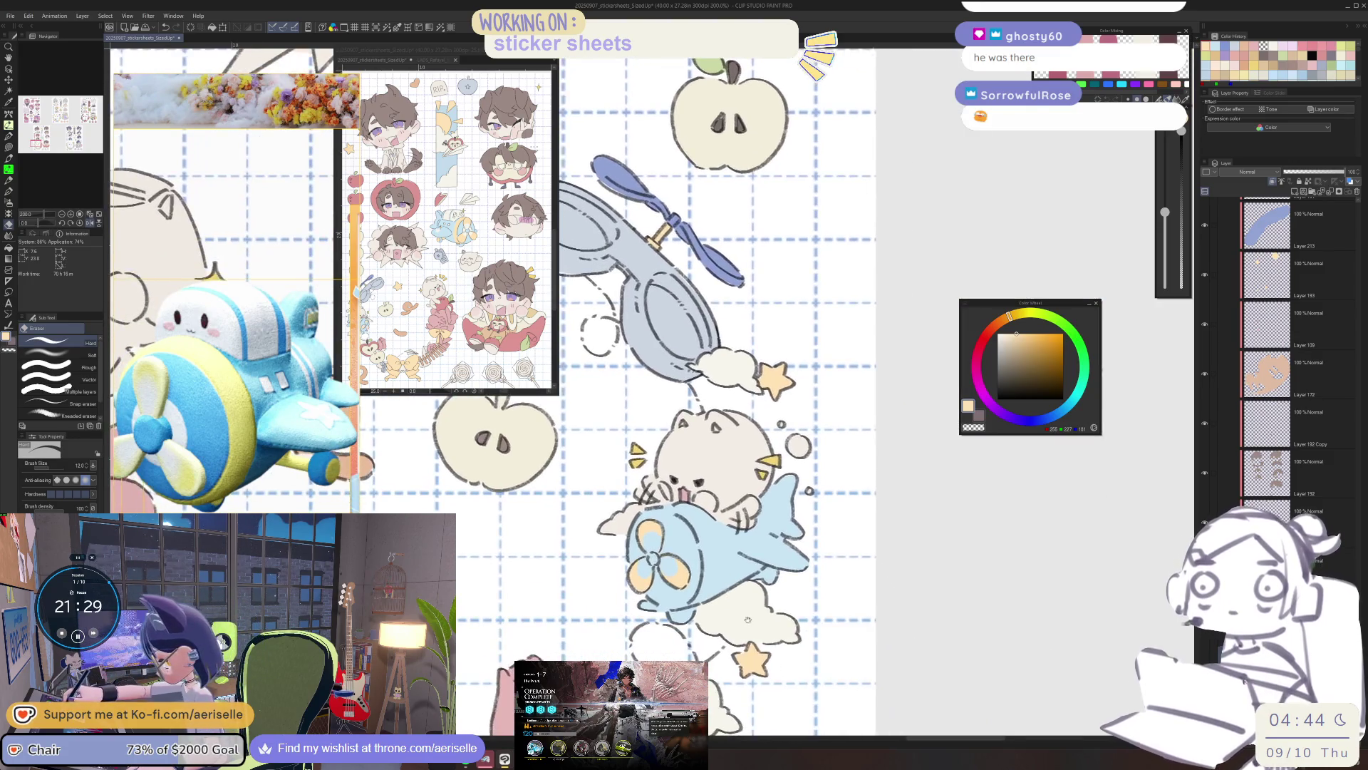
scroll(712, 431, "up", 2)
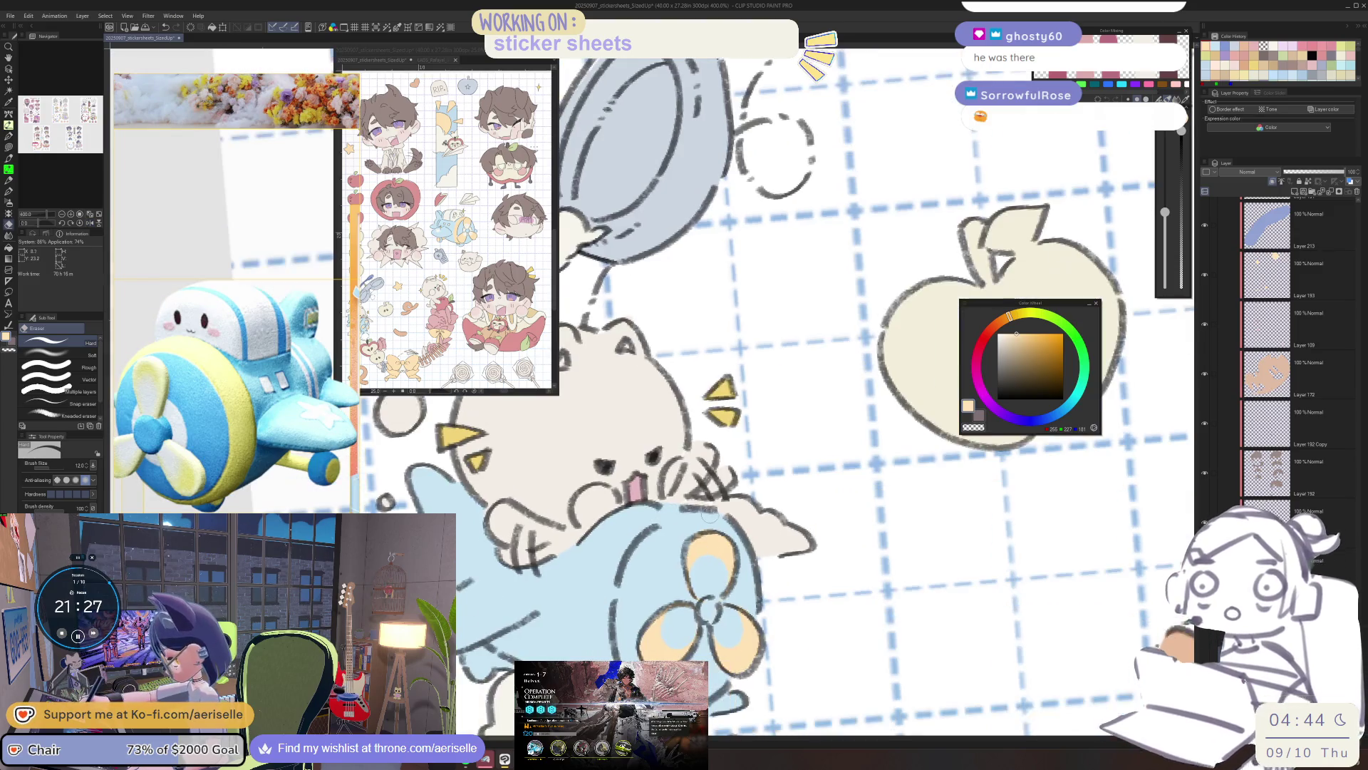
key("u")
mouse_move(652, 526)
left_mouse_down()
mouse_move(612, 601)
mouse_move(598, 545)
mouse_move(648, 509)
left_mouse_up()
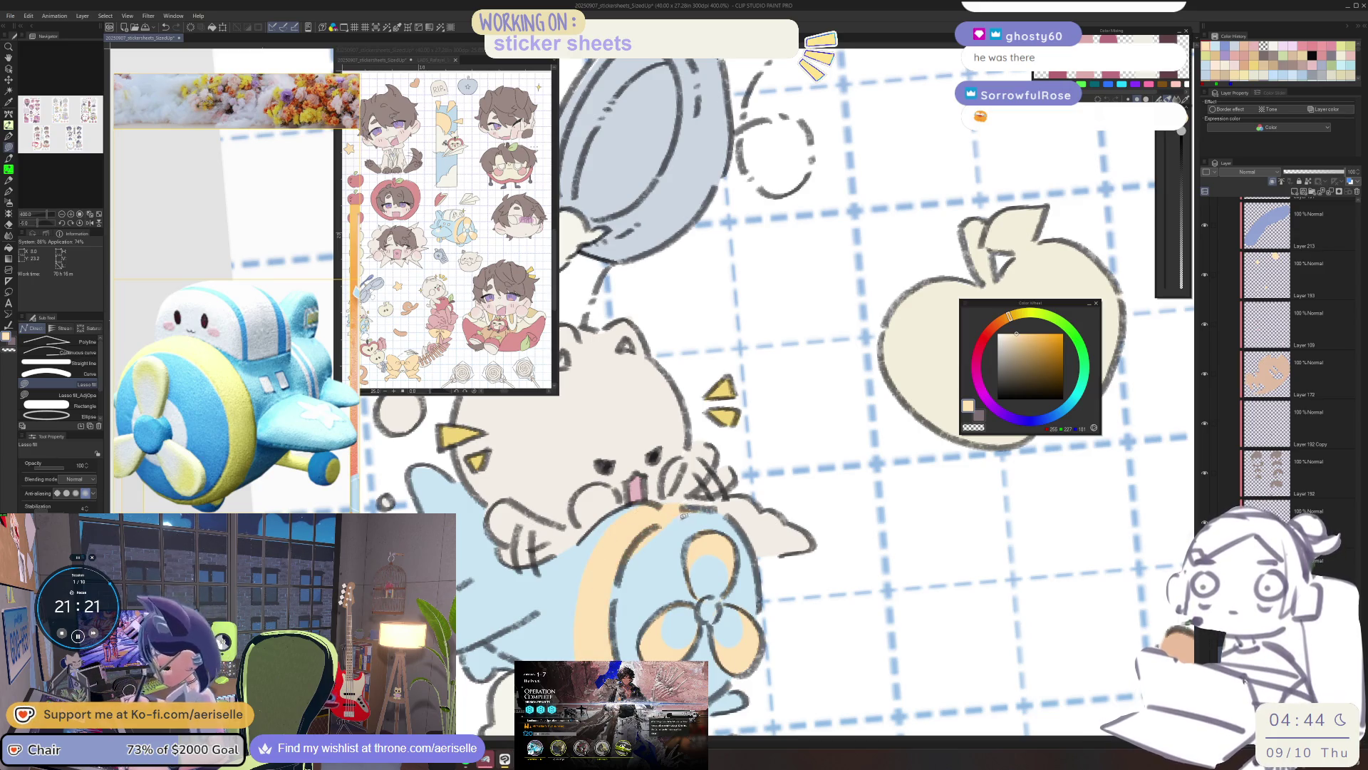
key("e")
key("u")
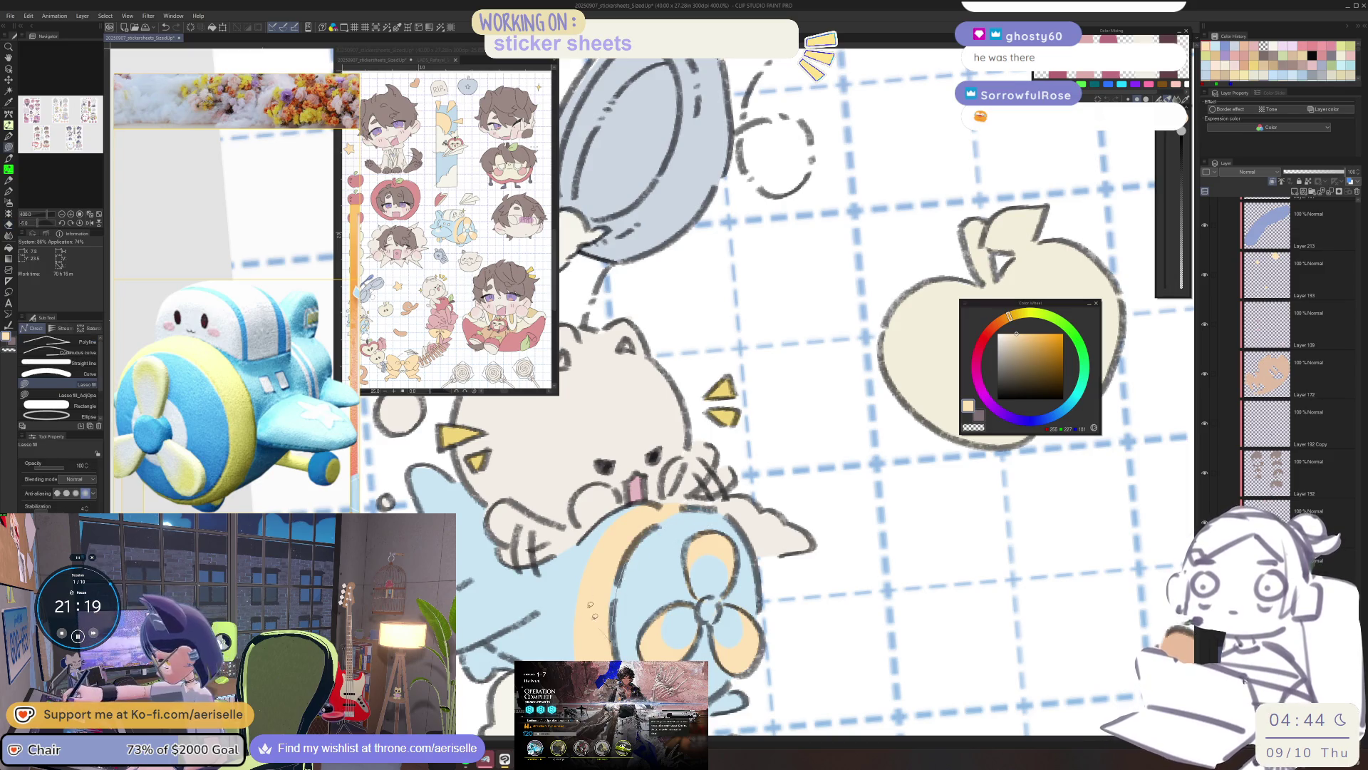
key("e")
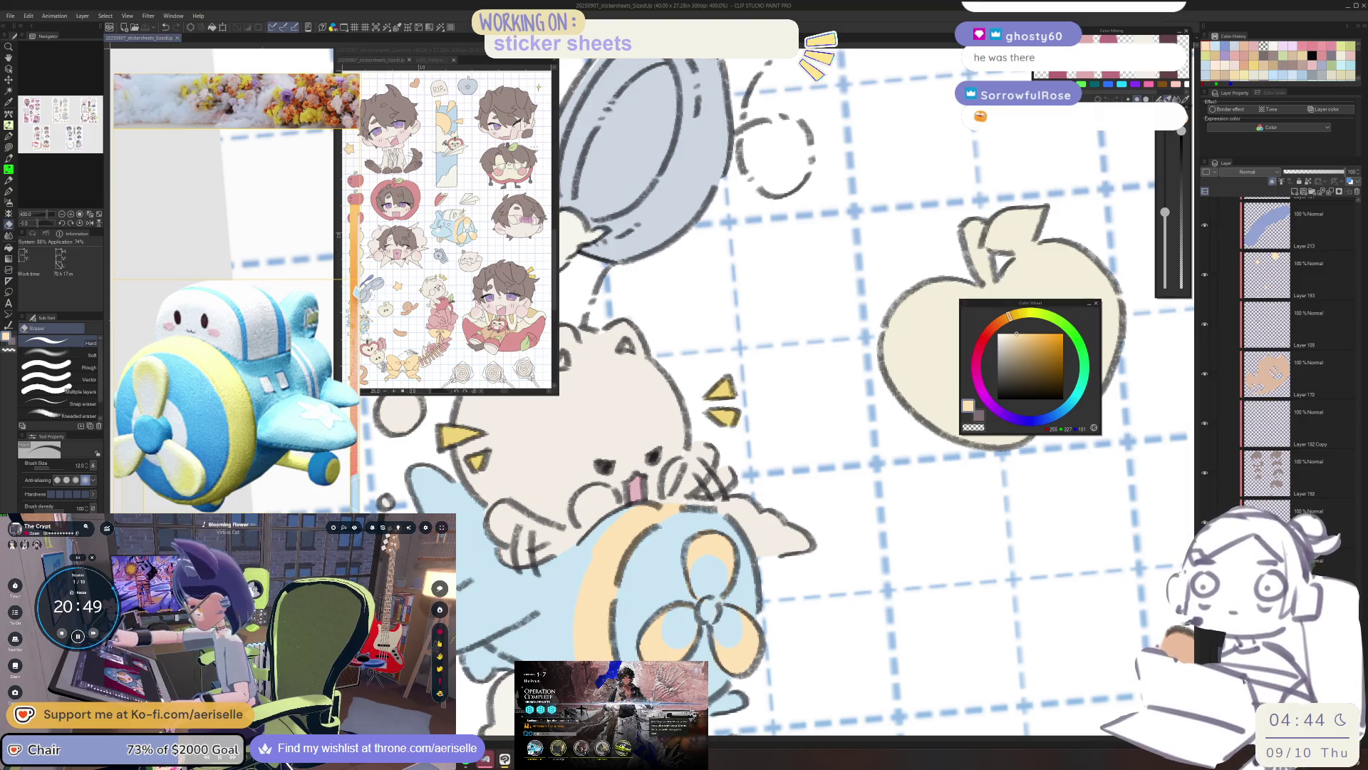
left_click_drag(668, 522, 677, 464)
Lasso-fill a small peach patch under the cat's plane.
key("u")
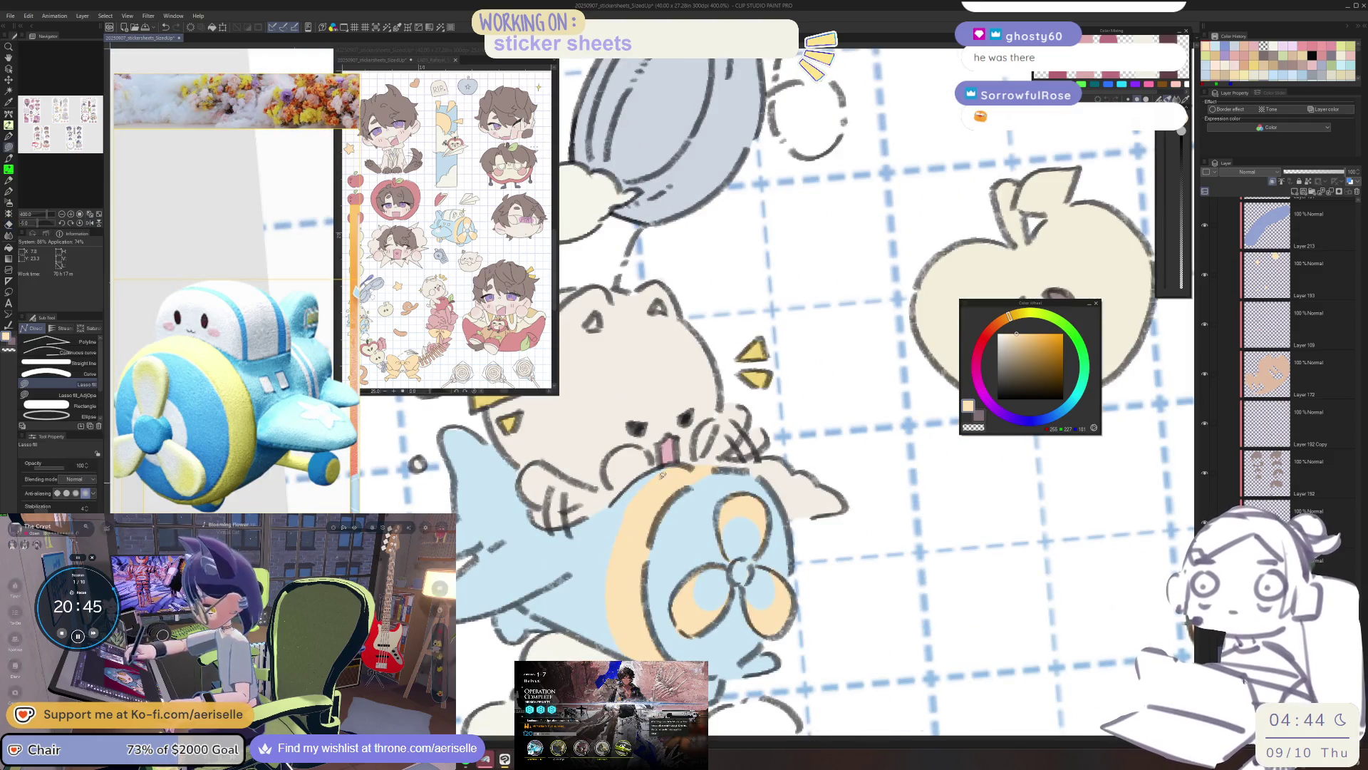
left_click_drag(710, 702, 746, 609)
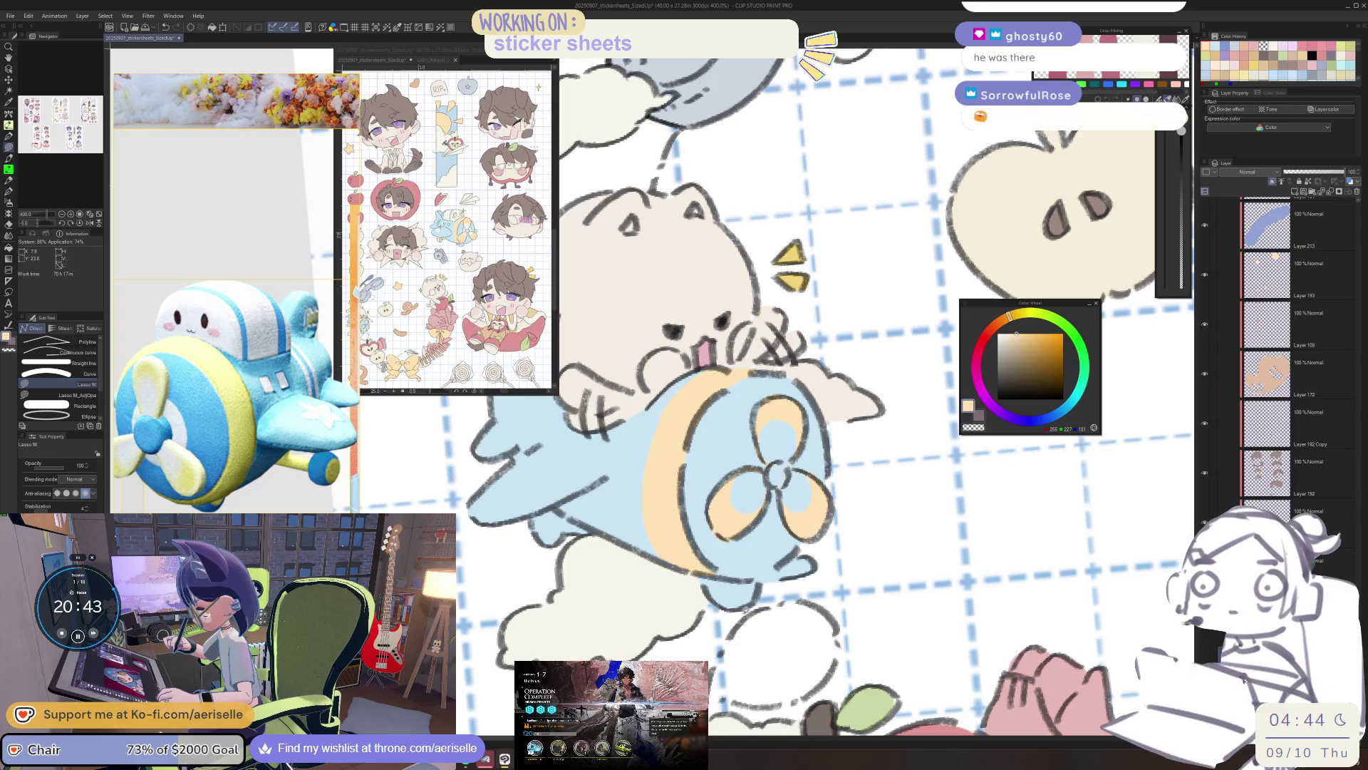
scroll(734, 580, "down", 4)
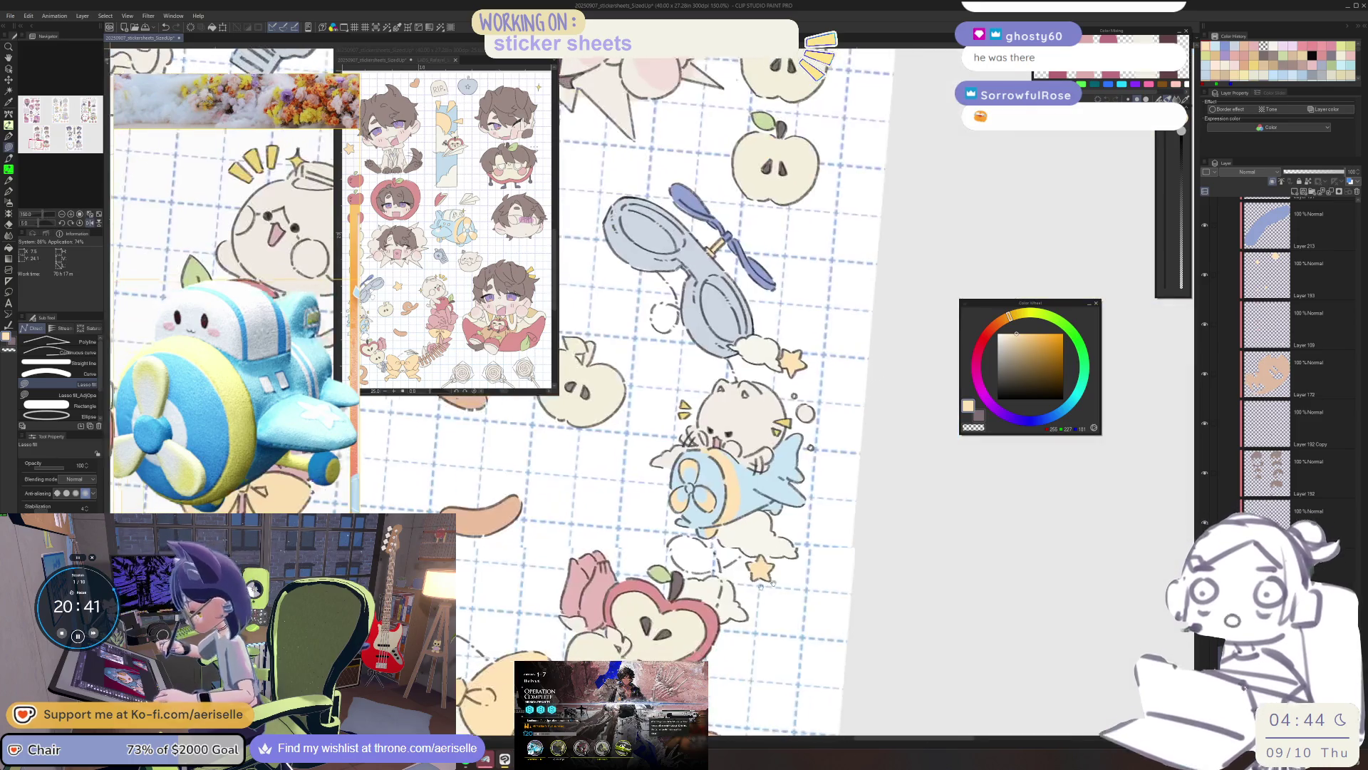
scroll(676, 599, "up", 5)
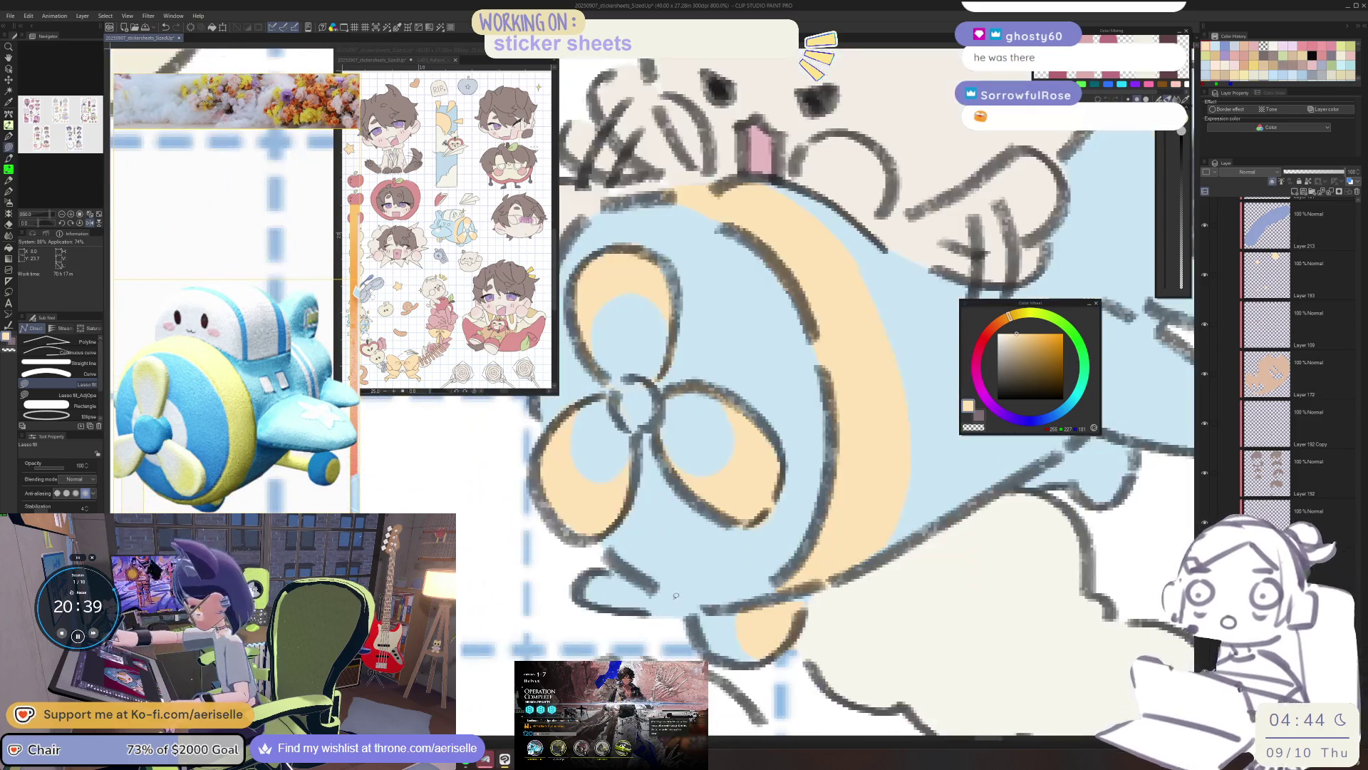
scroll(683, 604, "down", 5)
scroll(716, 596, "up", 3)
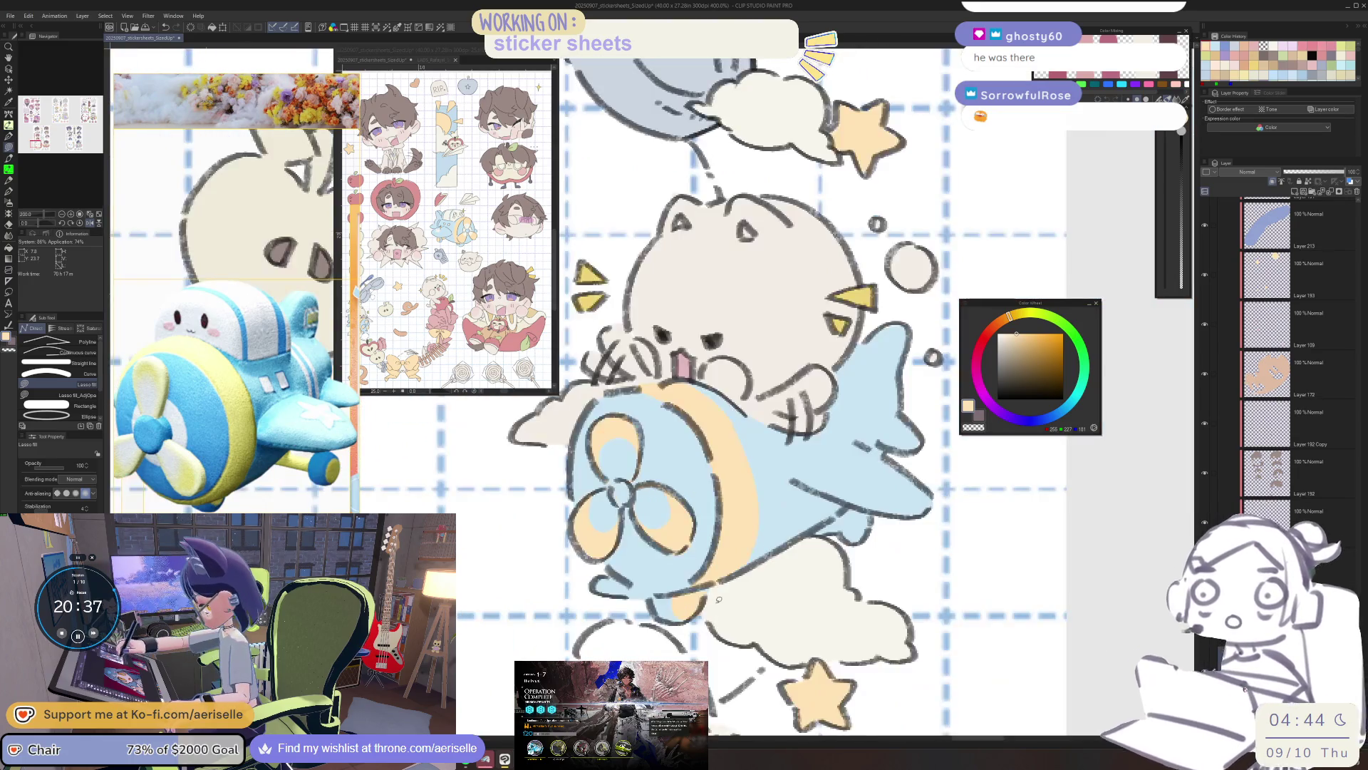
key("o")
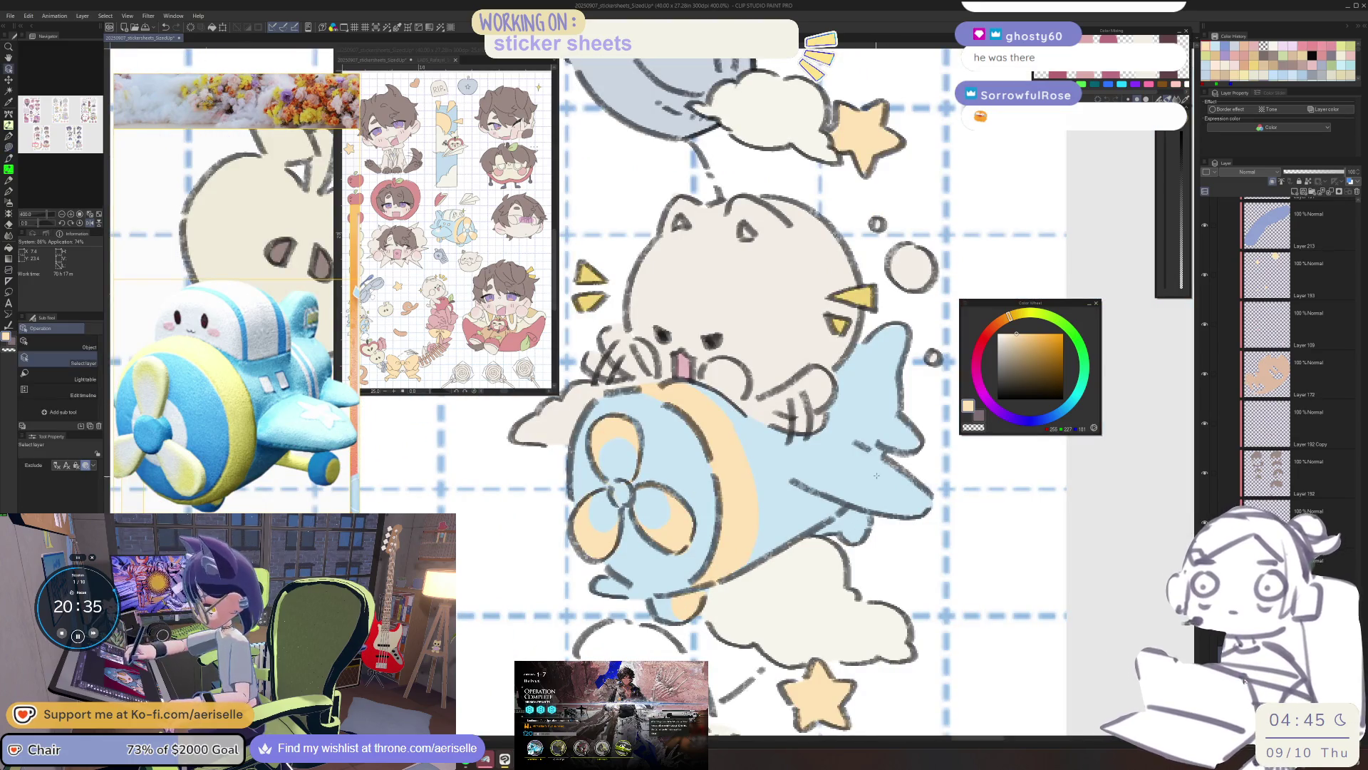
key("u")
left_click_drag(812, 525, 828, 540)
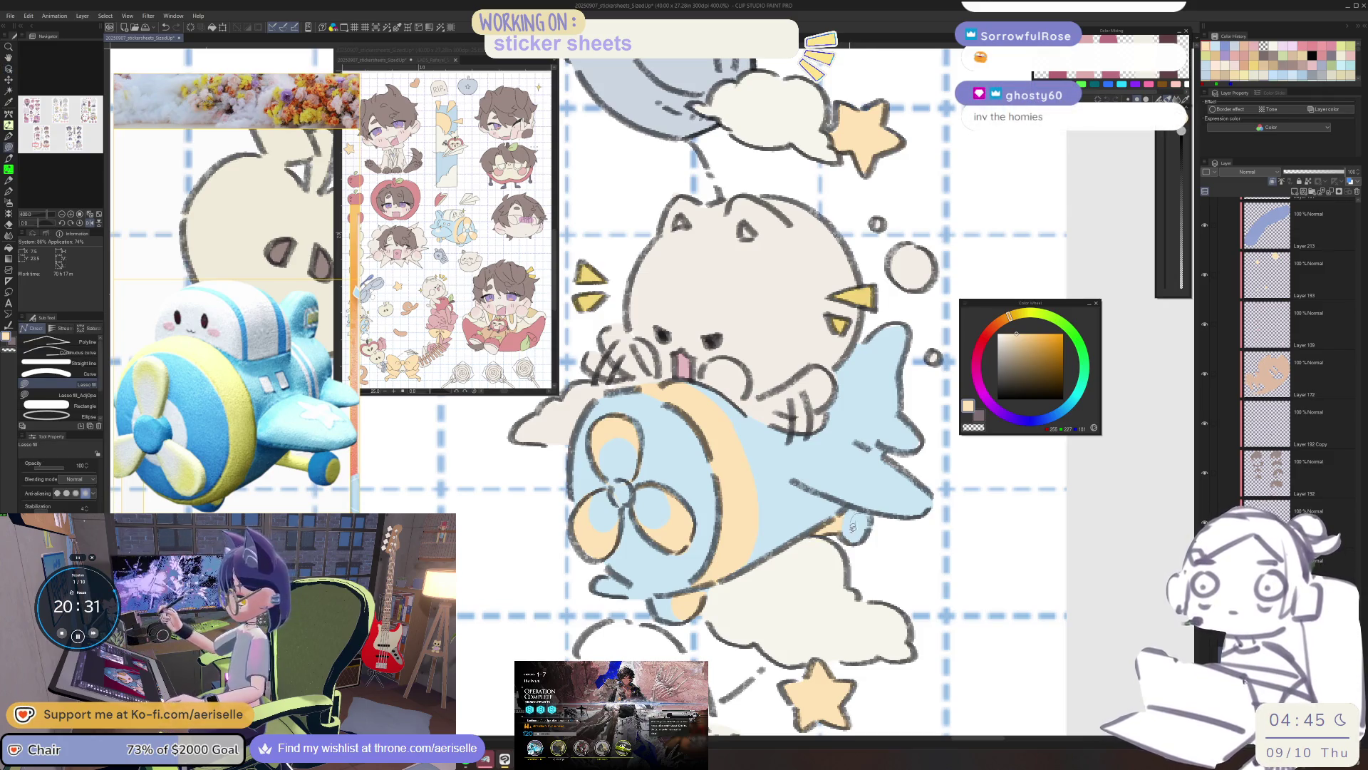
Erase a small spot on the blue plane body to lighten it.
scroll(879, 518, "down", 5)
scroll(861, 577, "up", 2)
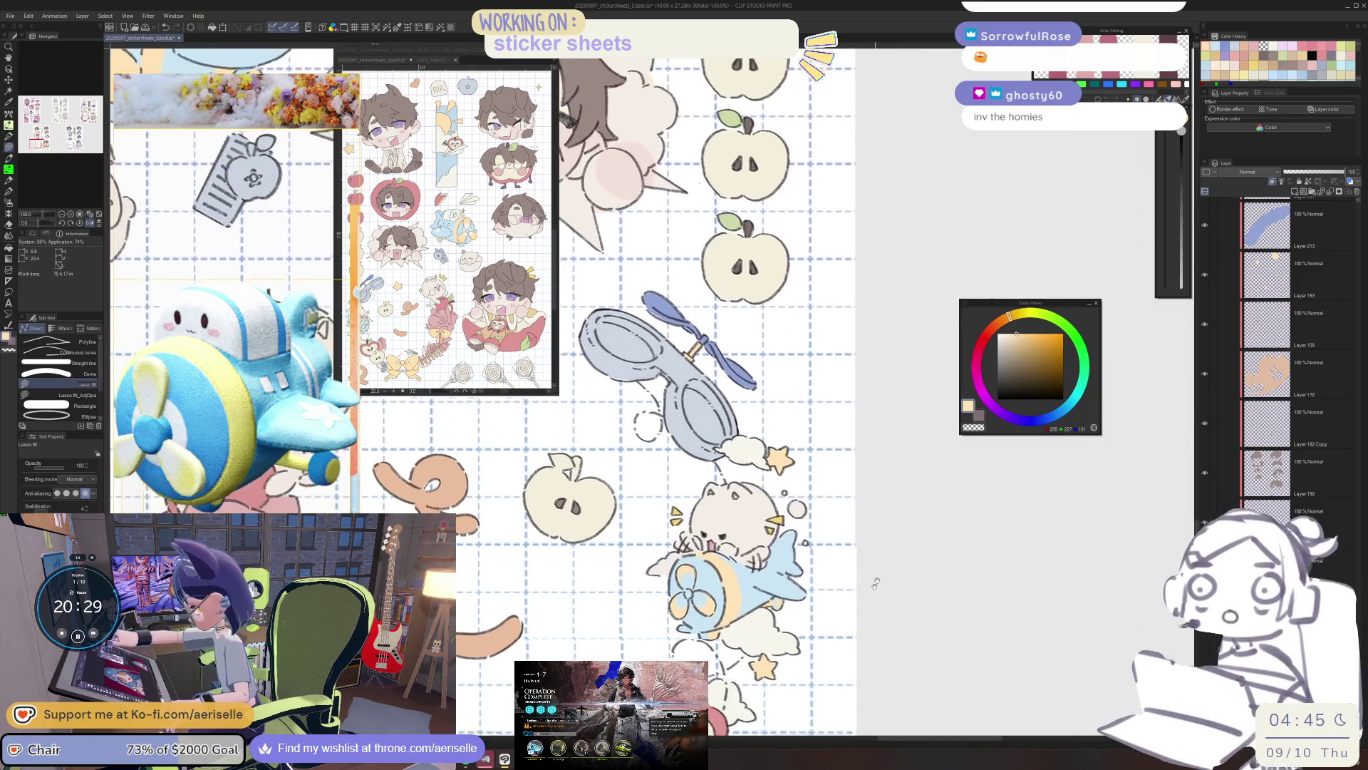
scroll(801, 555, "up", 5)
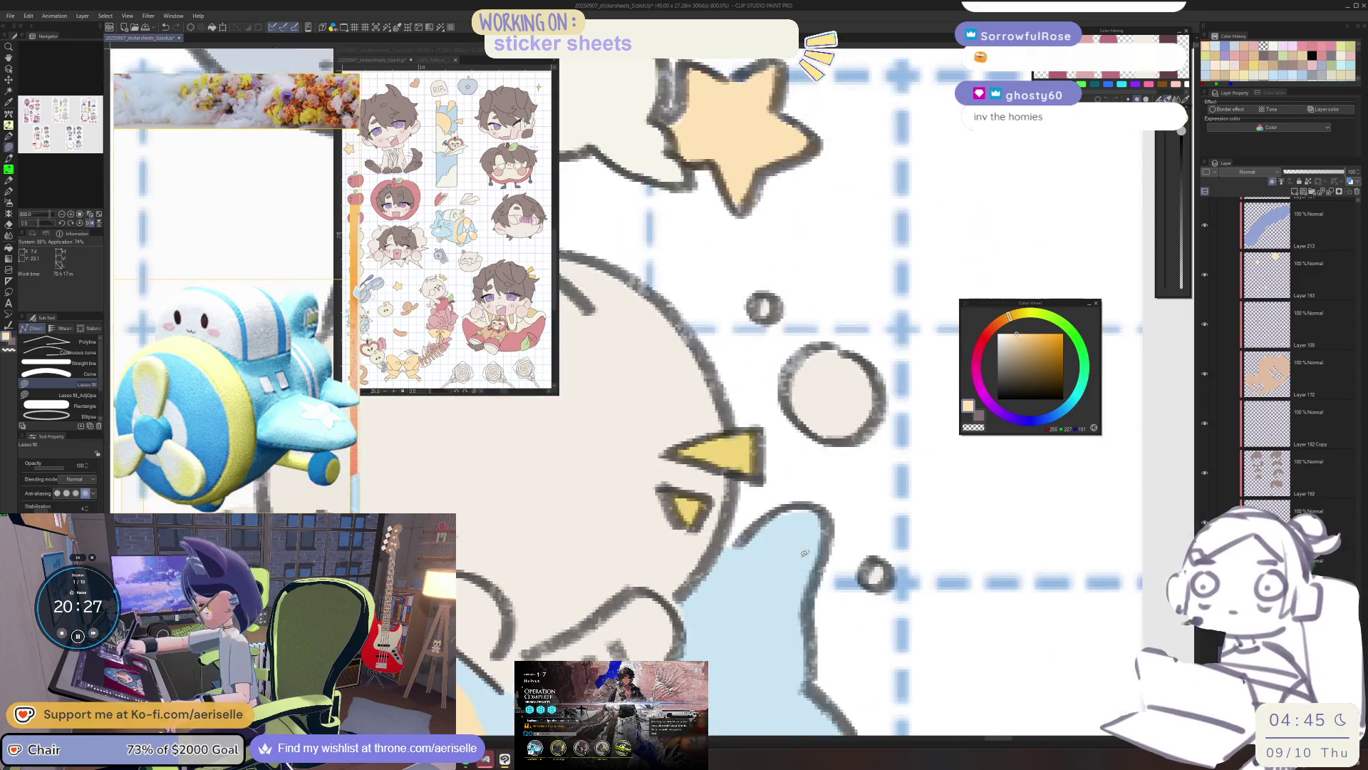
scroll(880, 571, "down", 8)
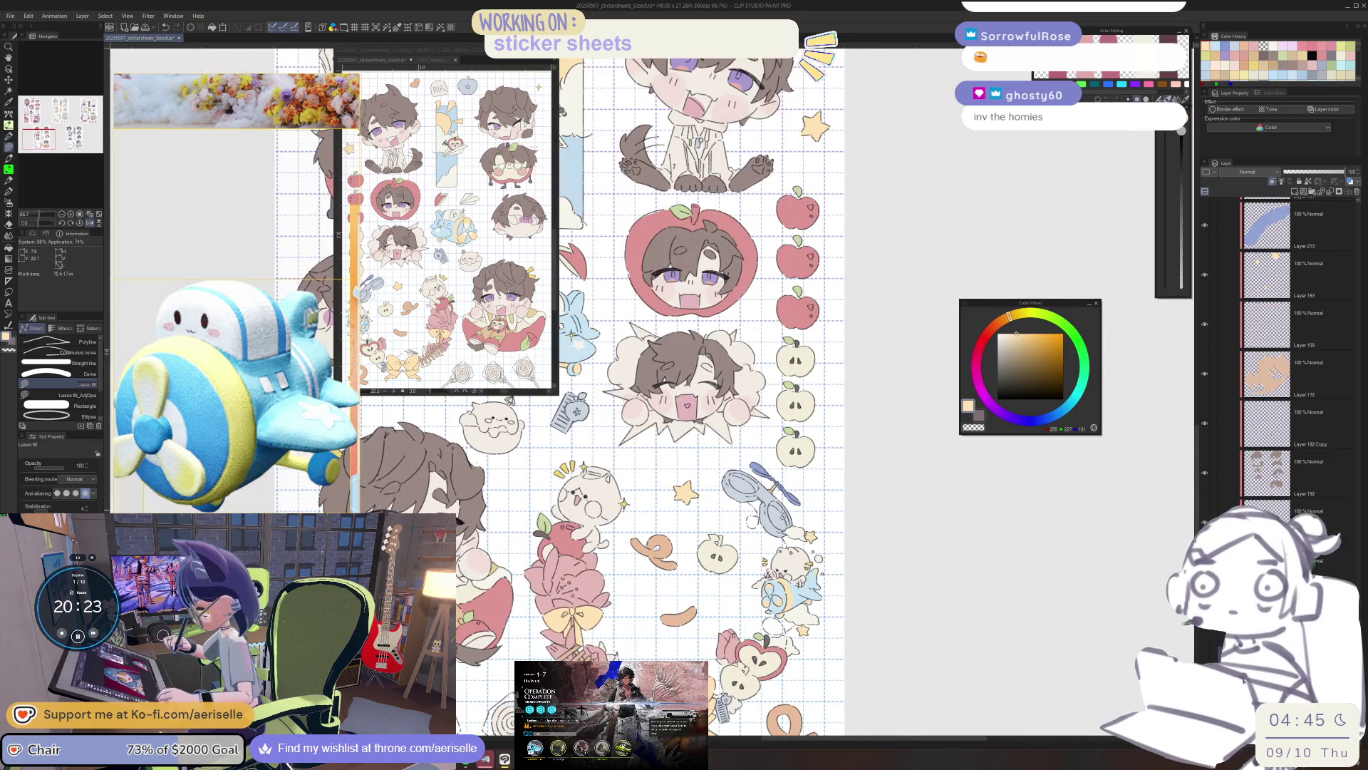
scroll(807, 591, "up", 4)
key("o")
scroll(807, 591, "up", 2)
key("e")
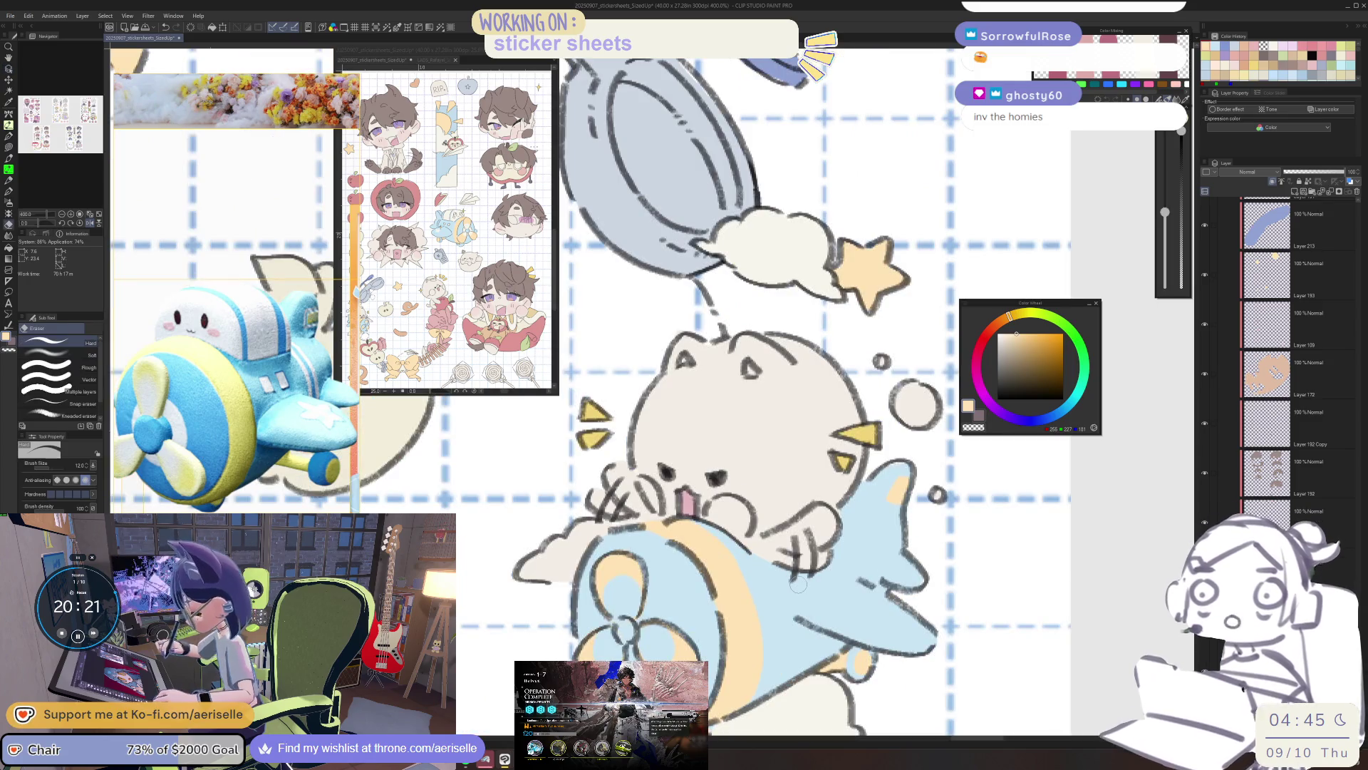
scroll(800, 586, "down", 3)
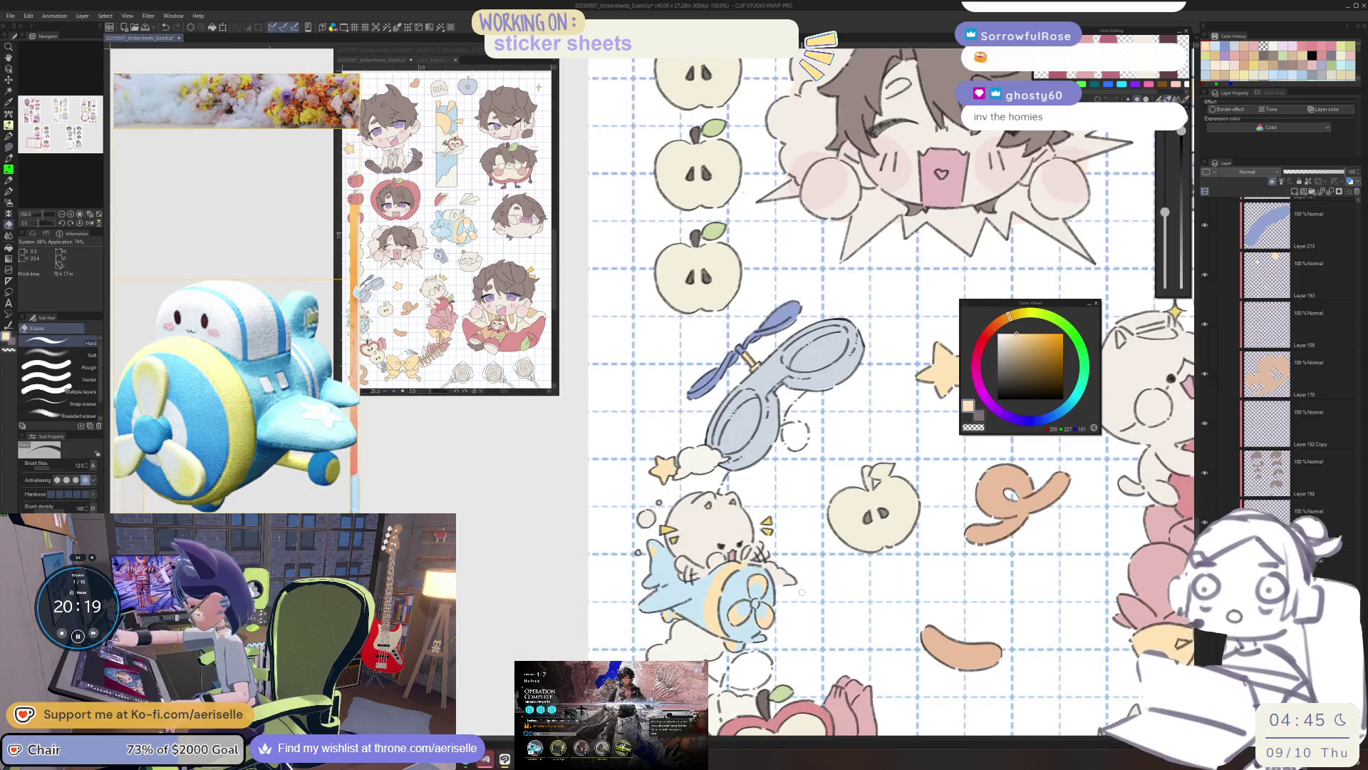
scroll(799, 590, "up", 5)
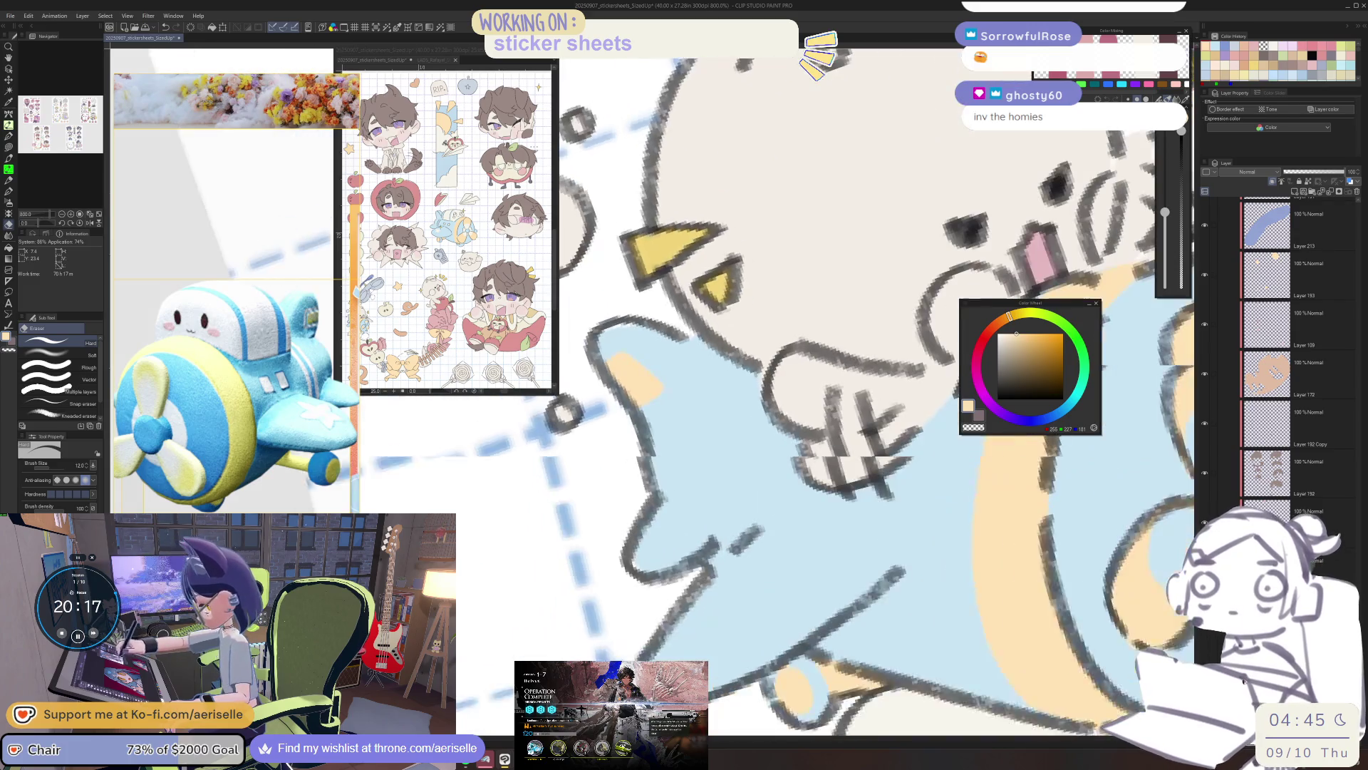
mouse_move(741, 612)
left_mouse_down()
mouse_move(749, 639)
mouse_move(715, 631)
mouse_move(729, 623)
left_mouse_up()
scroll(784, 623, "down", 4)
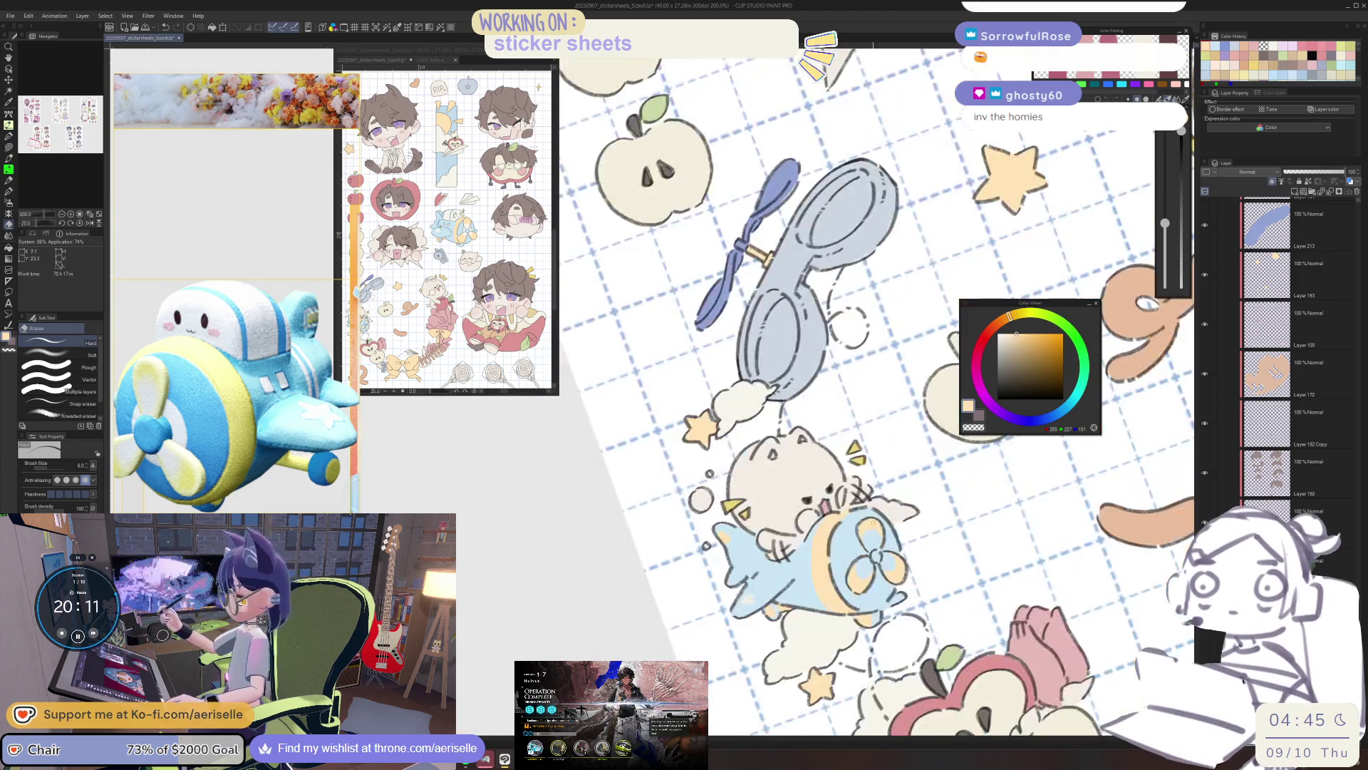
left_click_drag(844, 623, 812, 612)
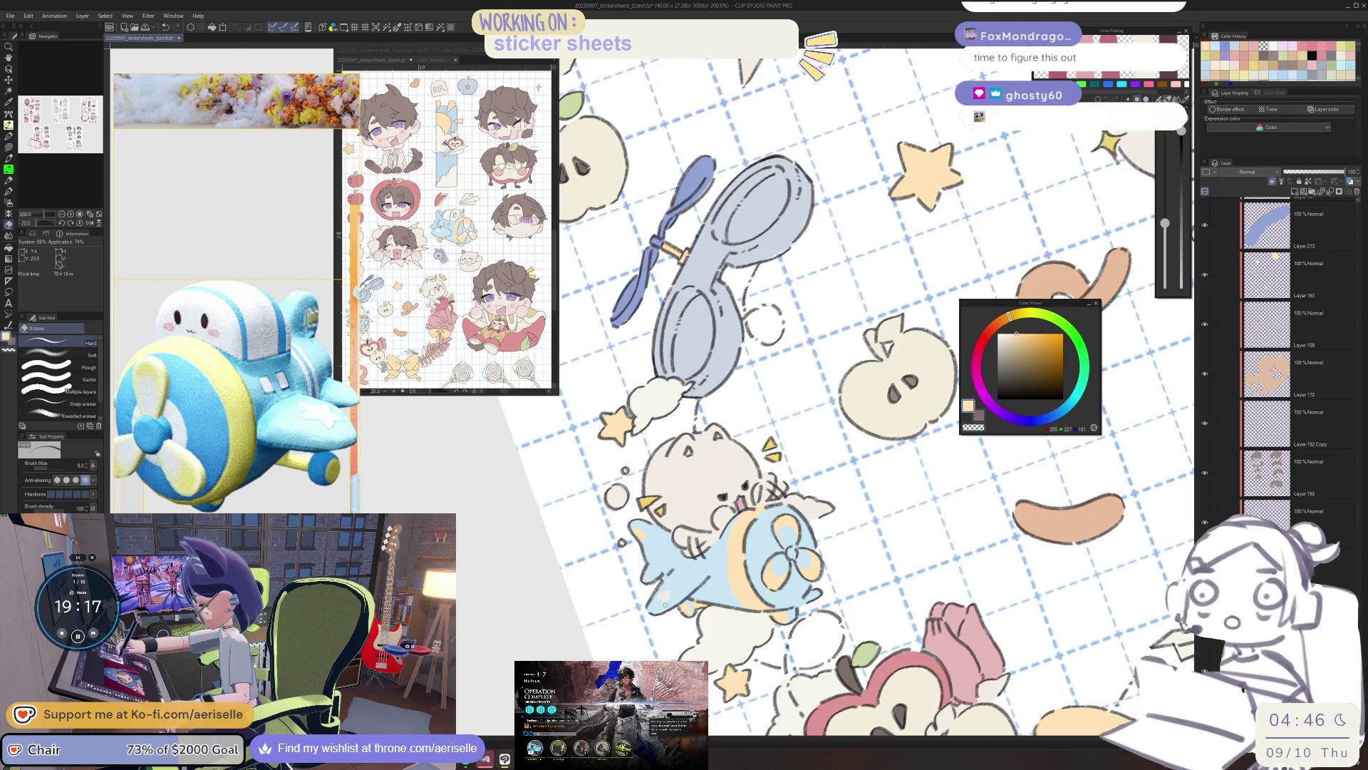
key("u")
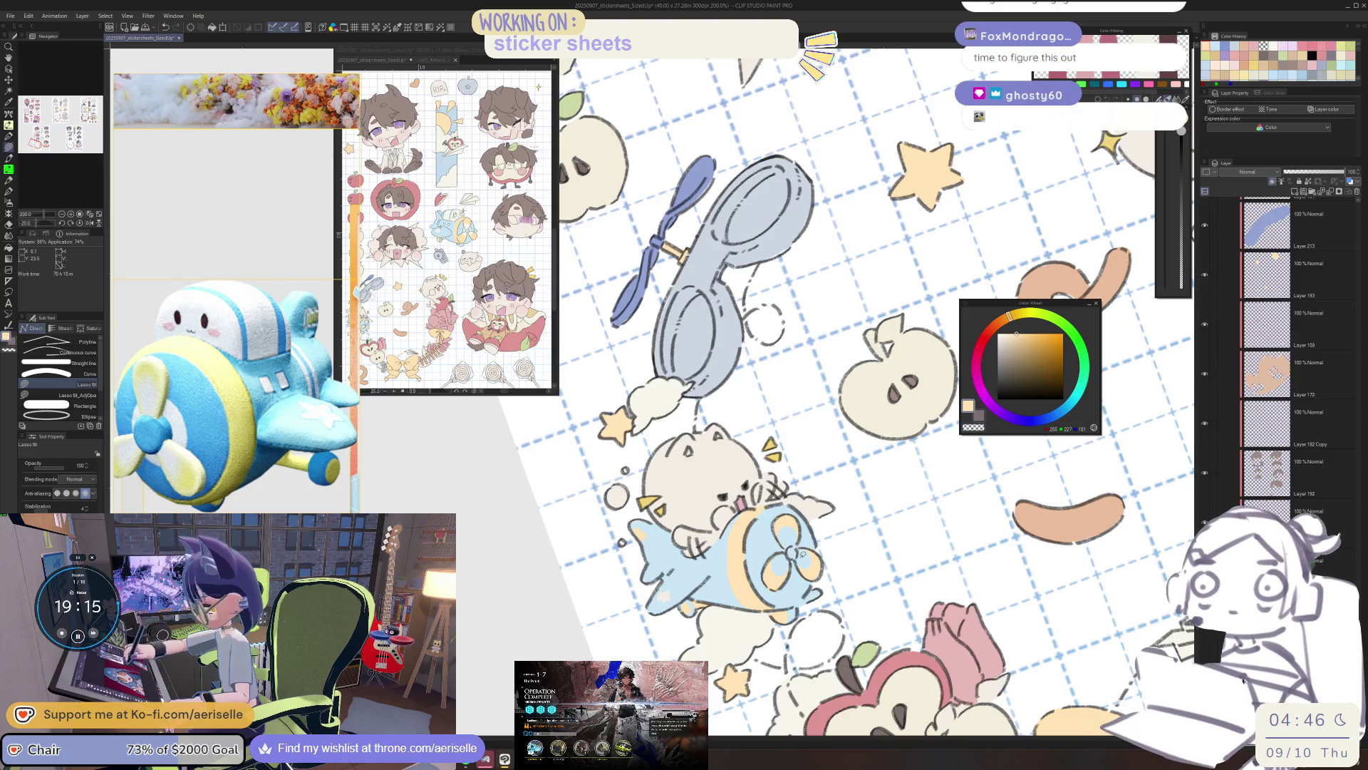
Erase pale highlights into the plane's propeller blades.
key("o")
mouse_move(834, 558)
left_mouse_down()
mouse_move(753, 557)
mouse_move(756, 570)
mouse_move(714, 574)
mouse_move(782, 666)
mouse_move(776, 524)
left_mouse_up()
scroll(792, 559, "up", 6)
key("e")
left_click_drag(677, 541, 720, 591)
left_click_drag(813, 520, 788, 510)
scroll(786, 510, "down", 10)
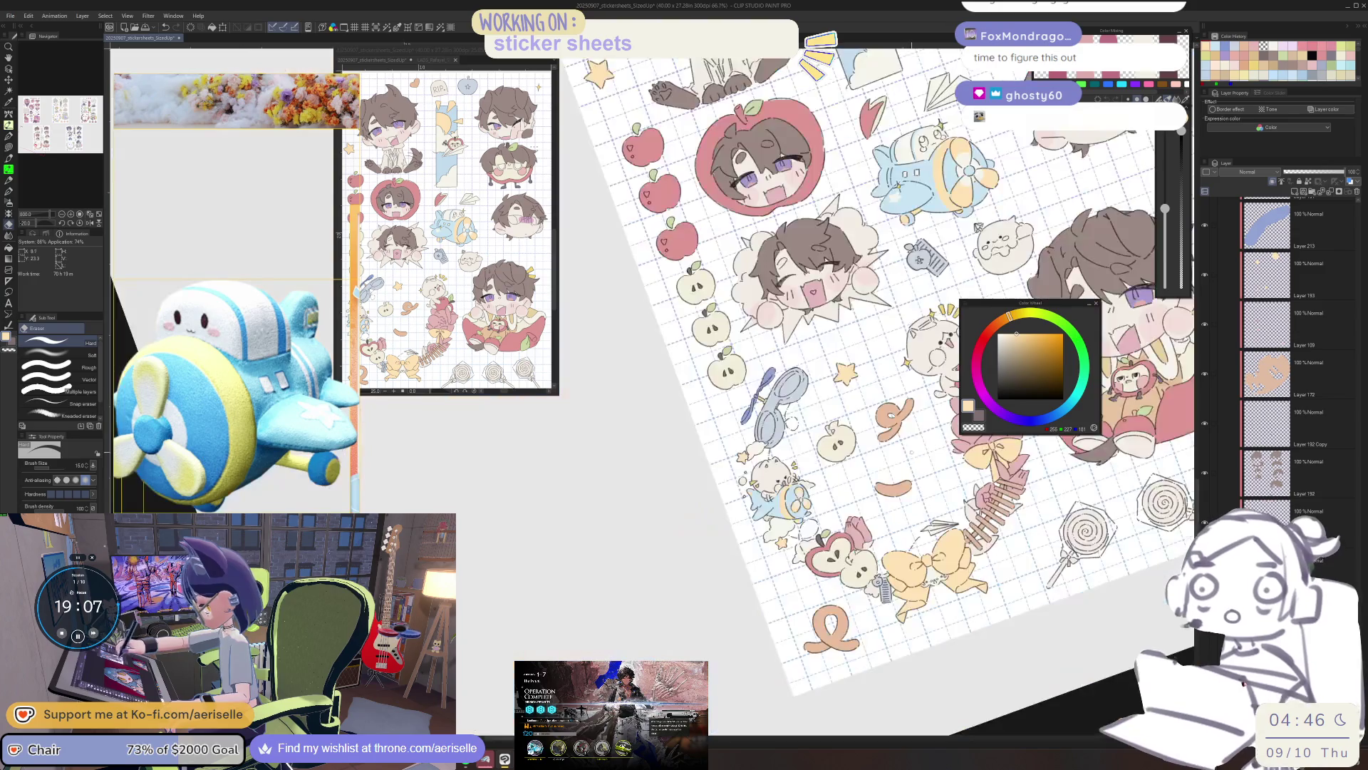
scroll(741, 520, "up", 4)
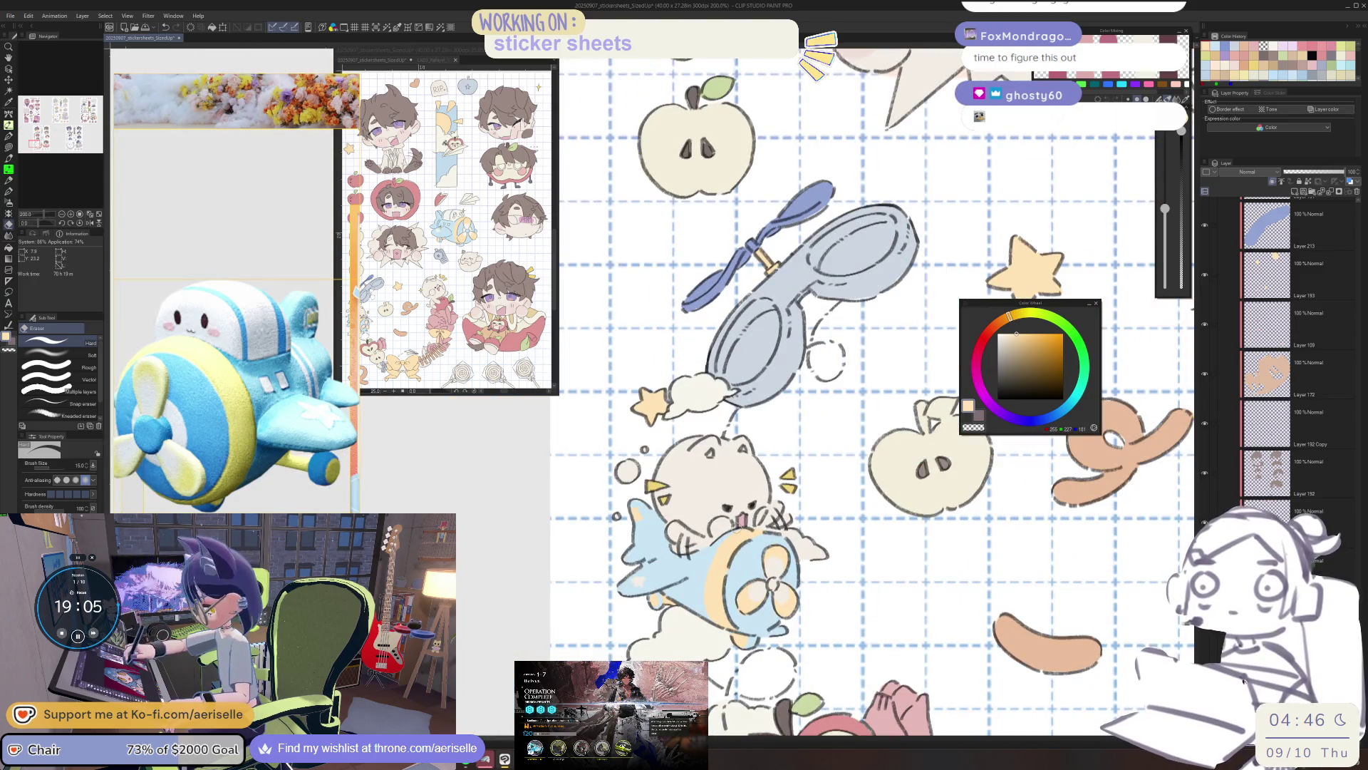
scroll(235, 321, "down", 3)
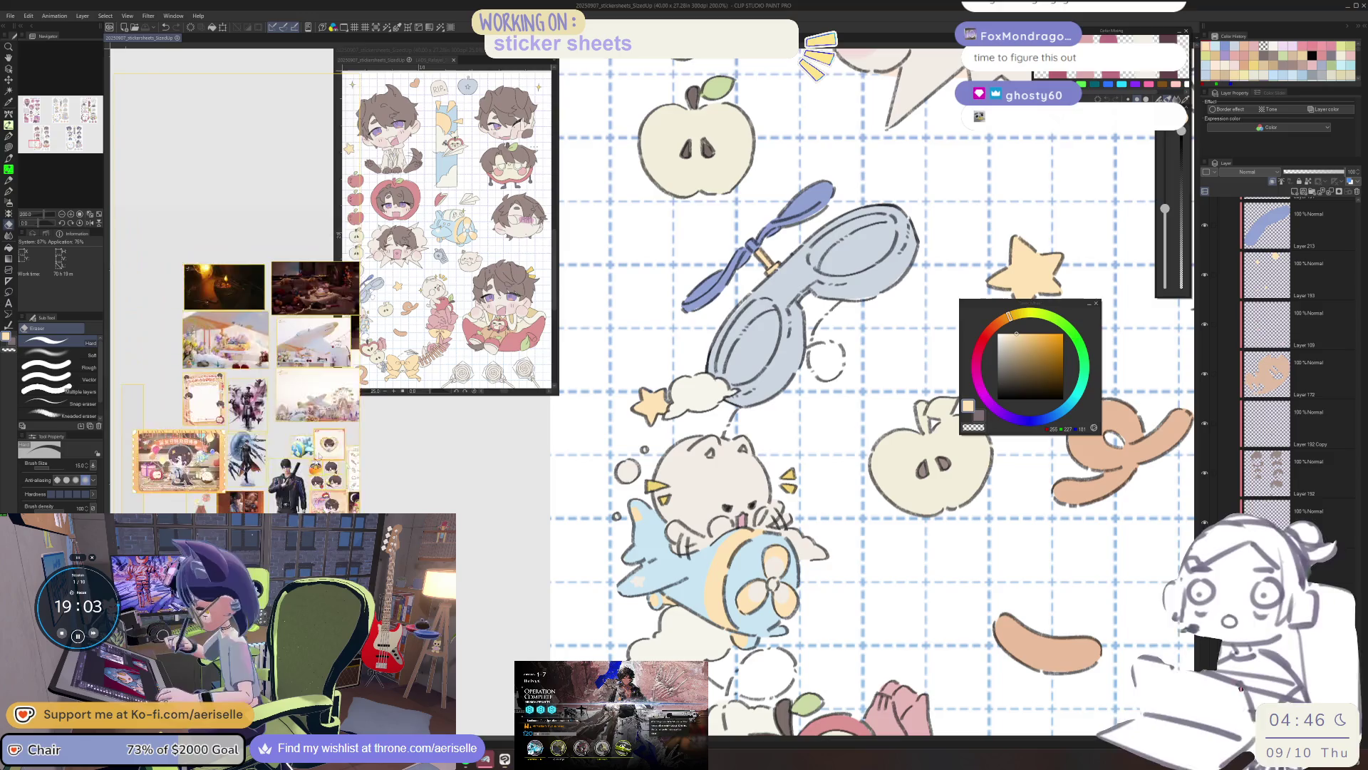
scroll(235, 292, "down", 5)
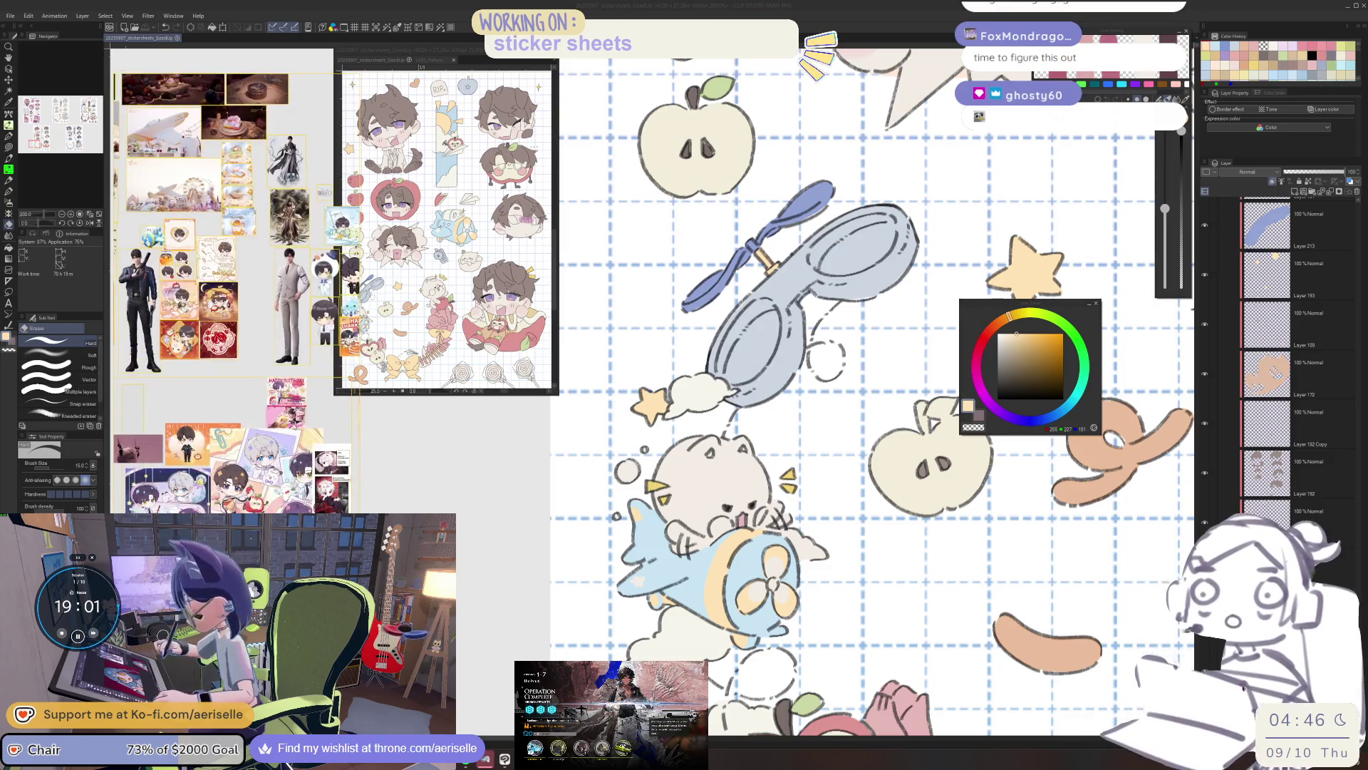
scroll(230, 500, "up", 6)
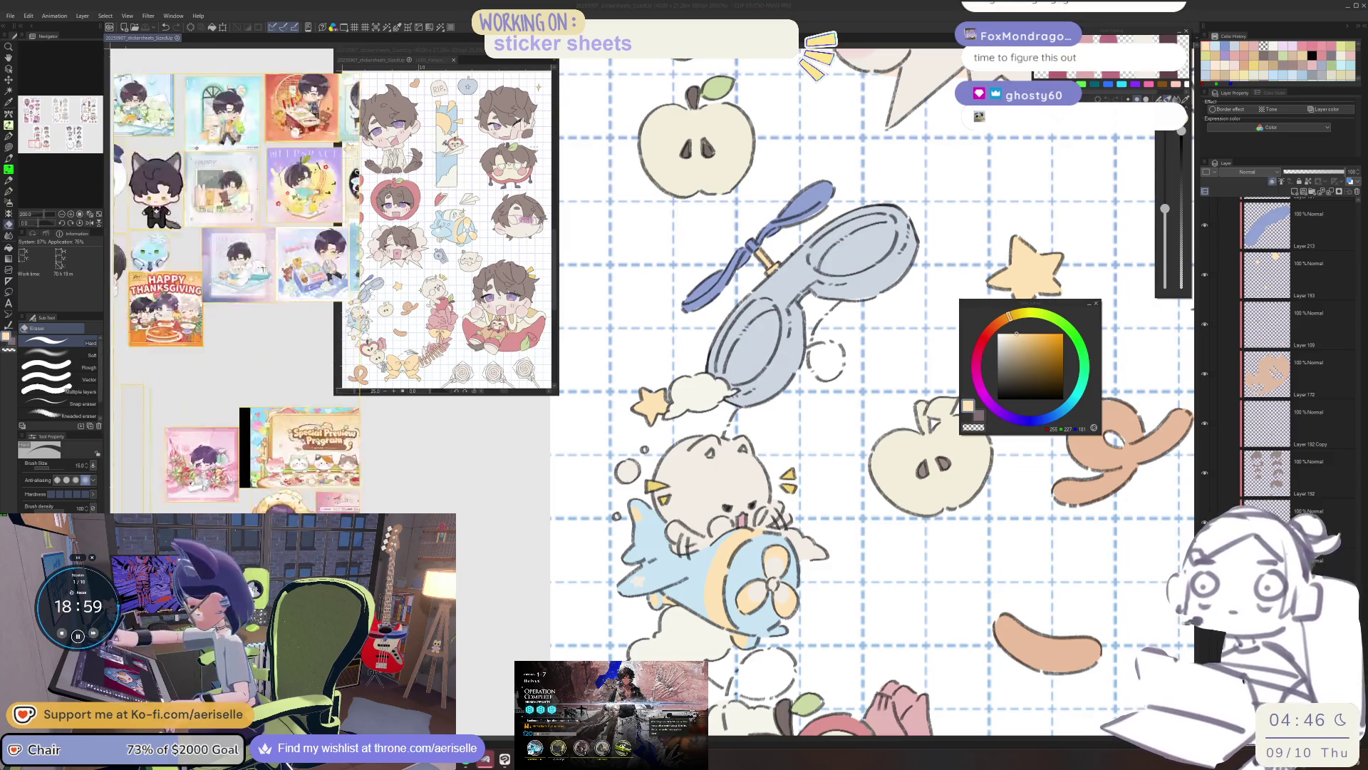
scroll(230, 500, "up", 2)
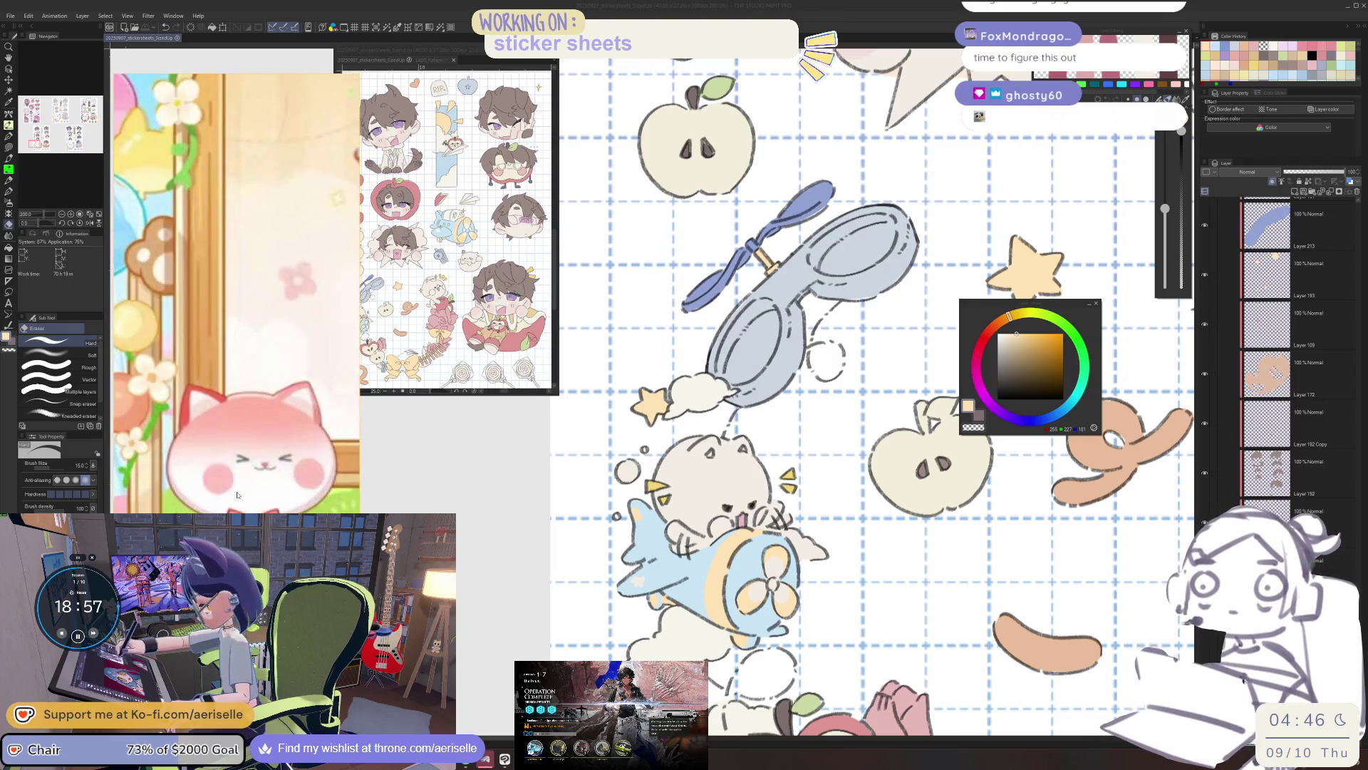
Select the cat sticker's layer from the canvas and pick pink on the colour wheel.
key("o")
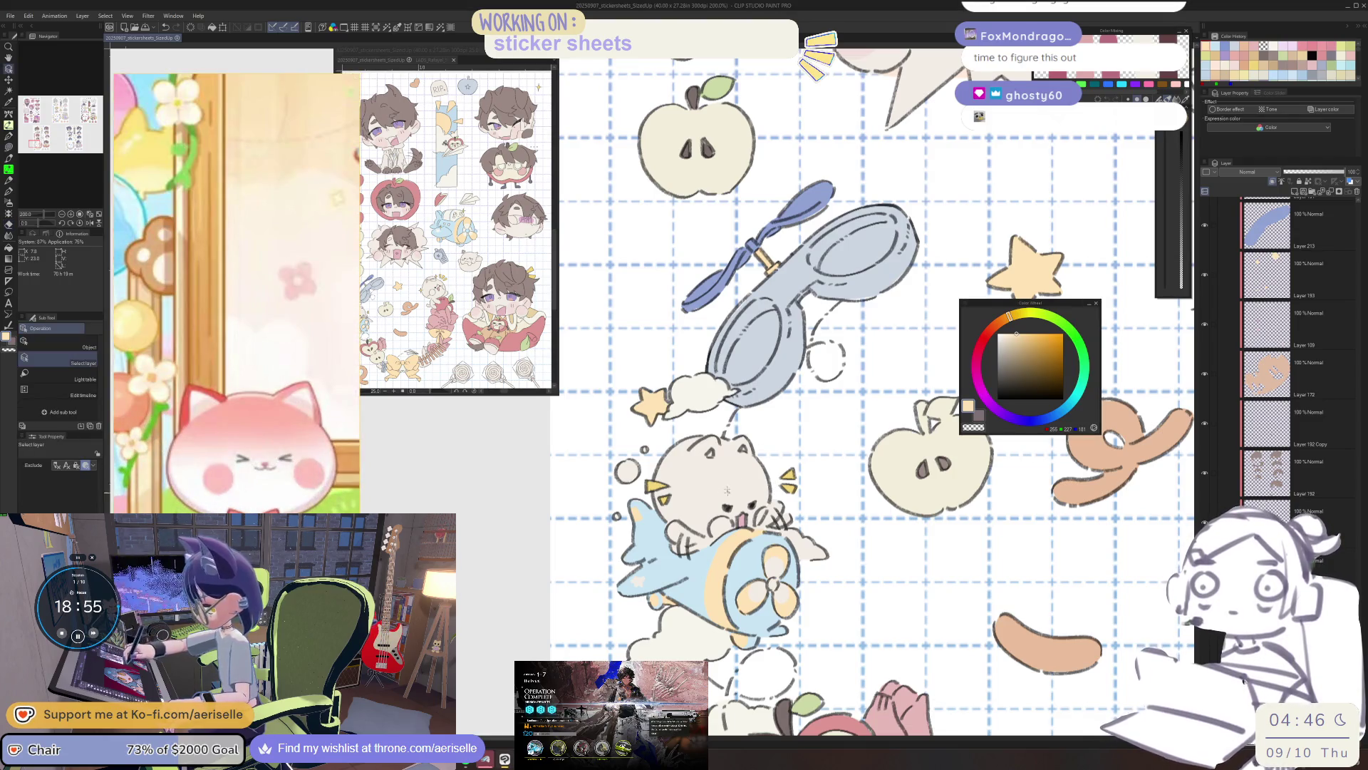
left_click(727, 426)
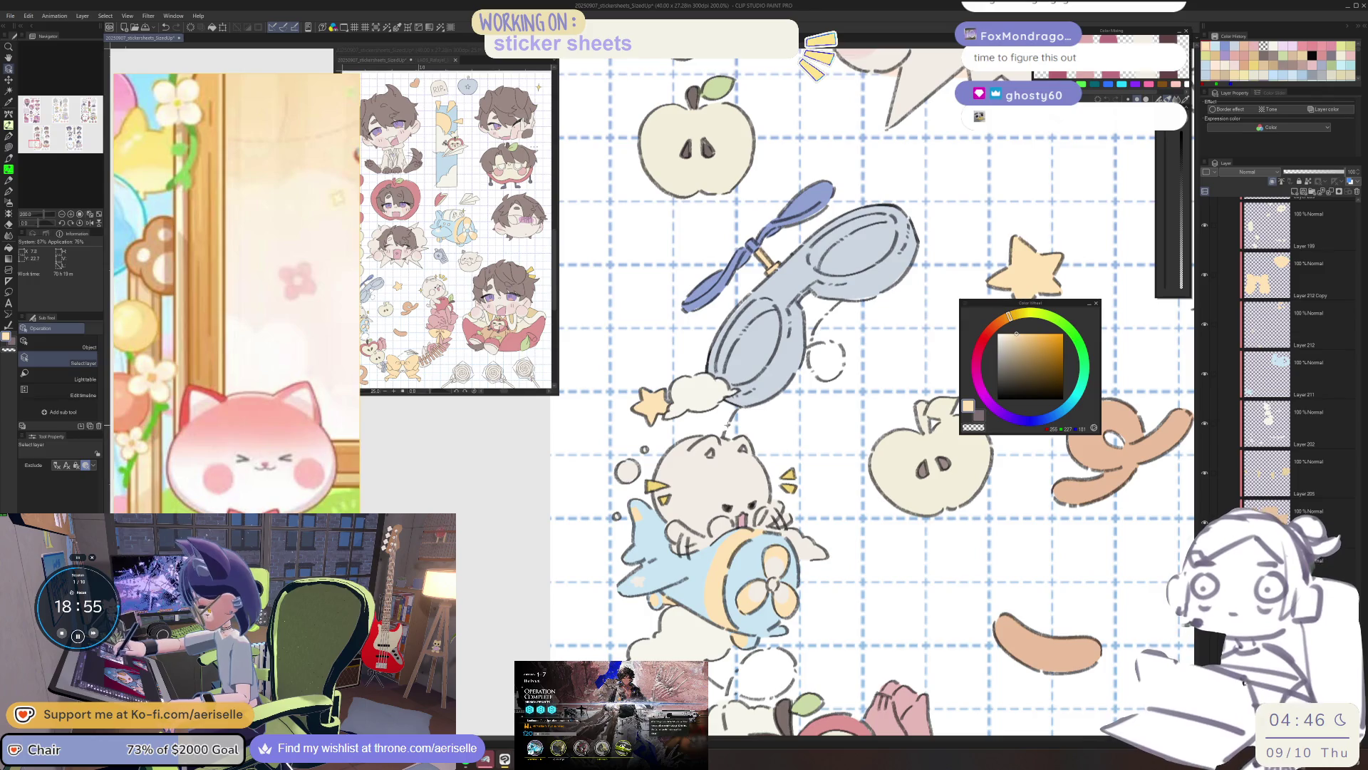
left_click(988, 332)
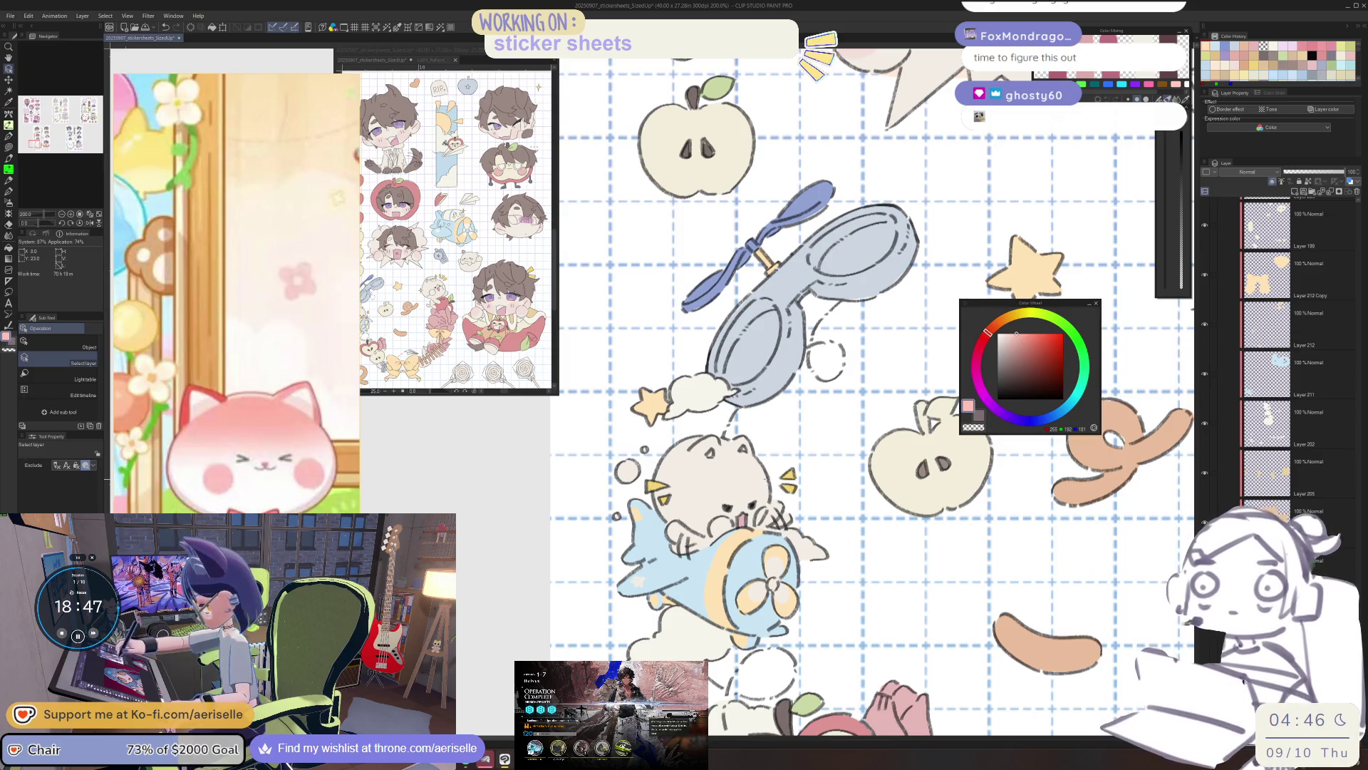
scroll(1283, 356, "down", 1)
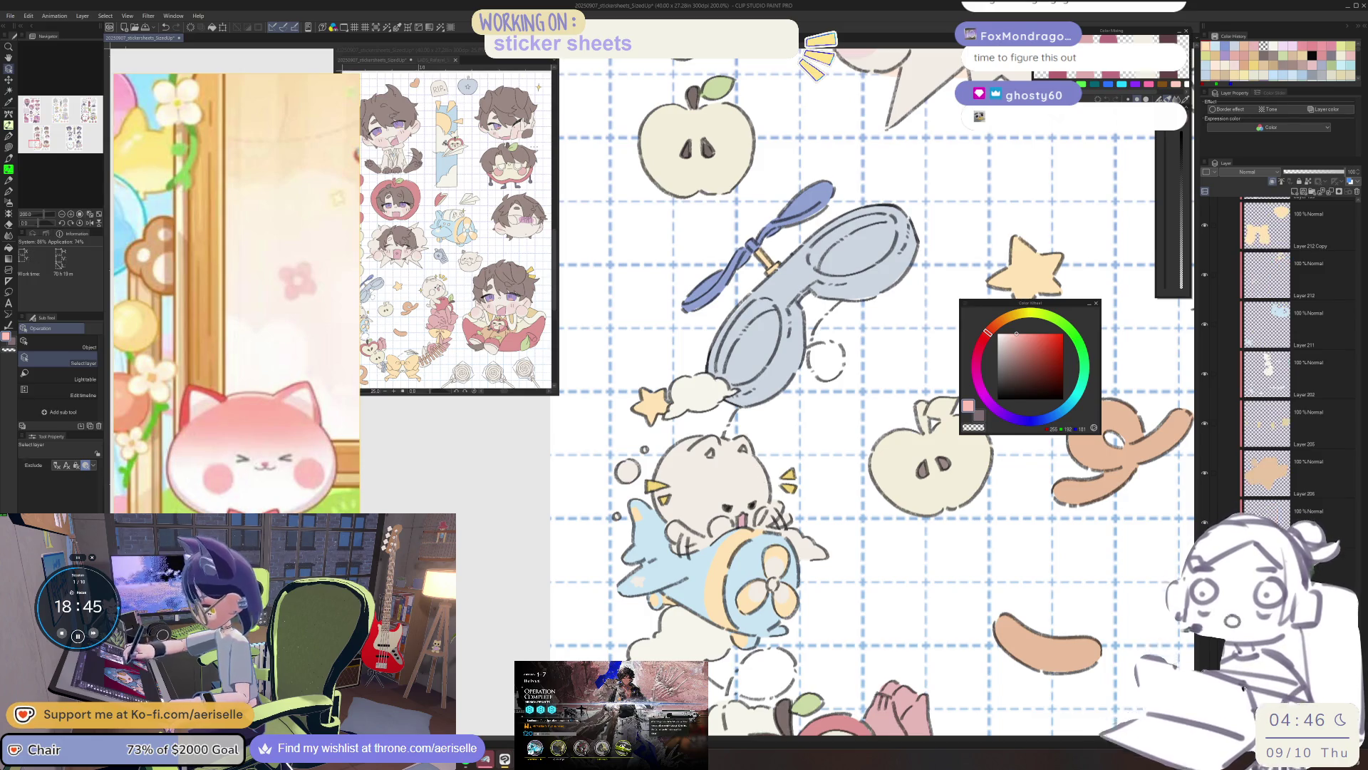
scroll(684, 409, "up", 2)
Lasso-select the cat's head and fill it with a pink gradient.
key("m")
left_click_drag(677, 453, 620, 595)
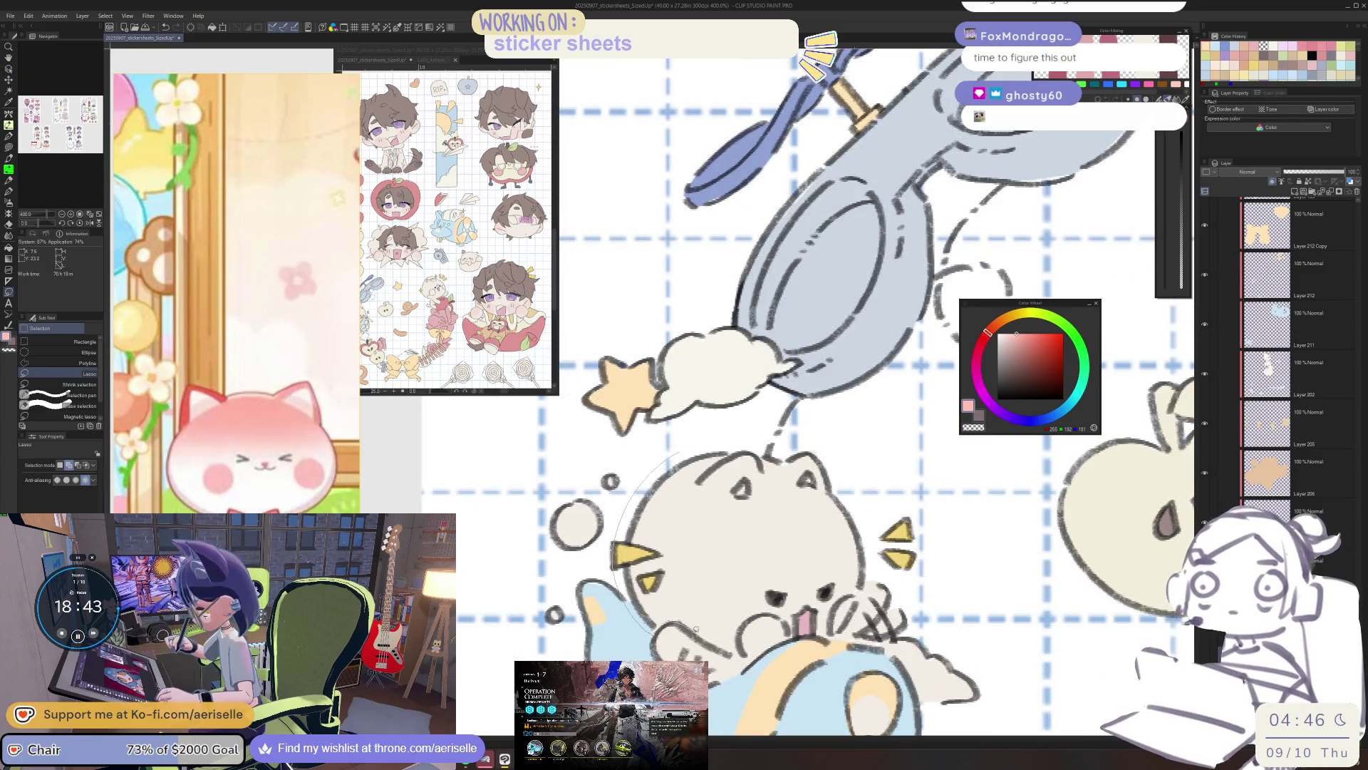
mouse_move(777, 645)
left_mouse_down()
mouse_move(863, 510)
mouse_move(780, 436)
mouse_move(748, 618)
left_mouse_up()
key("g")
key("ctrl+z")
left_click_drag(650, 476, 776, 638)
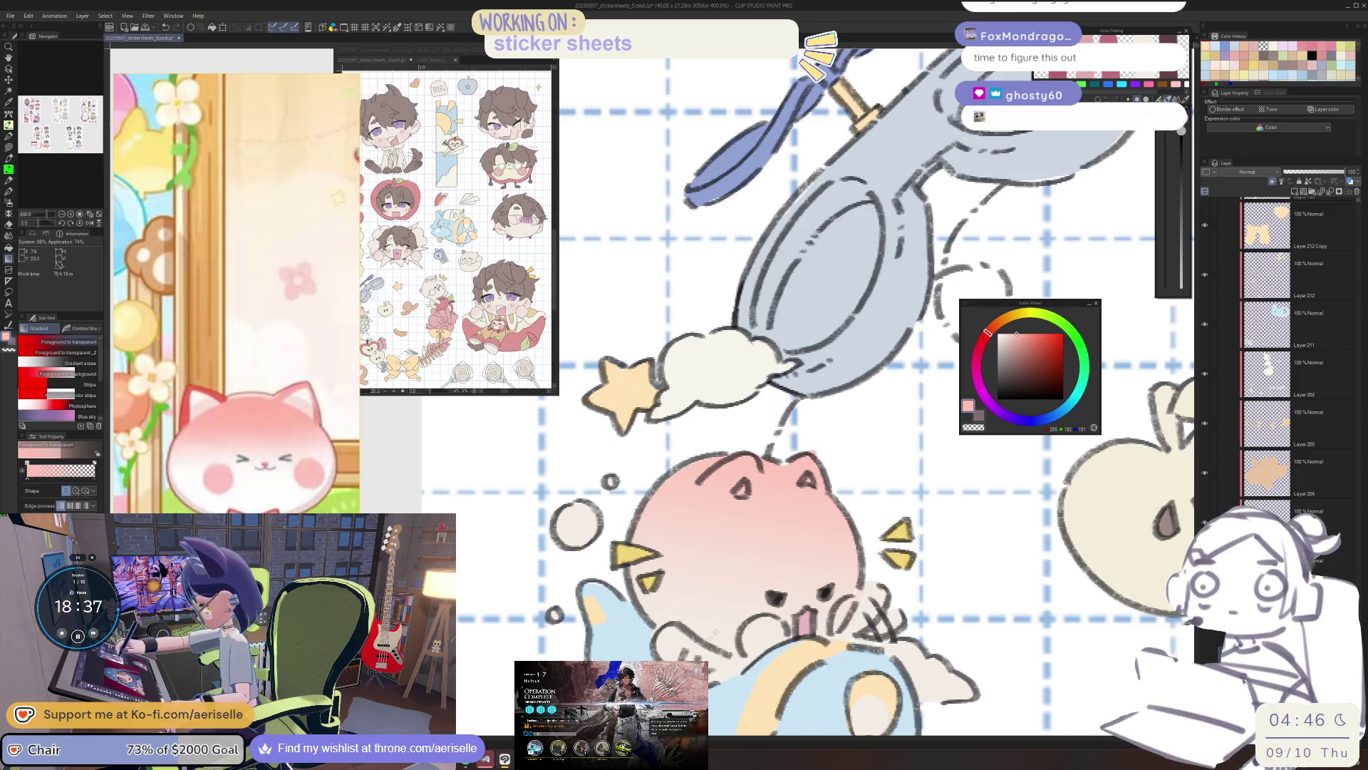
scroll(841, 555, "down", 4)
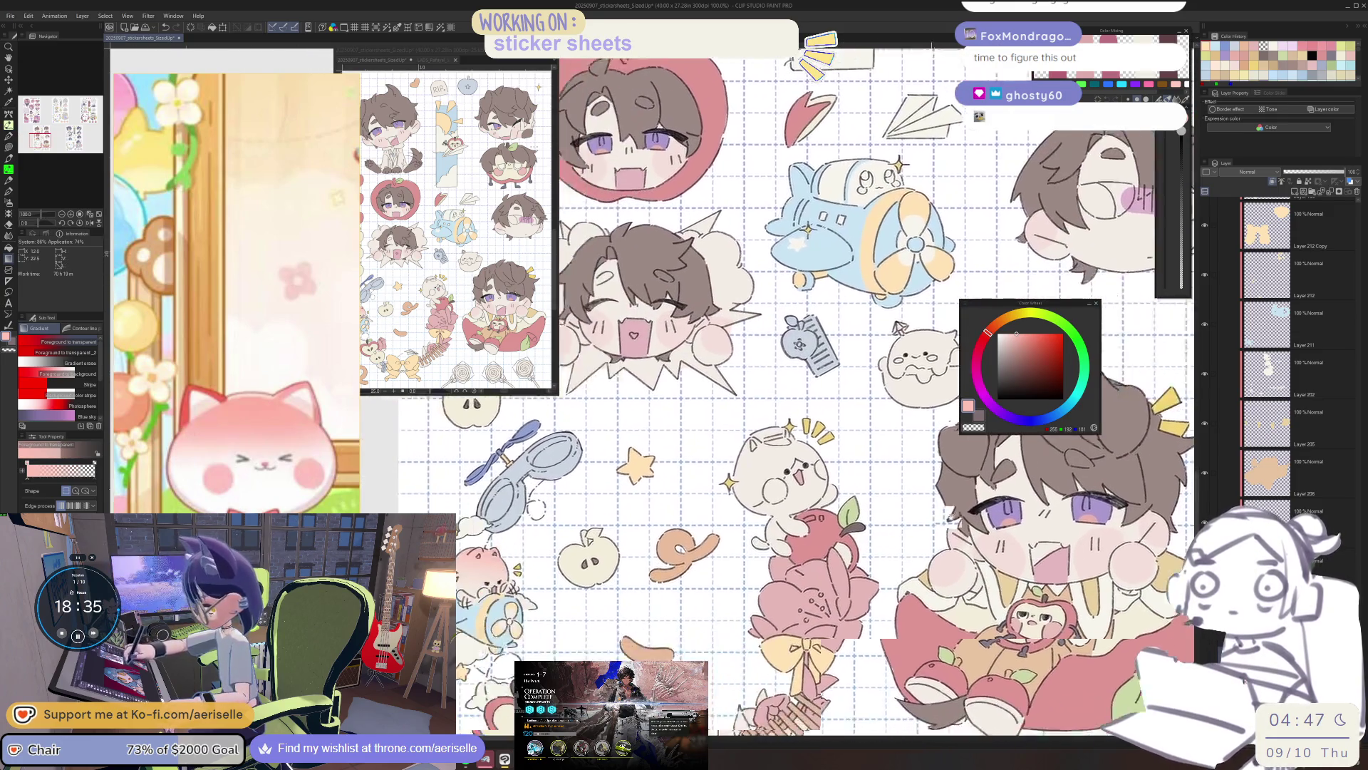
scroll(841, 555, "up", 2)
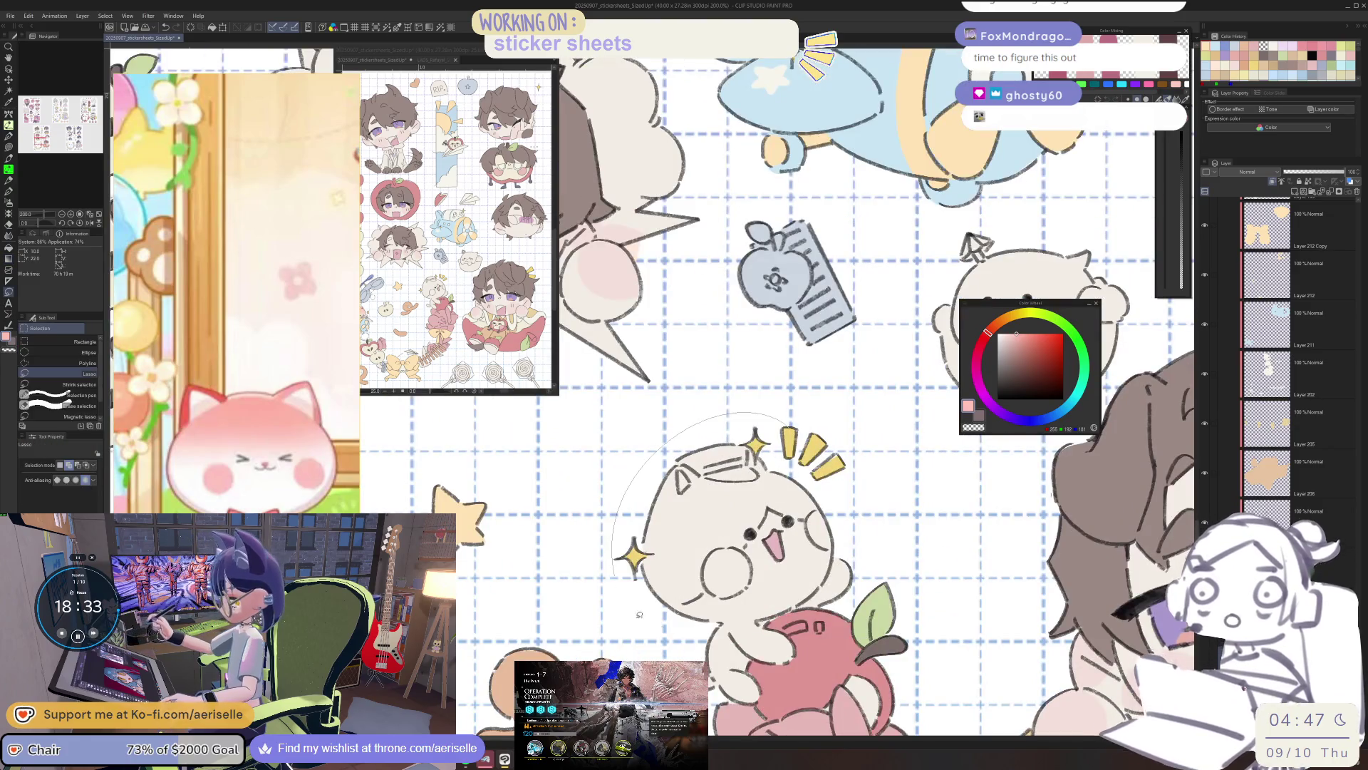
scroll(807, 475, "up", 2)
scroll(627, 473, "down", 2)
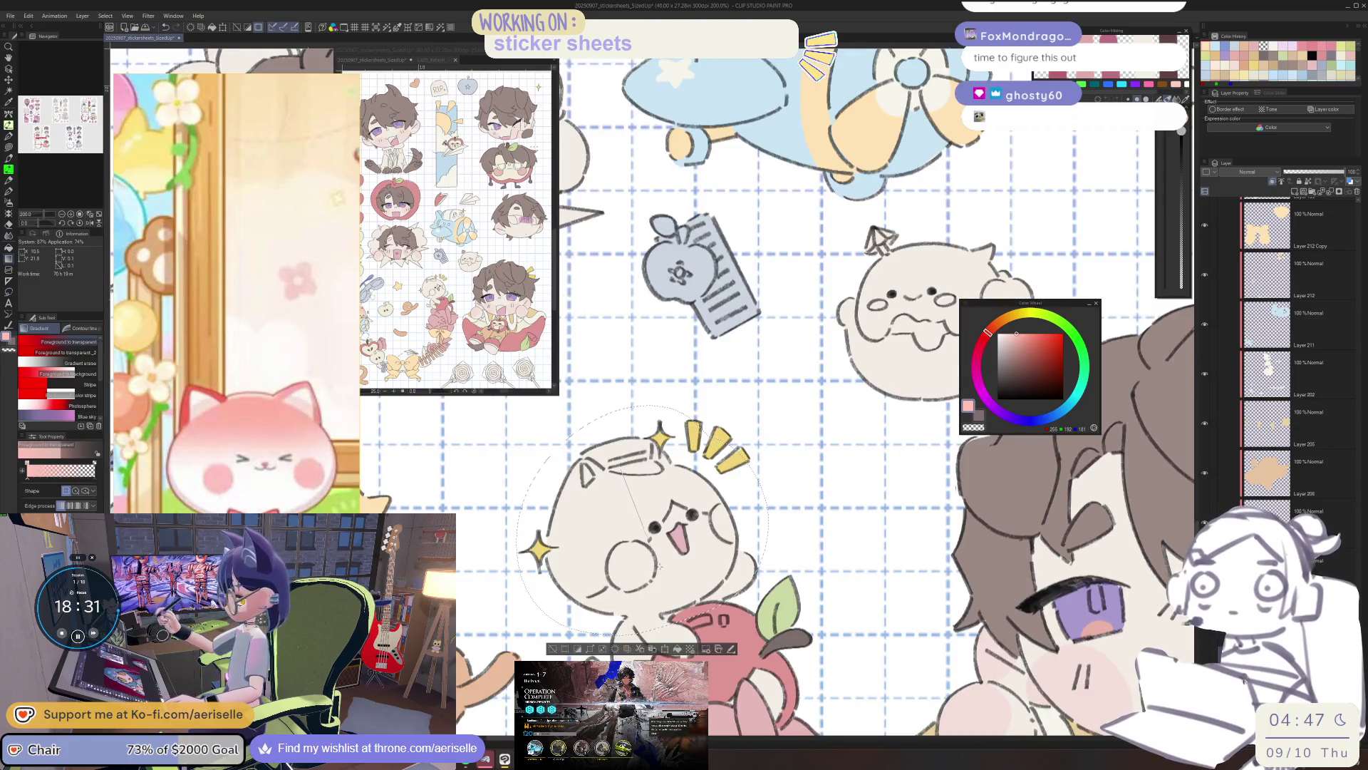
left_click_drag(642, 449, 641, 570)
key("ctrl+z")
key("ctrl+y")
Paint a lighter pink blush on the cat's right cheek with a soft brush at size 25.
left_click_drag(563, 463, 669, 467)
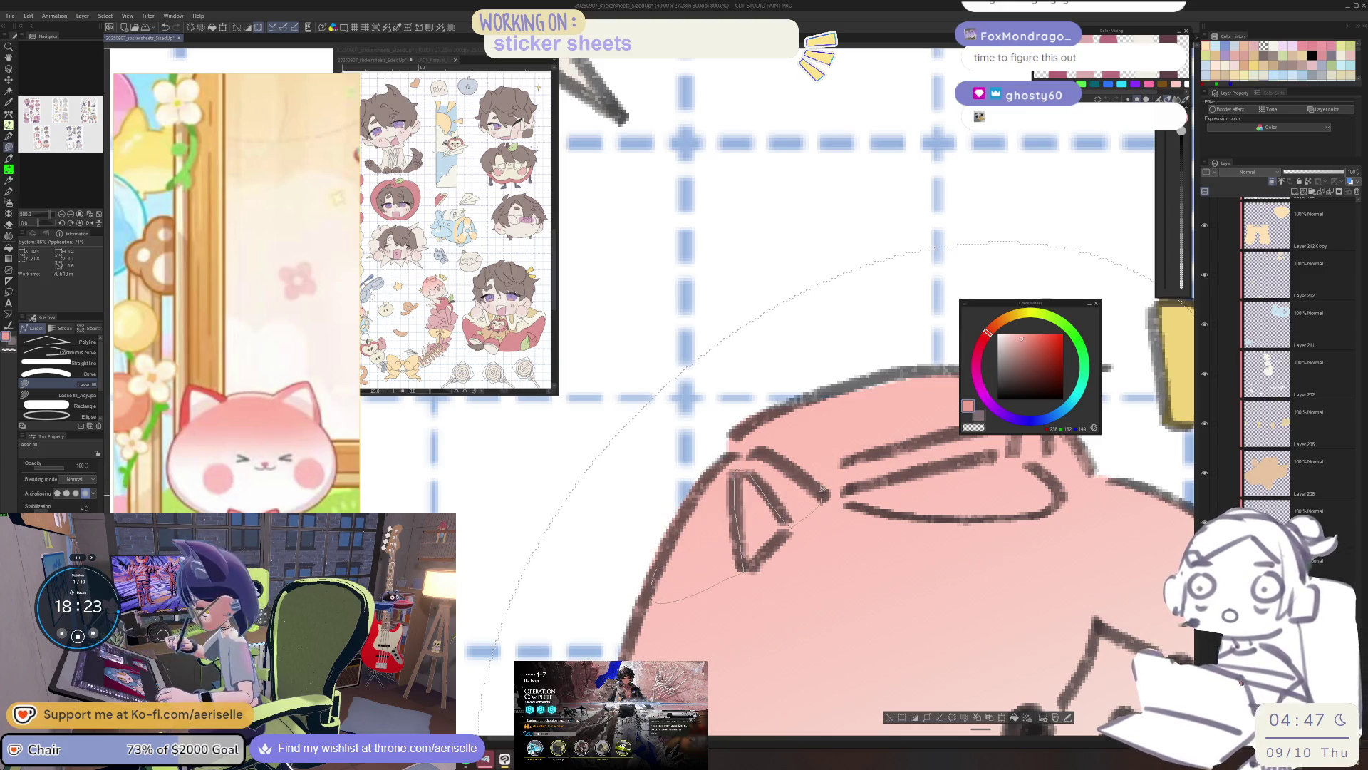
scroll(618, 589, "down", 10)
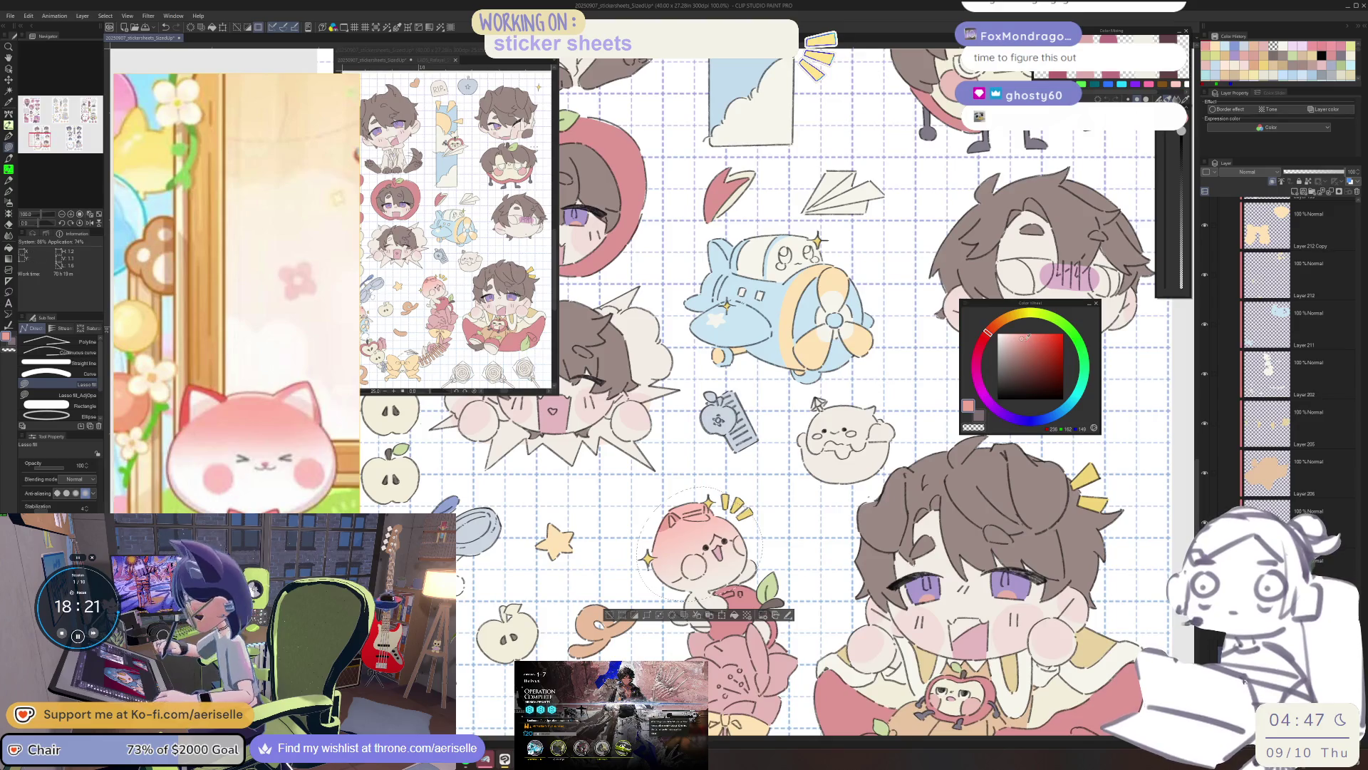
scroll(652, 563, "up", 3)
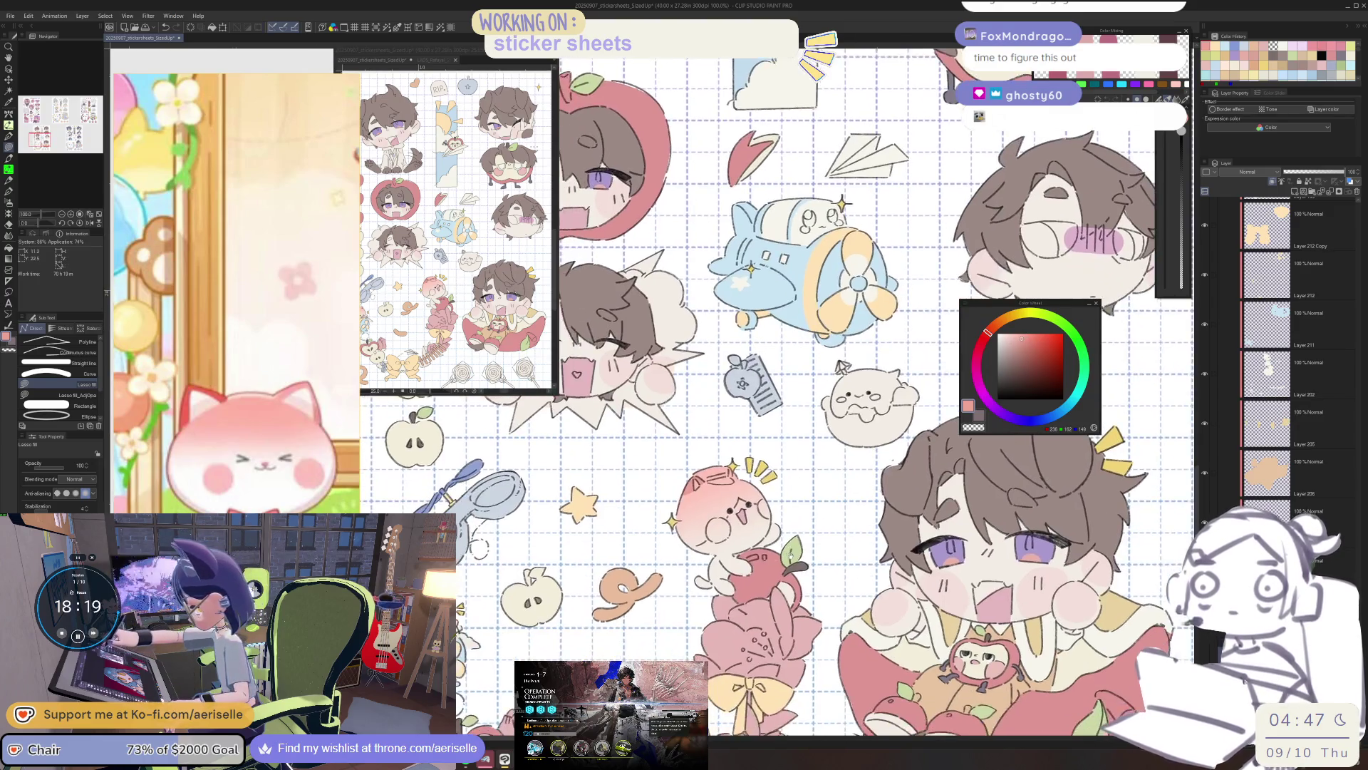
left_click(740, 481, "alt")
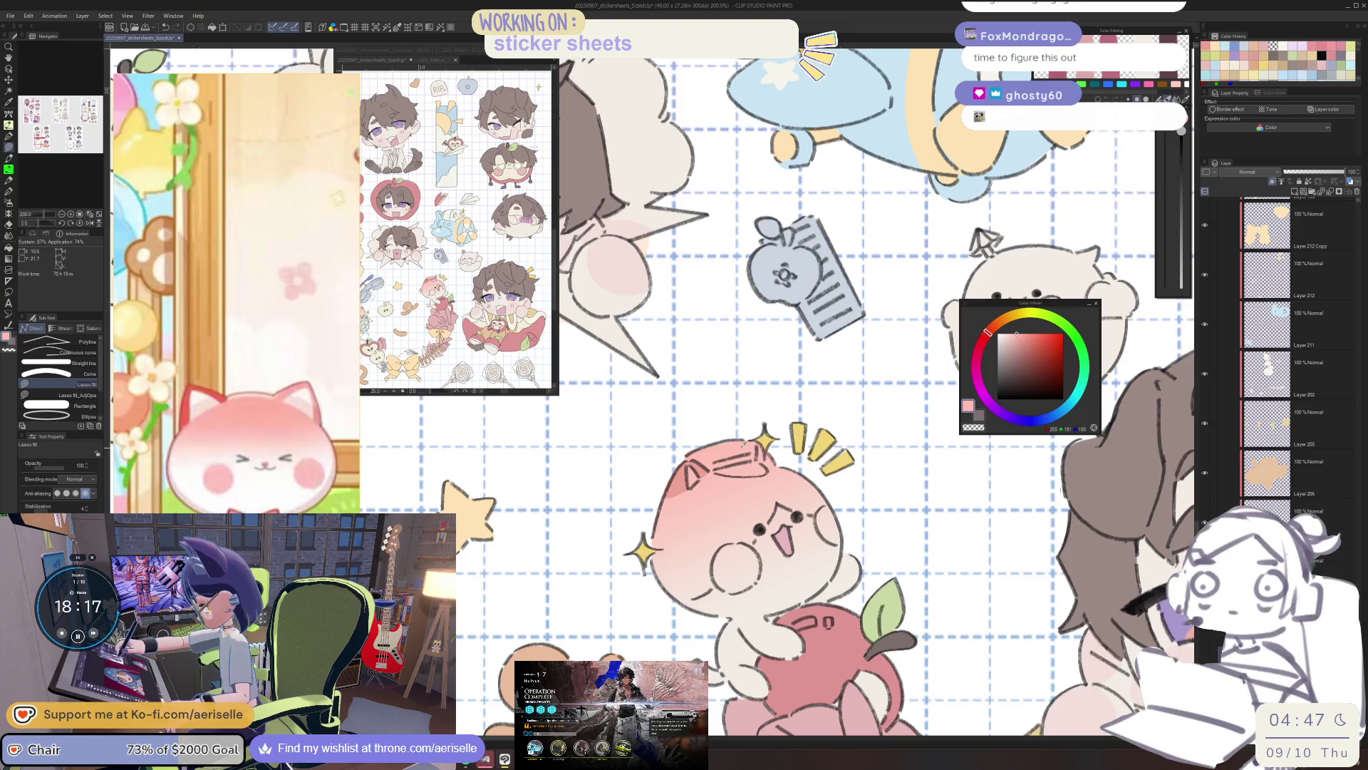
key("b")
mouse_move(741, 555)
left_mouse_down()
mouse_move(730, 578)
mouse_move(744, 570)
left_mouse_up()
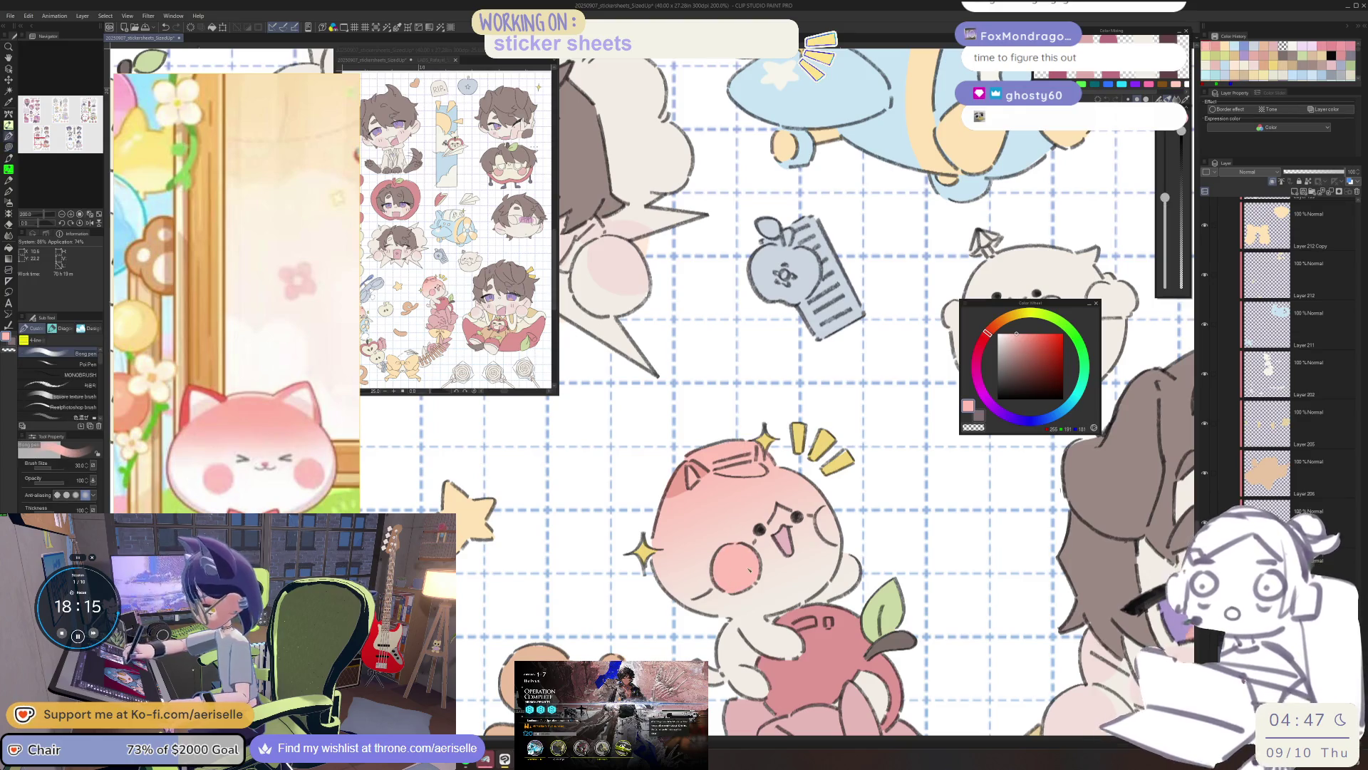
key("bracketleft")
key("ctrl+z")
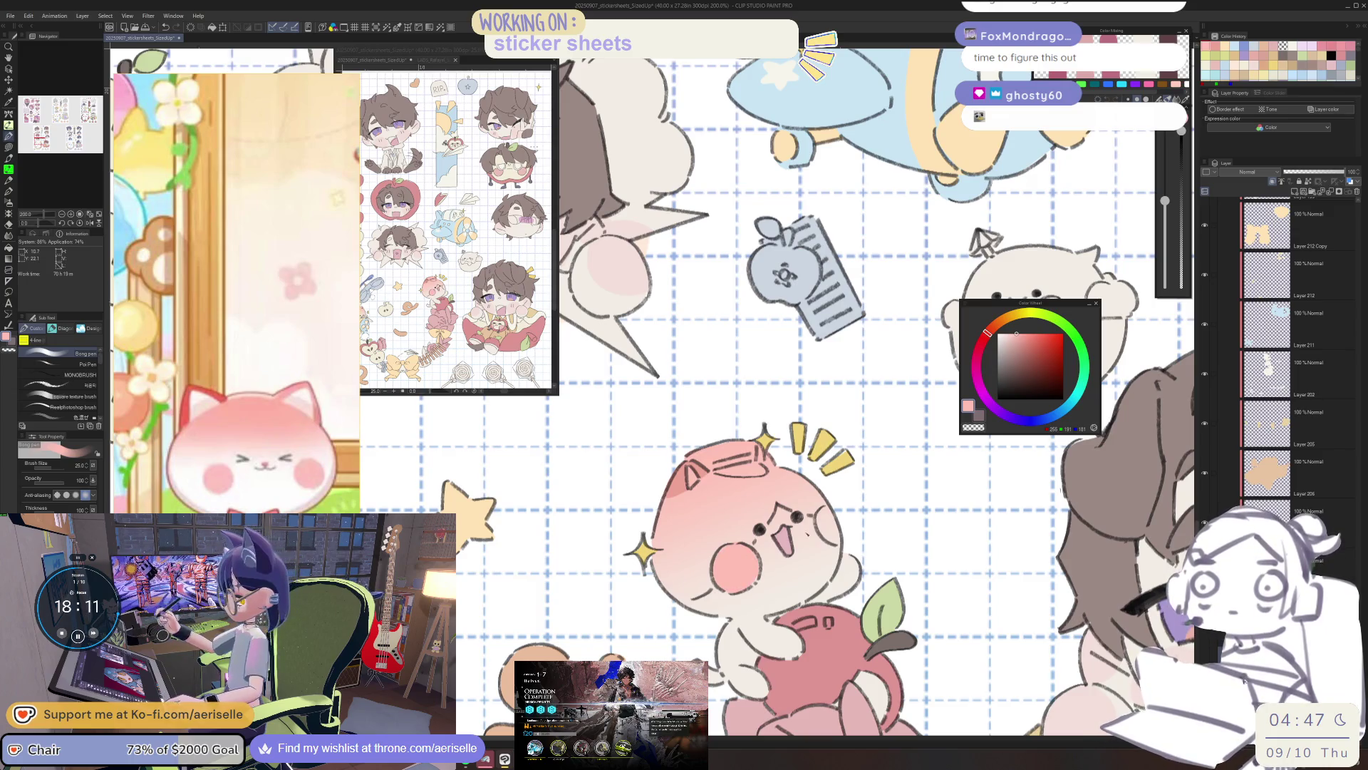
left_click_drag(832, 519, 825, 534)
scroll(945, 441, "down", 2)
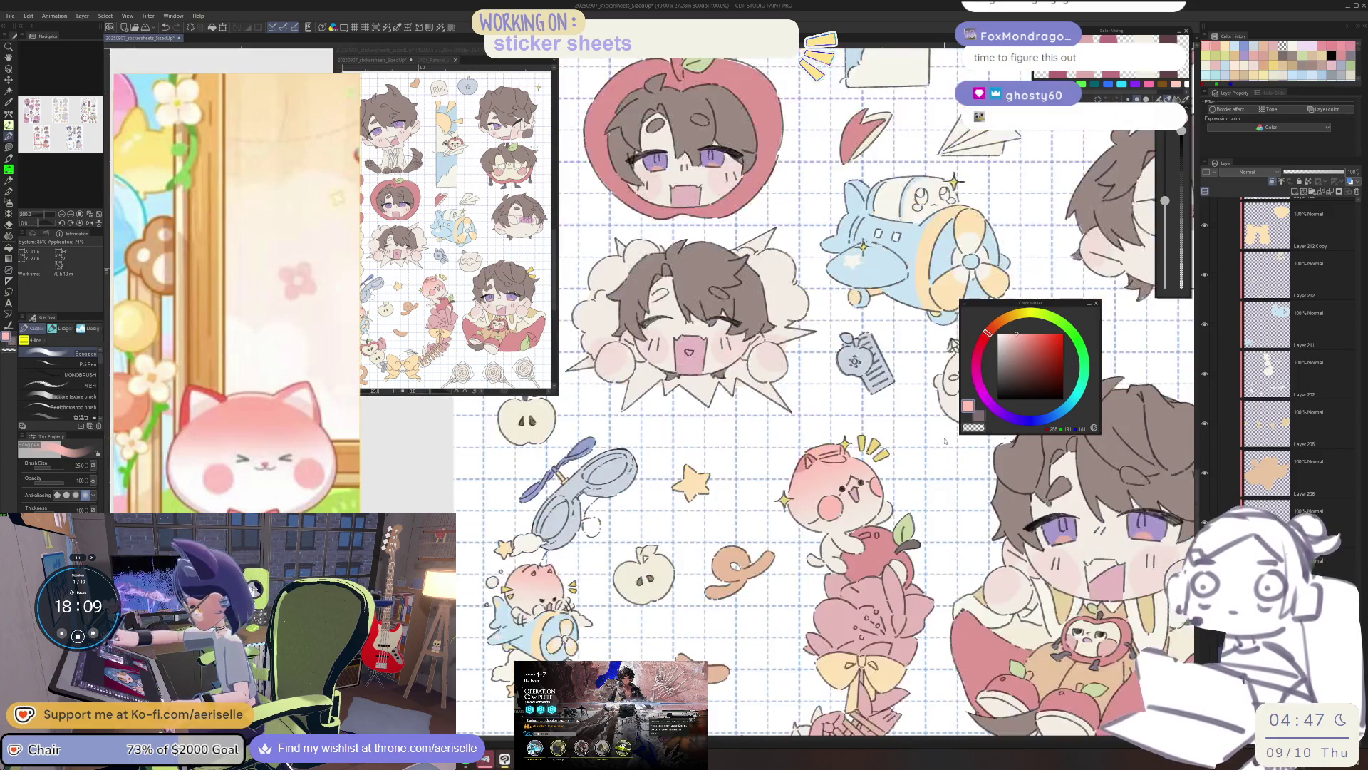
Paint cheek blush at brush size 20, sample the lighter pink, and deepen the left cheek.
scroll(712, 442, "up", 4)
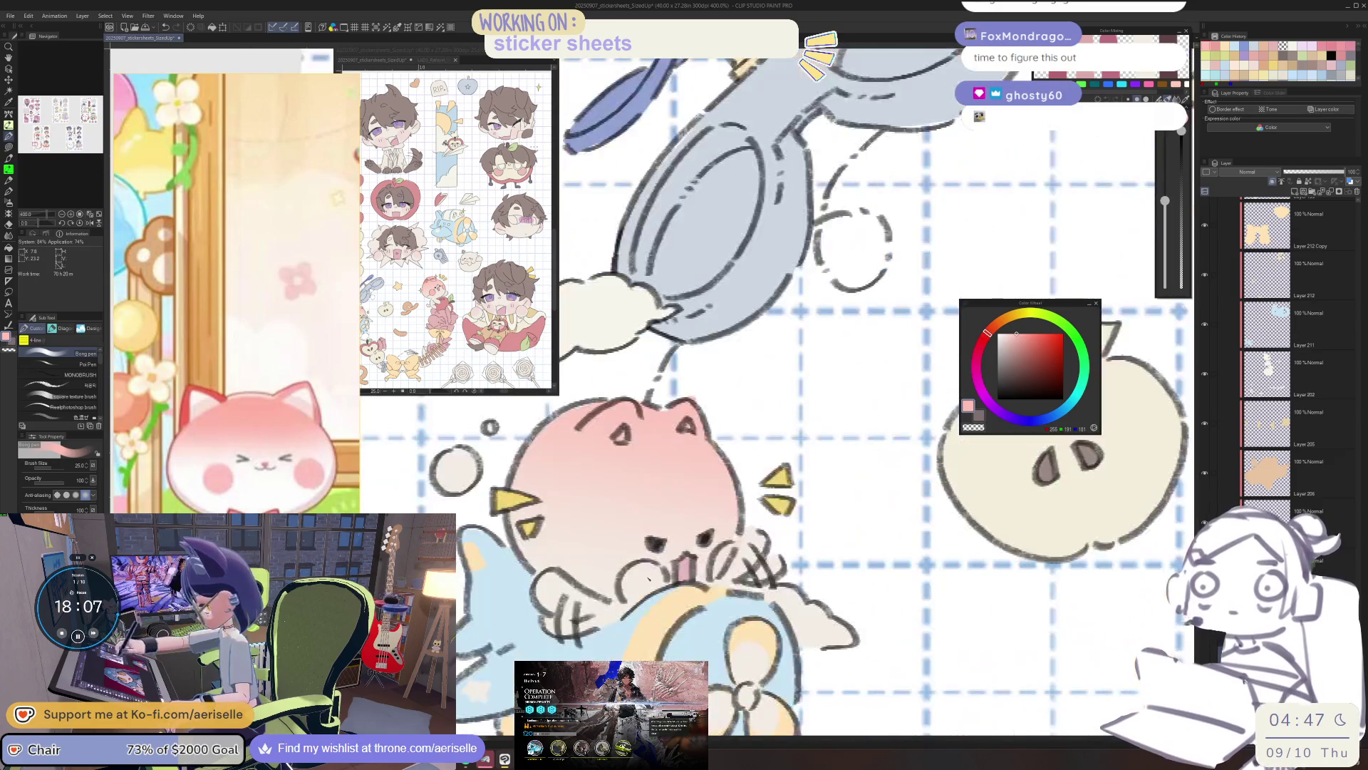
key("bracketleft")
left_click_drag(631, 563, 655, 595)
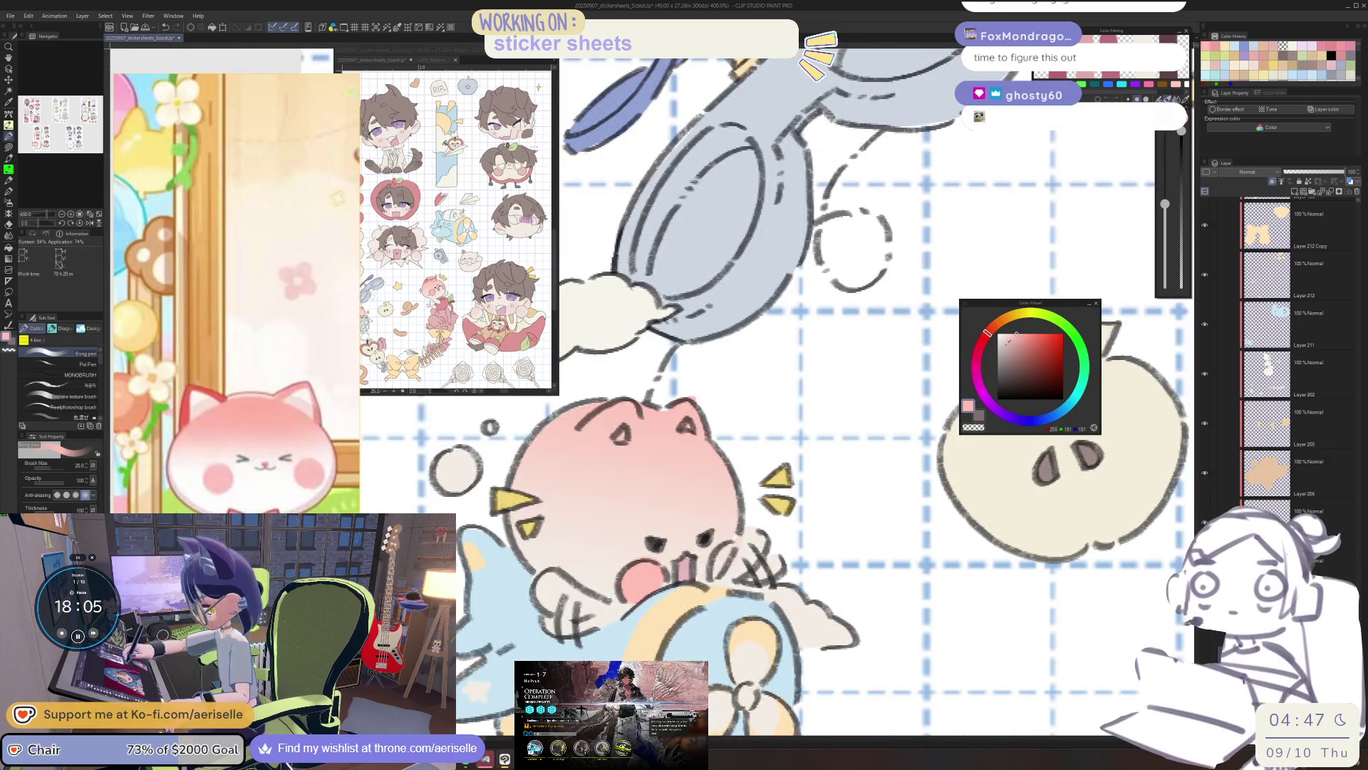
left_click(641, 581, "alt")
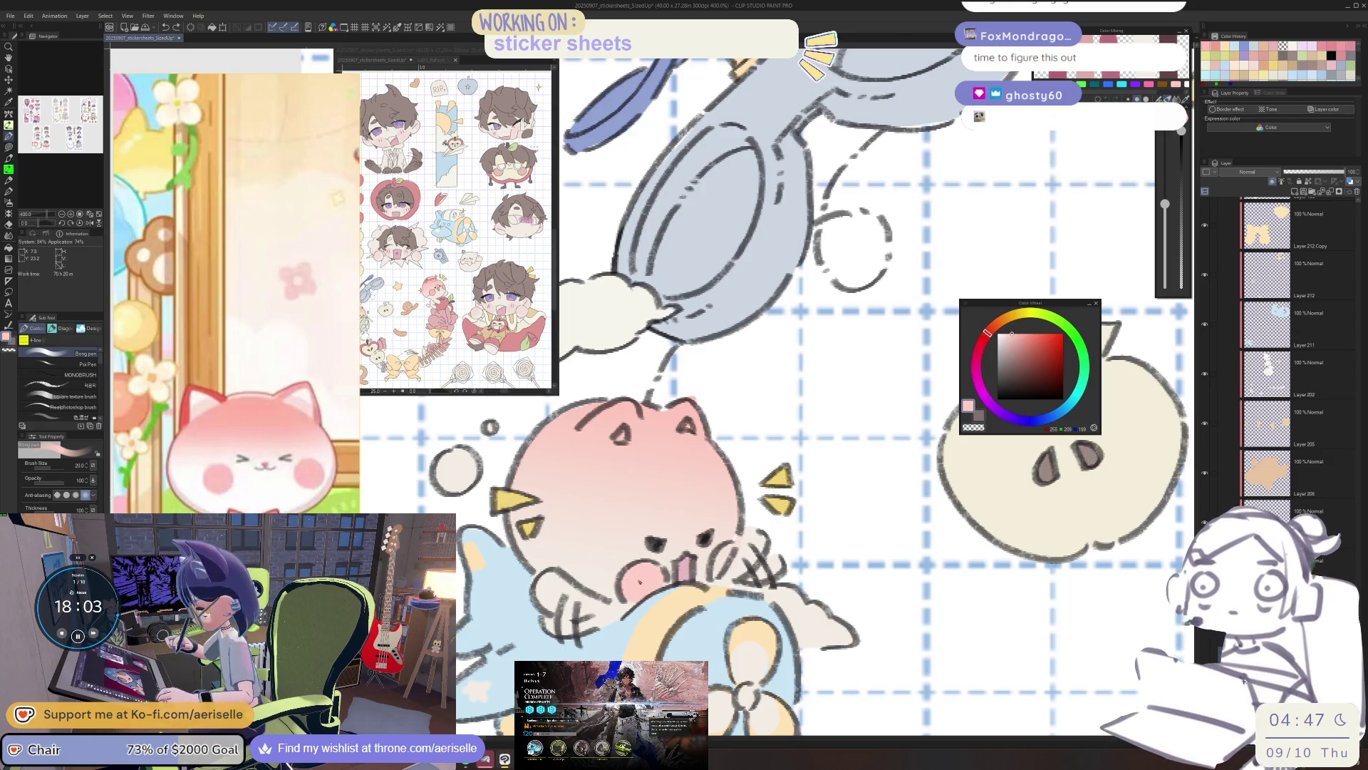
scroll(769, 457, "down", 4)
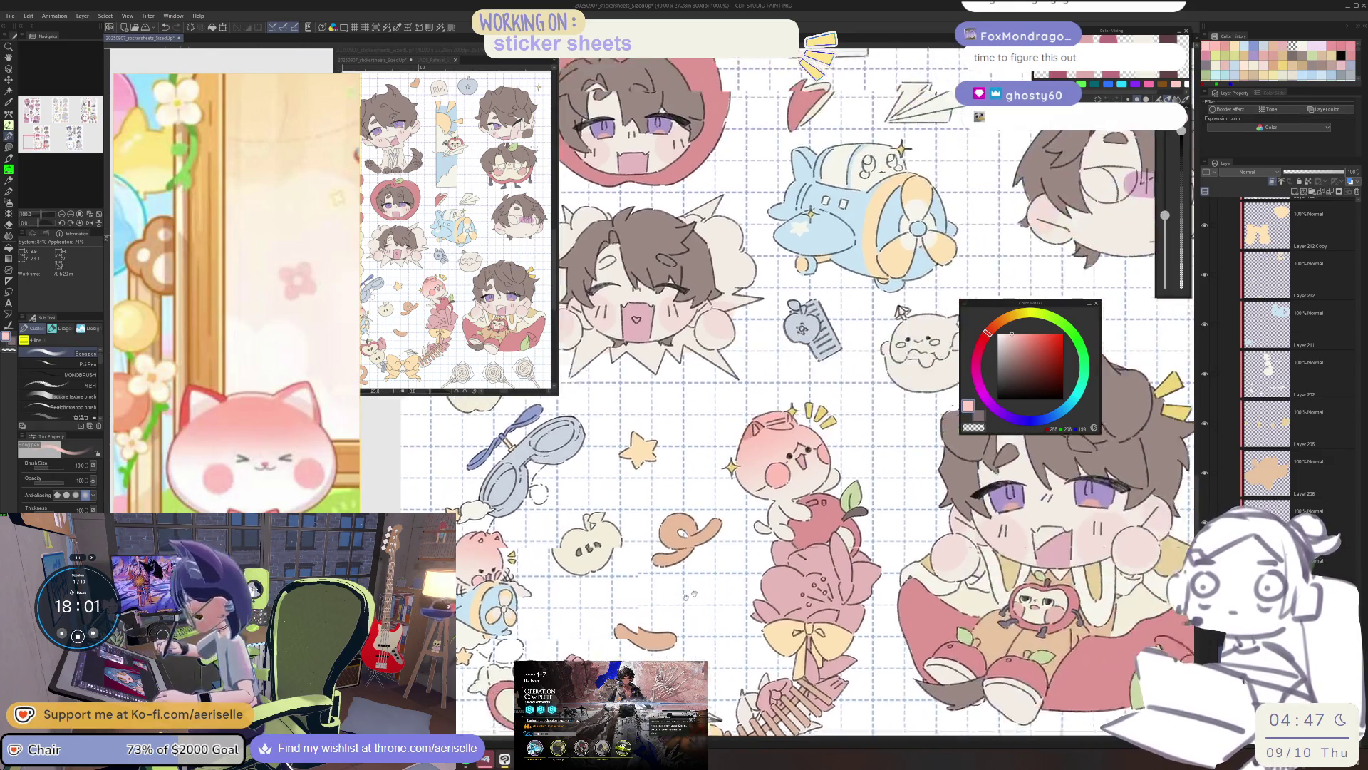
scroll(769, 457, "up", 2)
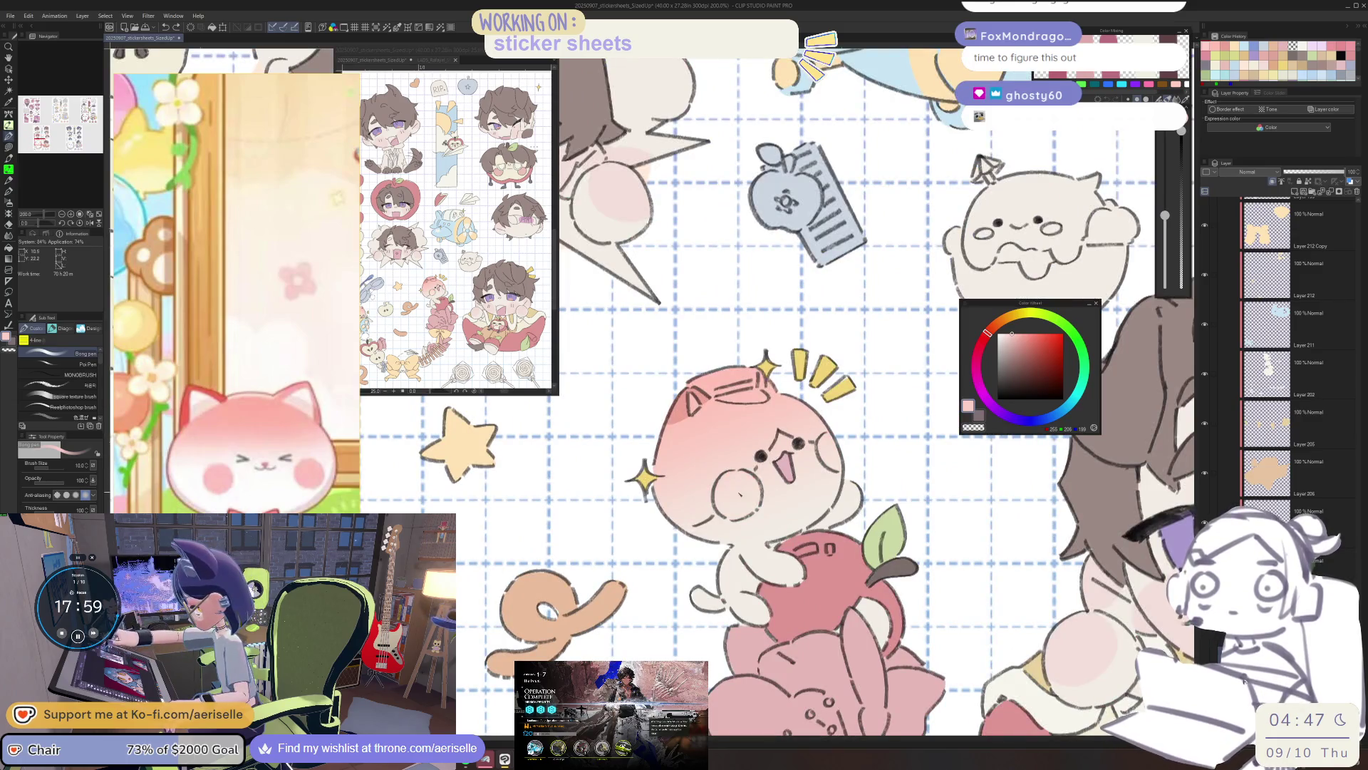
mouse_move(738, 503)
left_mouse_down()
mouse_move(741, 491)
mouse_move(749, 507)
left_mouse_up()
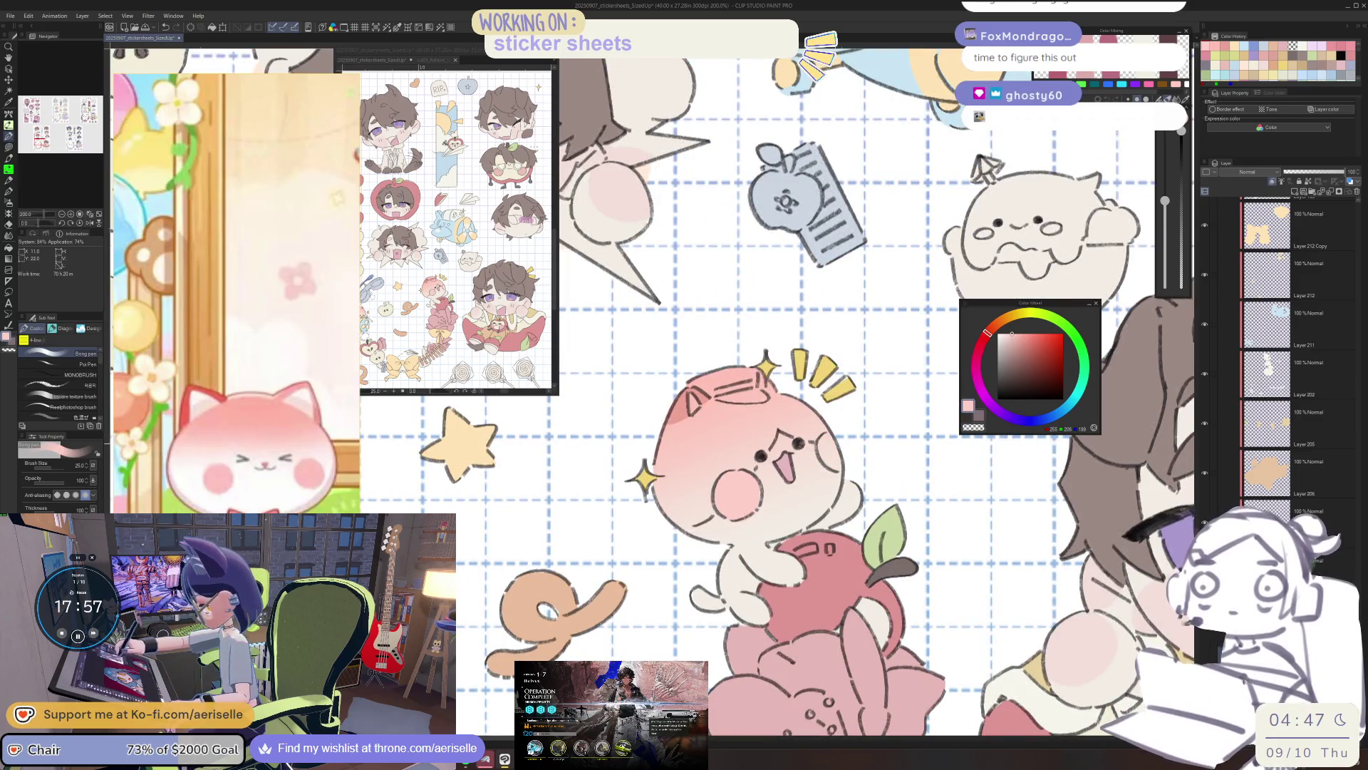
scroll(898, 464, "down", 4)
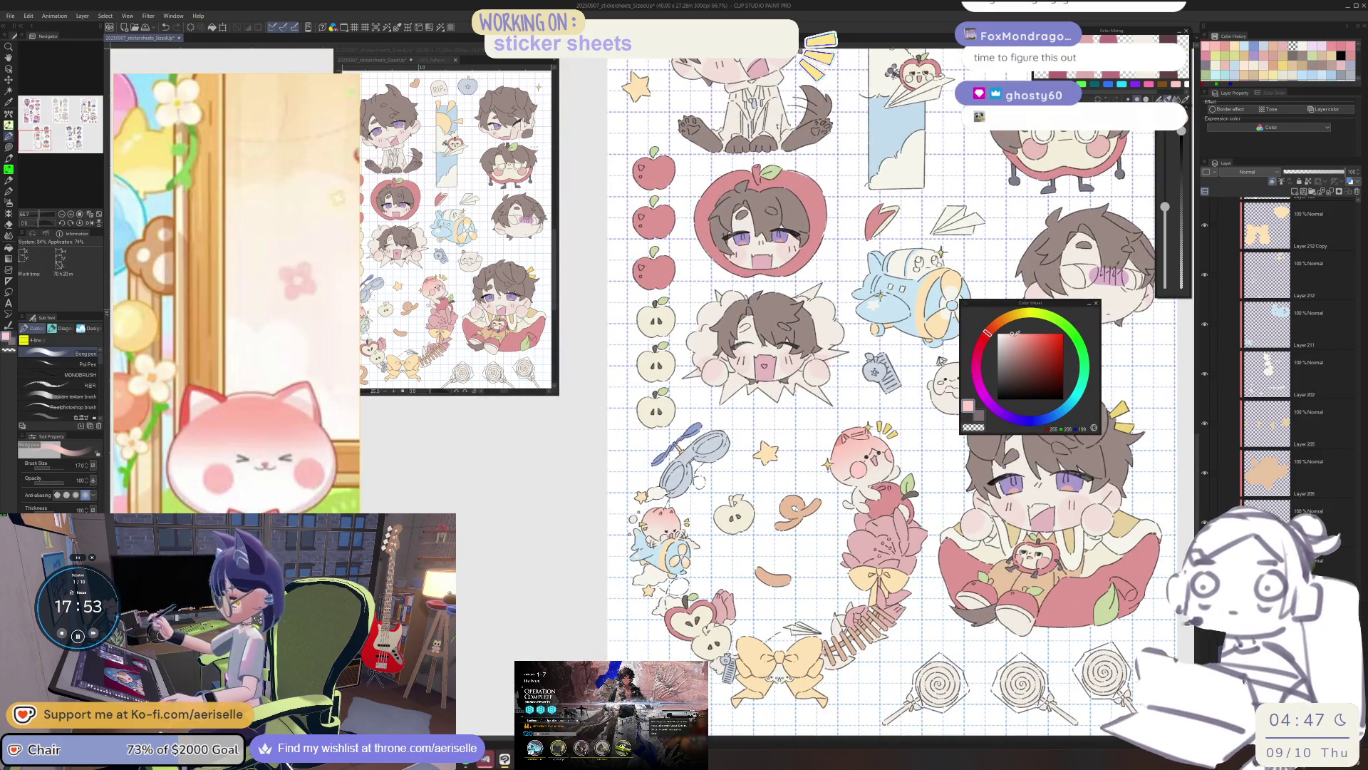
scroll(862, 463, "up", 4)
Pick a slightly darker pink, enlarge the brush, and dab blush on both cheeks.
mouse_move(863, 463)
left_mouse_down()
mouse_move(809, 463)
mouse_move(726, 527)
left_mouse_up()
left_click(753, 477, "alt")
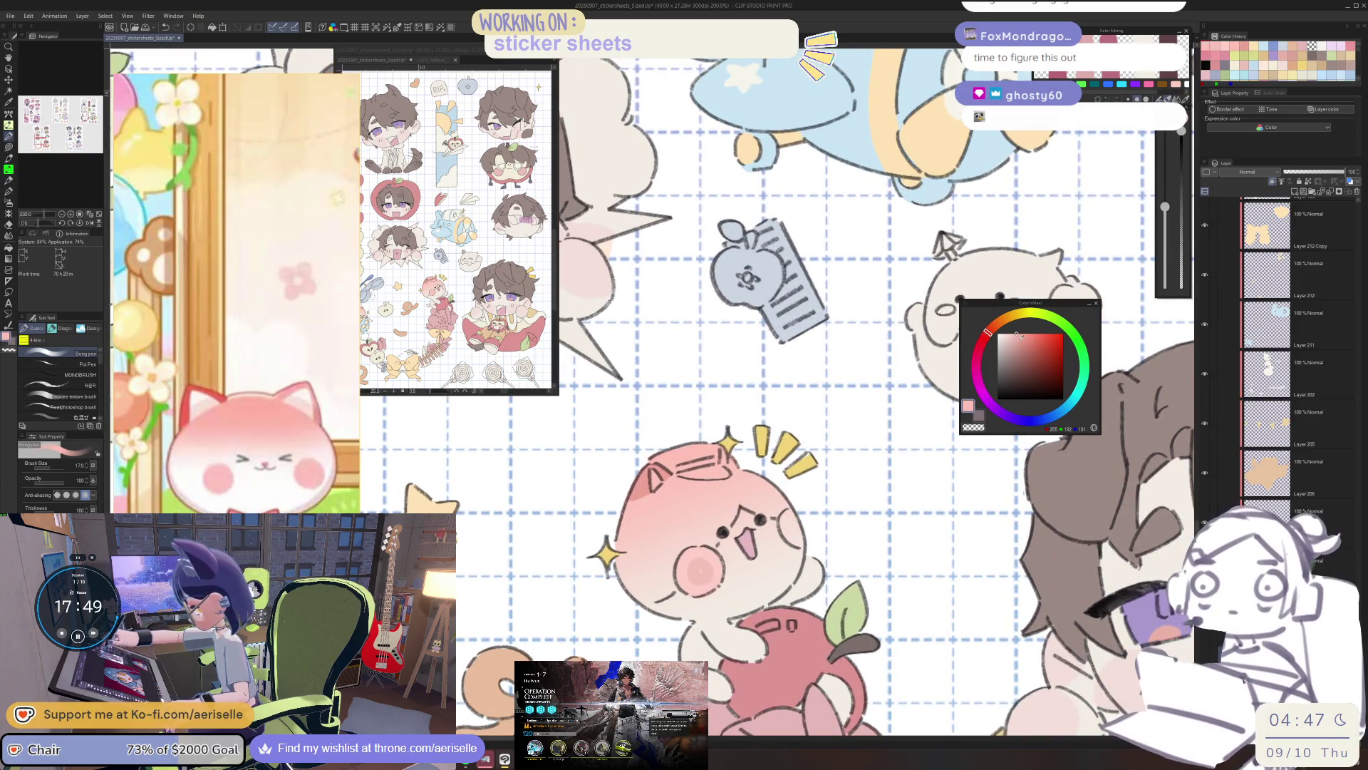
left_click(1018, 336)
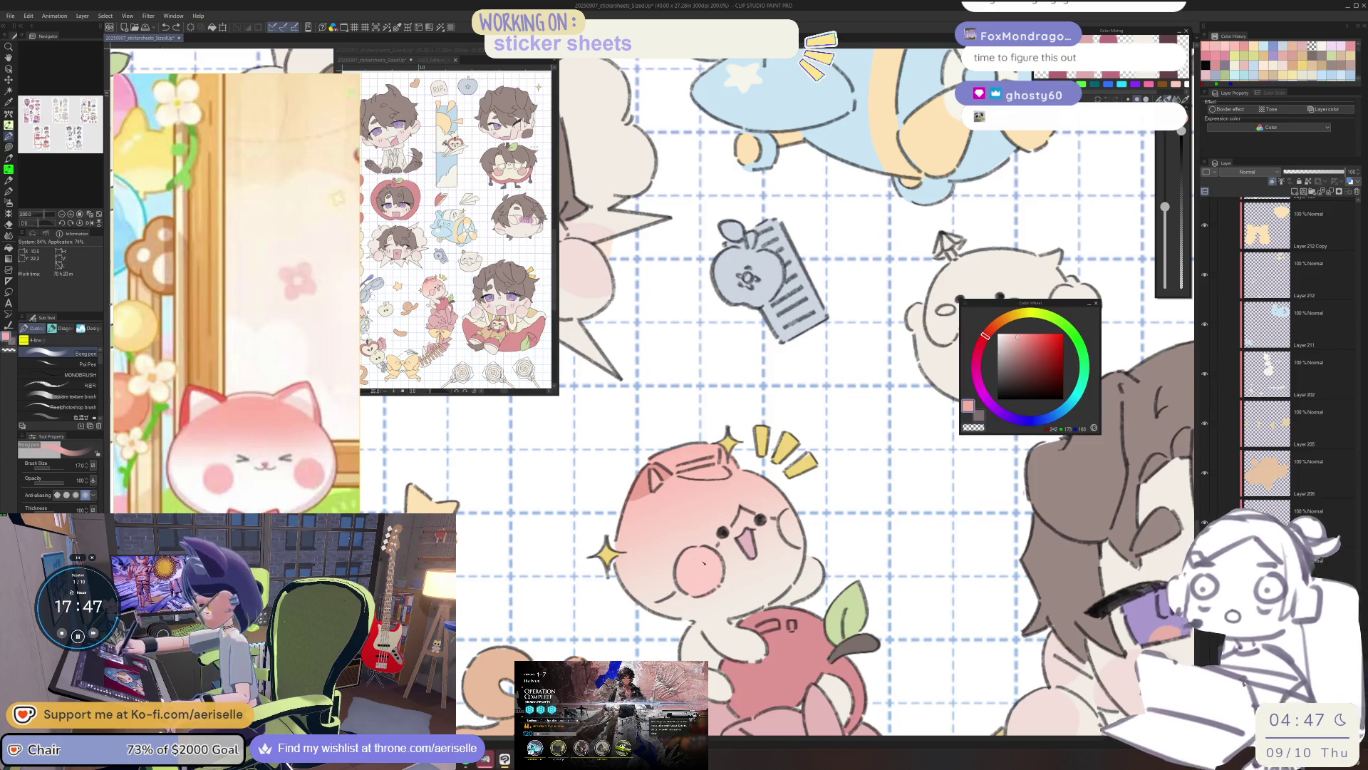
left_click_drag(1165, 206, 1165, 201)
left_click_drag(691, 567, 705, 574)
left_click(1015, 337)
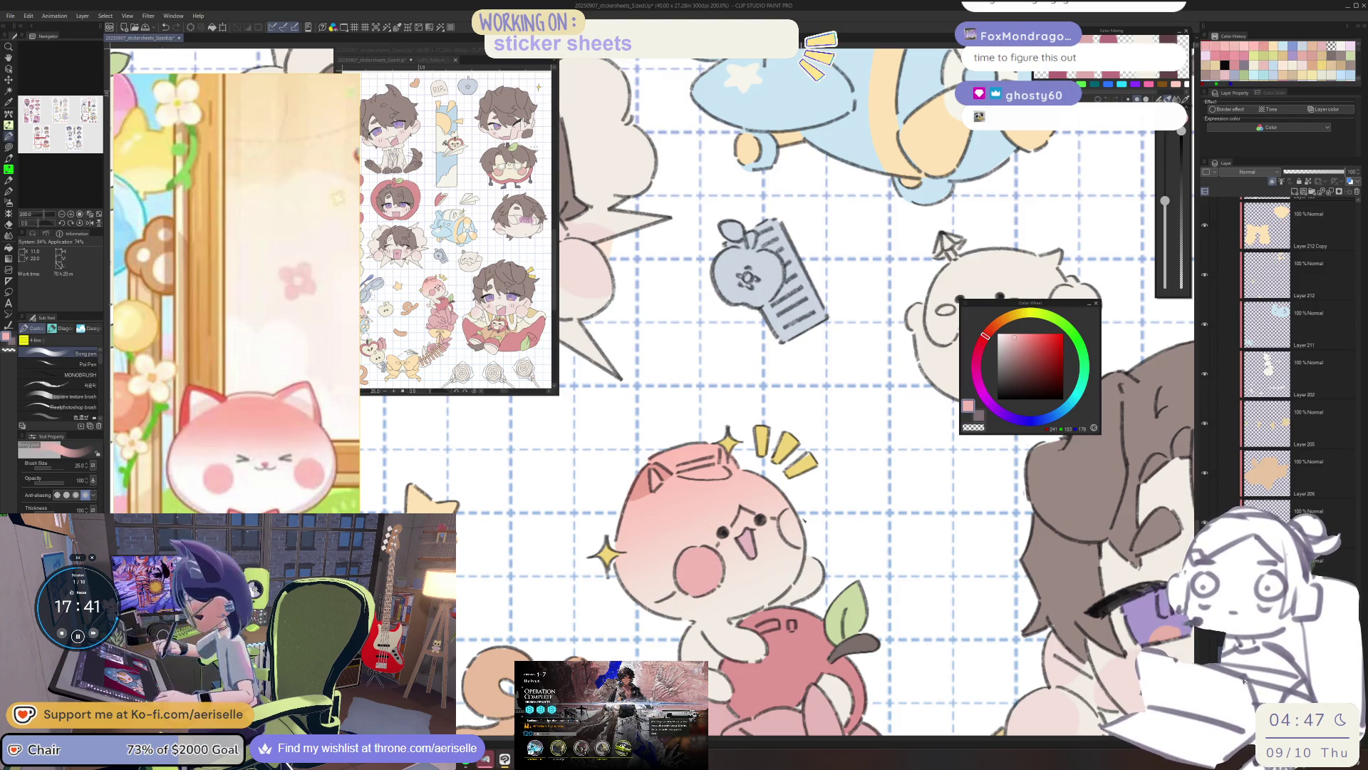
left_click_drag(802, 520, 794, 531)
Add another pink blush dab on the cat's left cheek.
scroll(805, 391, "down", 2)
mouse_move(805, 392)
left_mouse_down()
mouse_move(882, 285)
mouse_move(925, 318)
left_mouse_up()
scroll(636, 575, "up", 4)
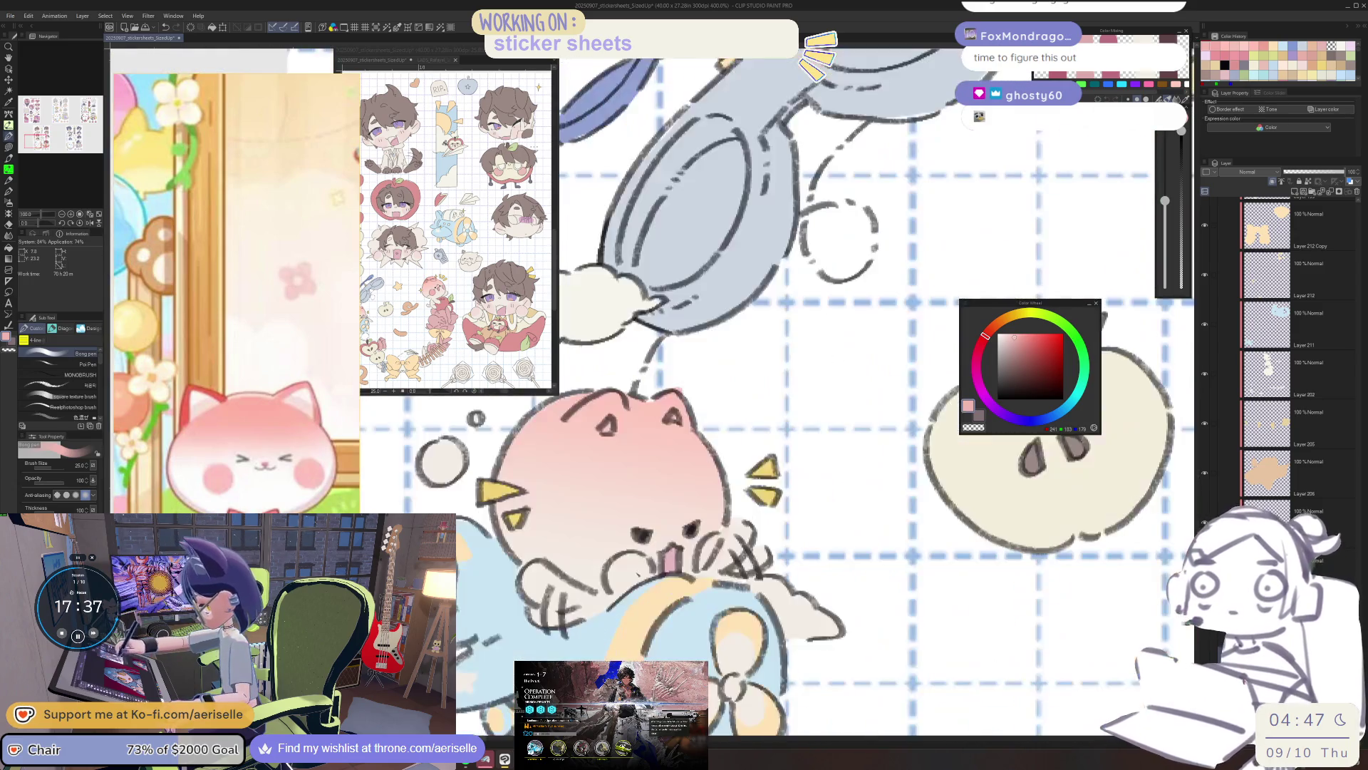
left_click_drag(631, 570, 622, 580)
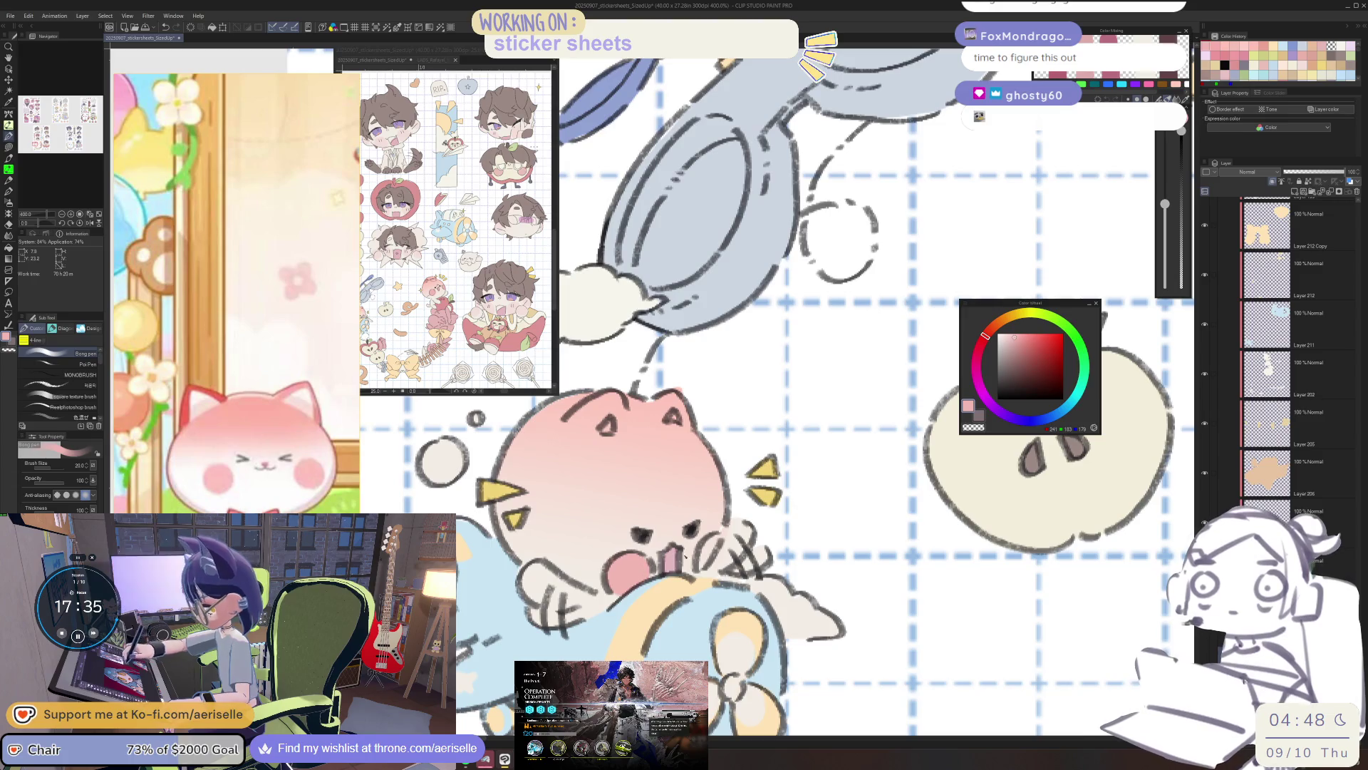
scroll(712, 548, "down", 5)
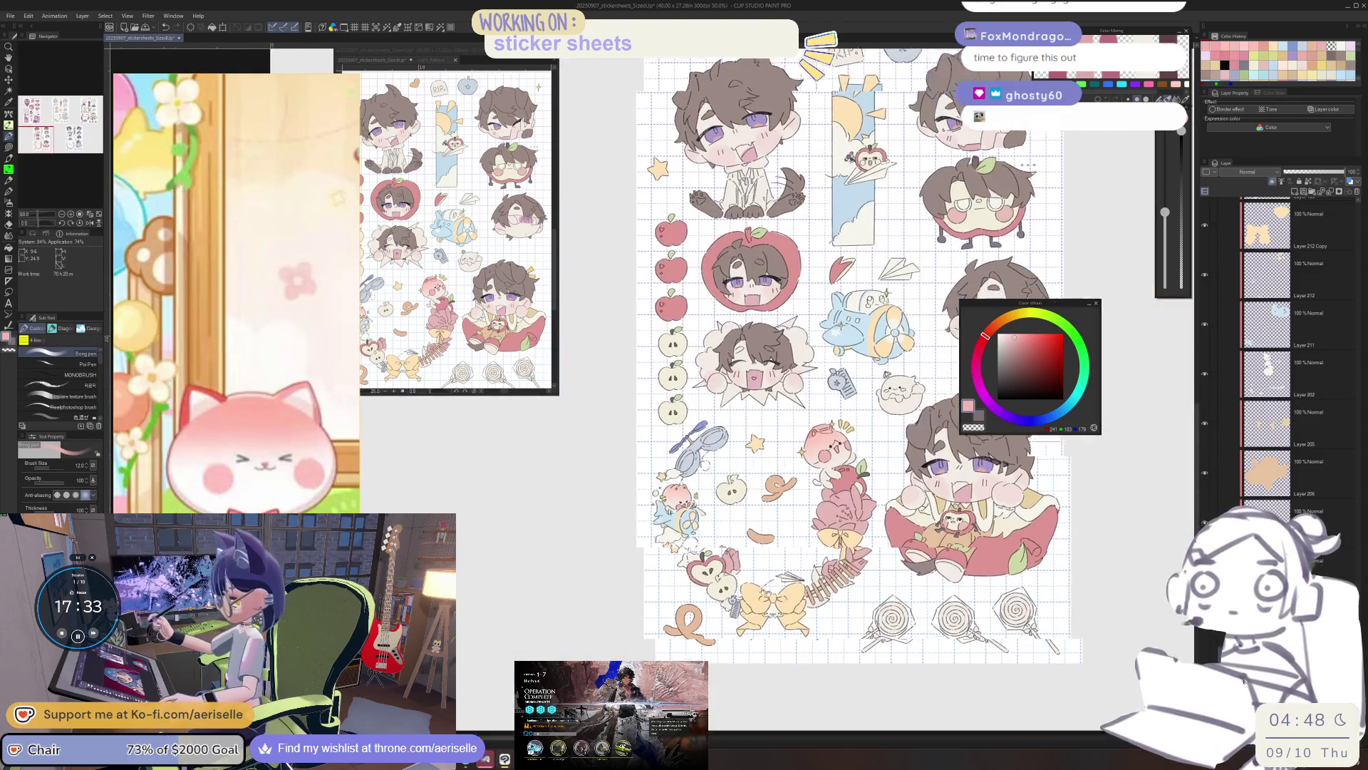
scroll(716, 449, "up", 5)
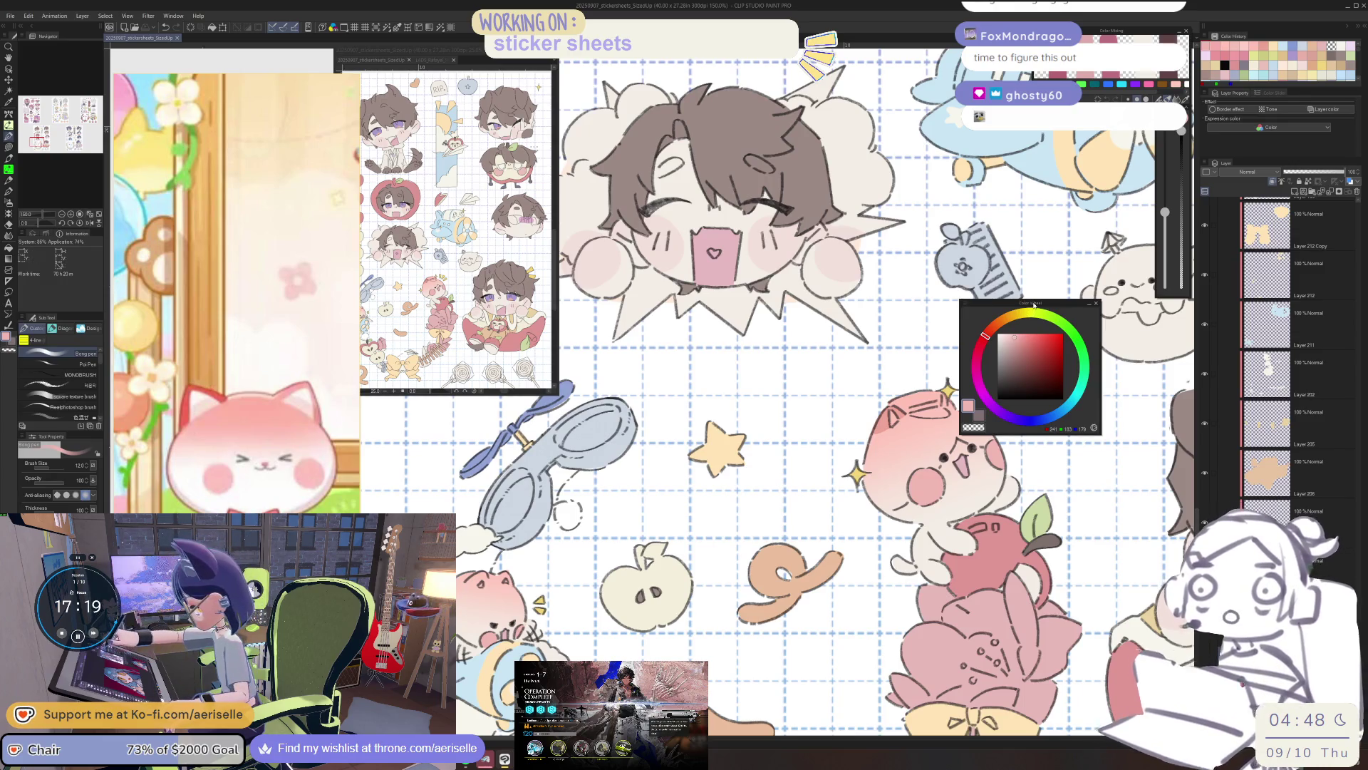
Pick up the hair layer and brown, then fill the gap in the laughing character's hair.
left_click_drag(746, 349, 697, 577)
scroll(696, 577, "up", 5)
key("o")
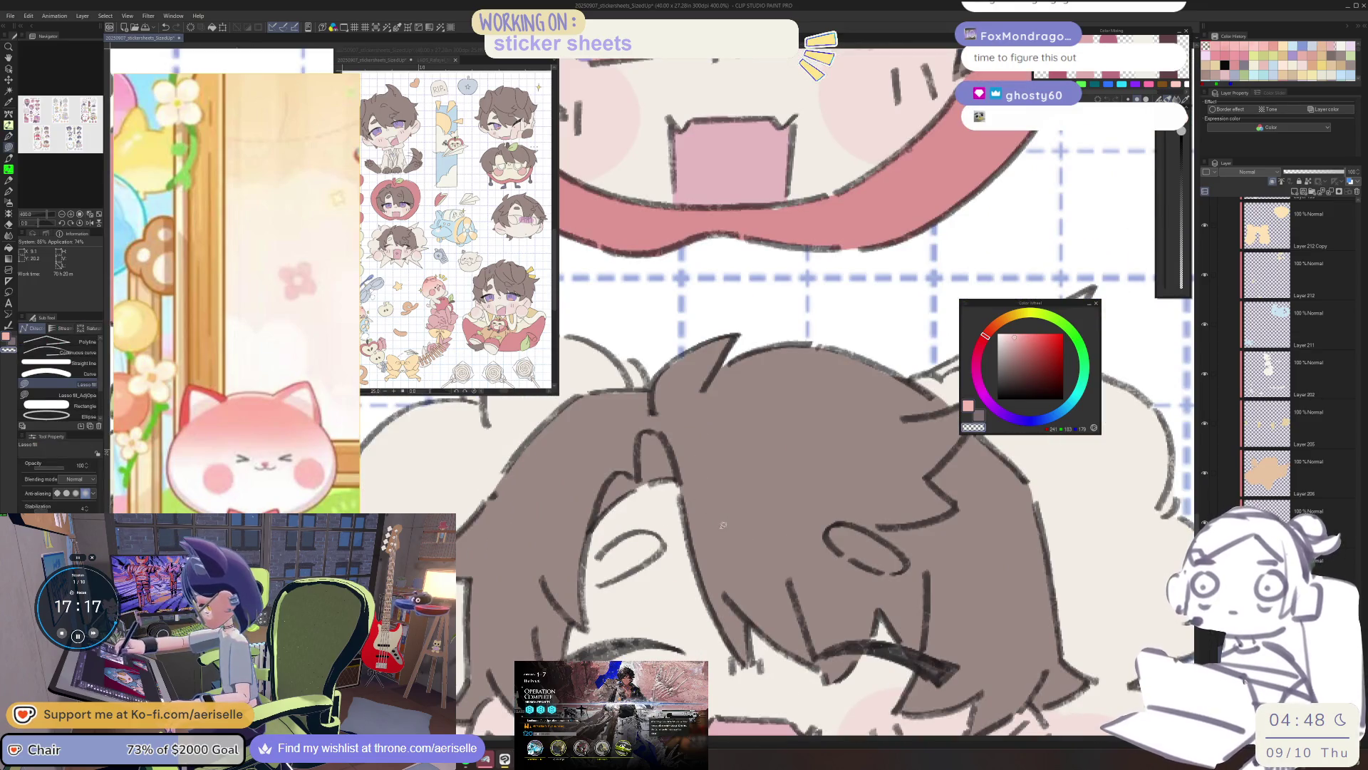
left_click(715, 534, "ctrl+shift")
left_click(716, 534, "alt")
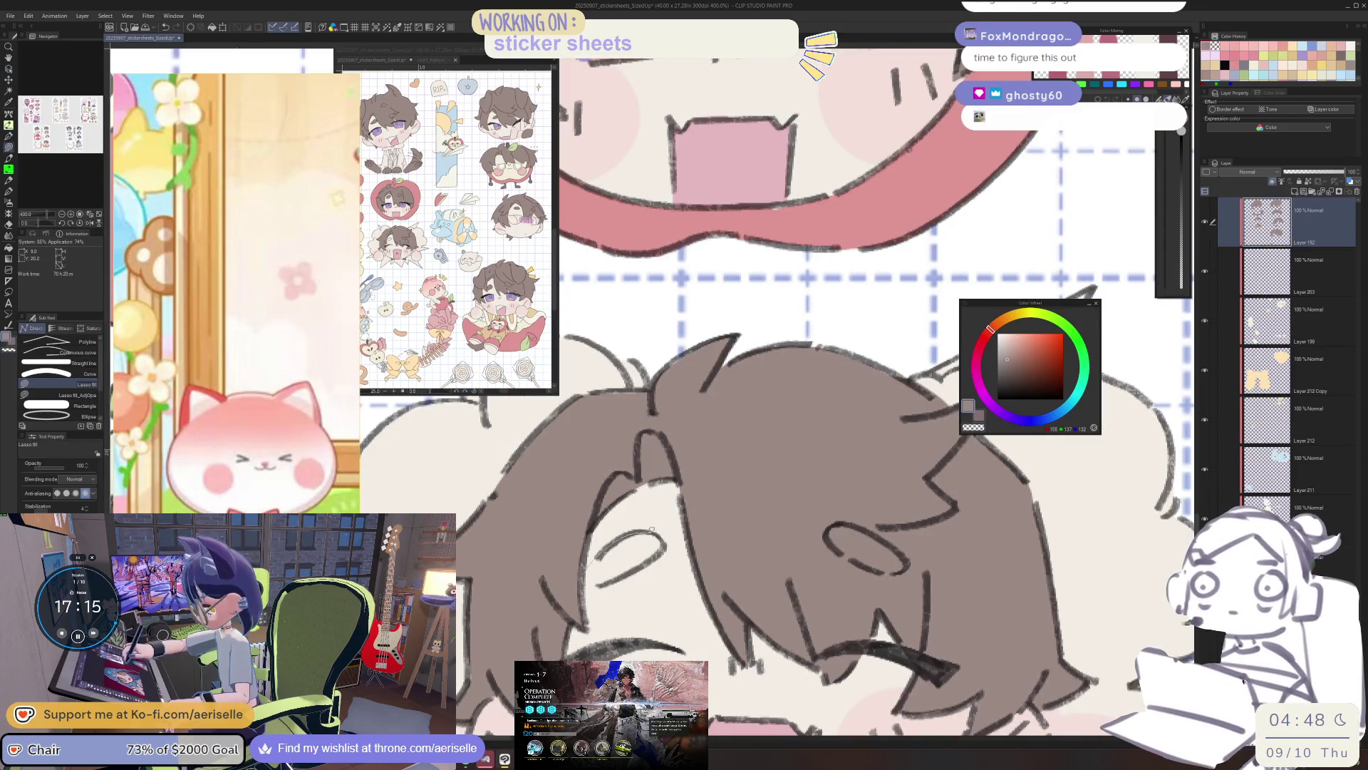
left_click_drag(601, 548, 599, 550)
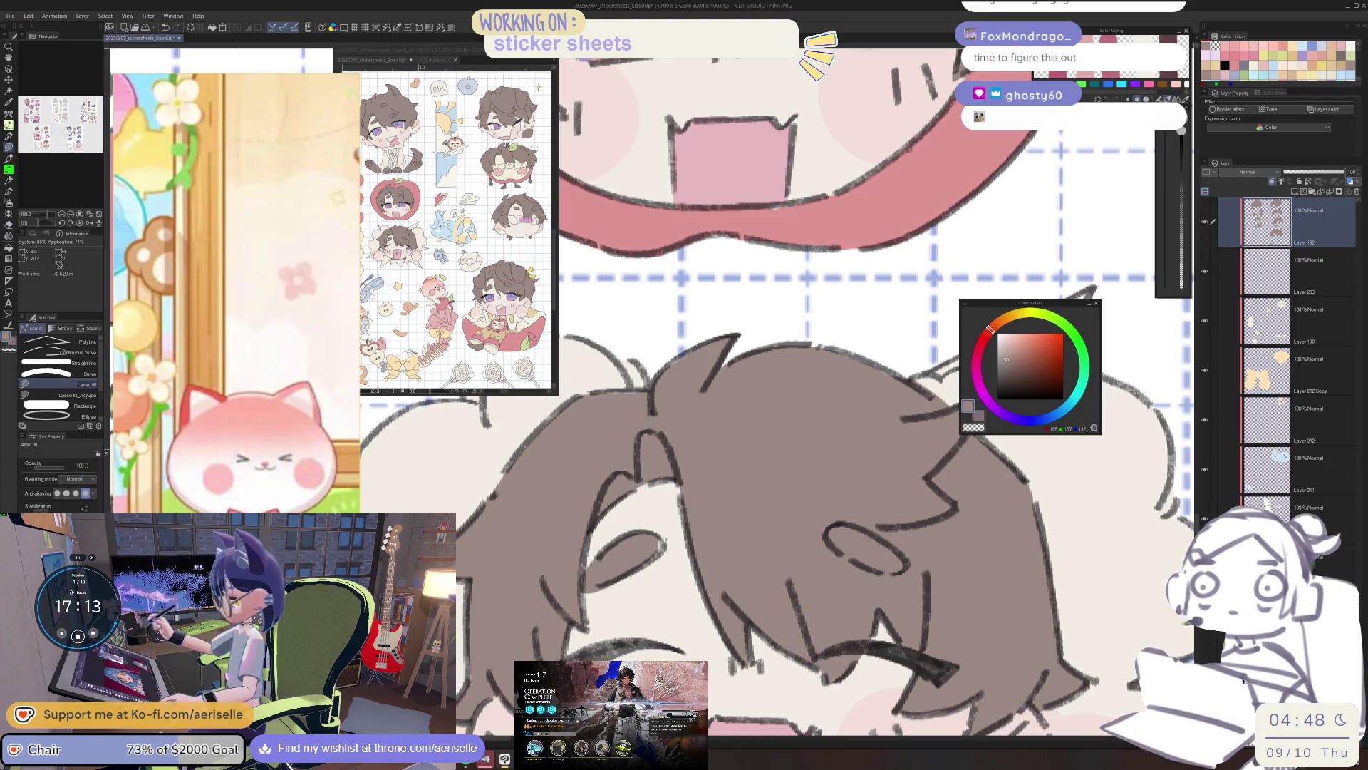
scroll(636, 558, "down", 5)
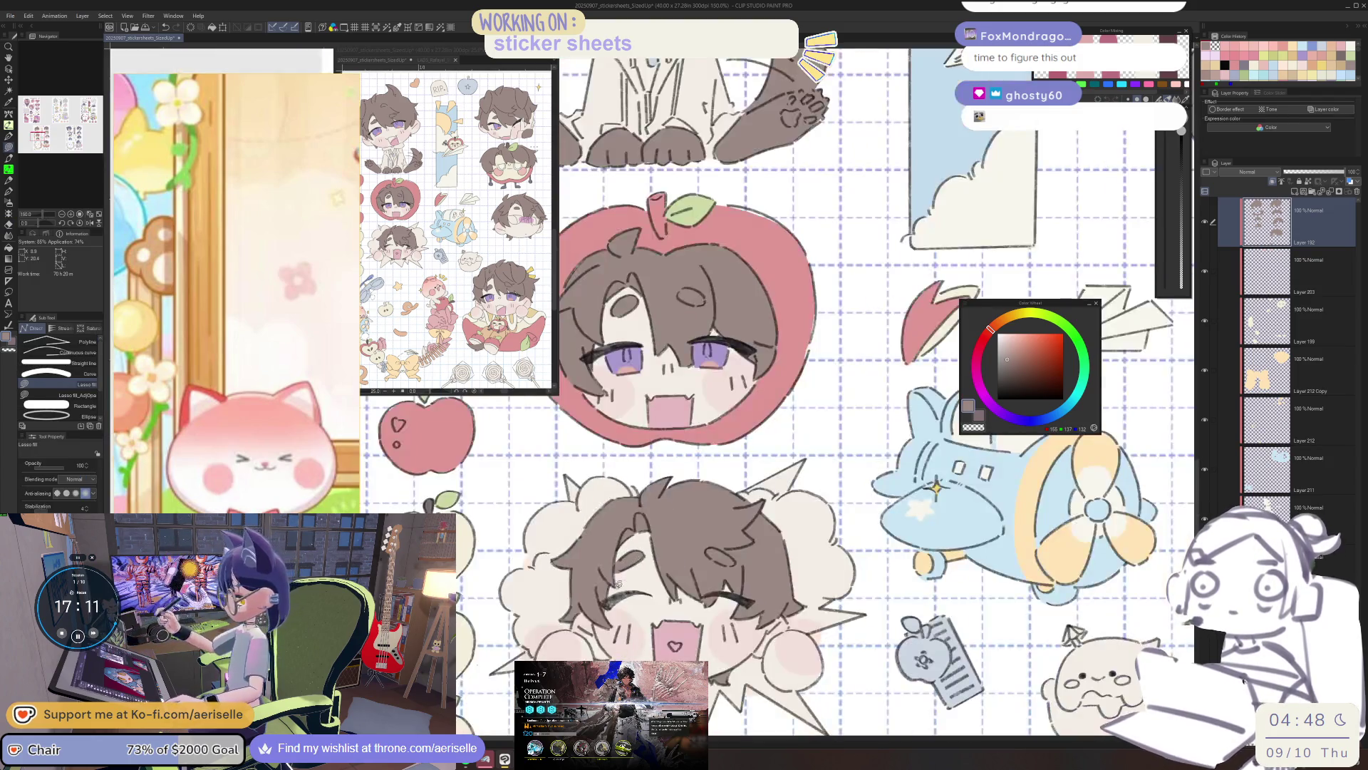
scroll(620, 561, "up", 5)
Review the sticker sheet with the Eraser, then select the pale green layer from the canvas.
key("e")
scroll(617, 562, "down", 6)
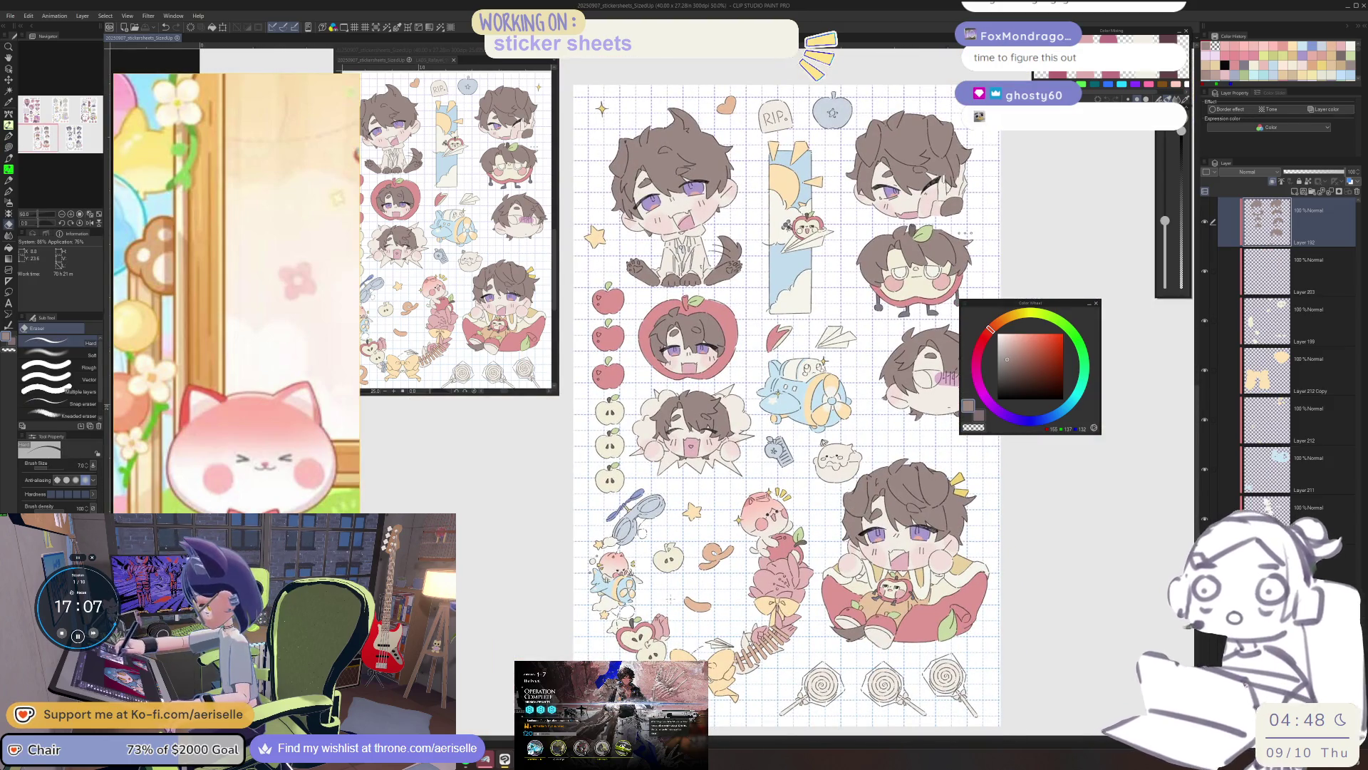
left_click_drag(784, 428, 677, 419)
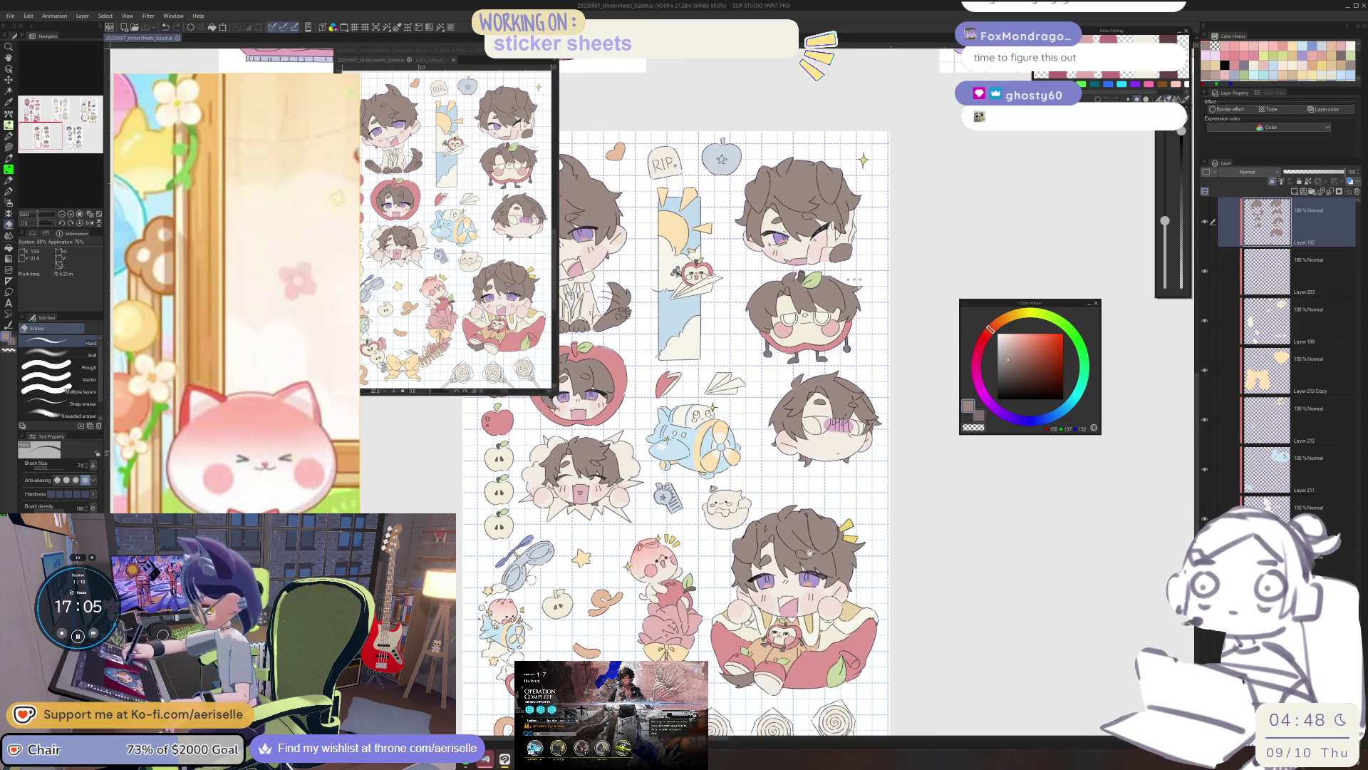
mouse_move(799, 597)
left_mouse_down()
mouse_move(813, 596)
mouse_move(831, 534)
mouse_move(946, 570)
left_mouse_up()
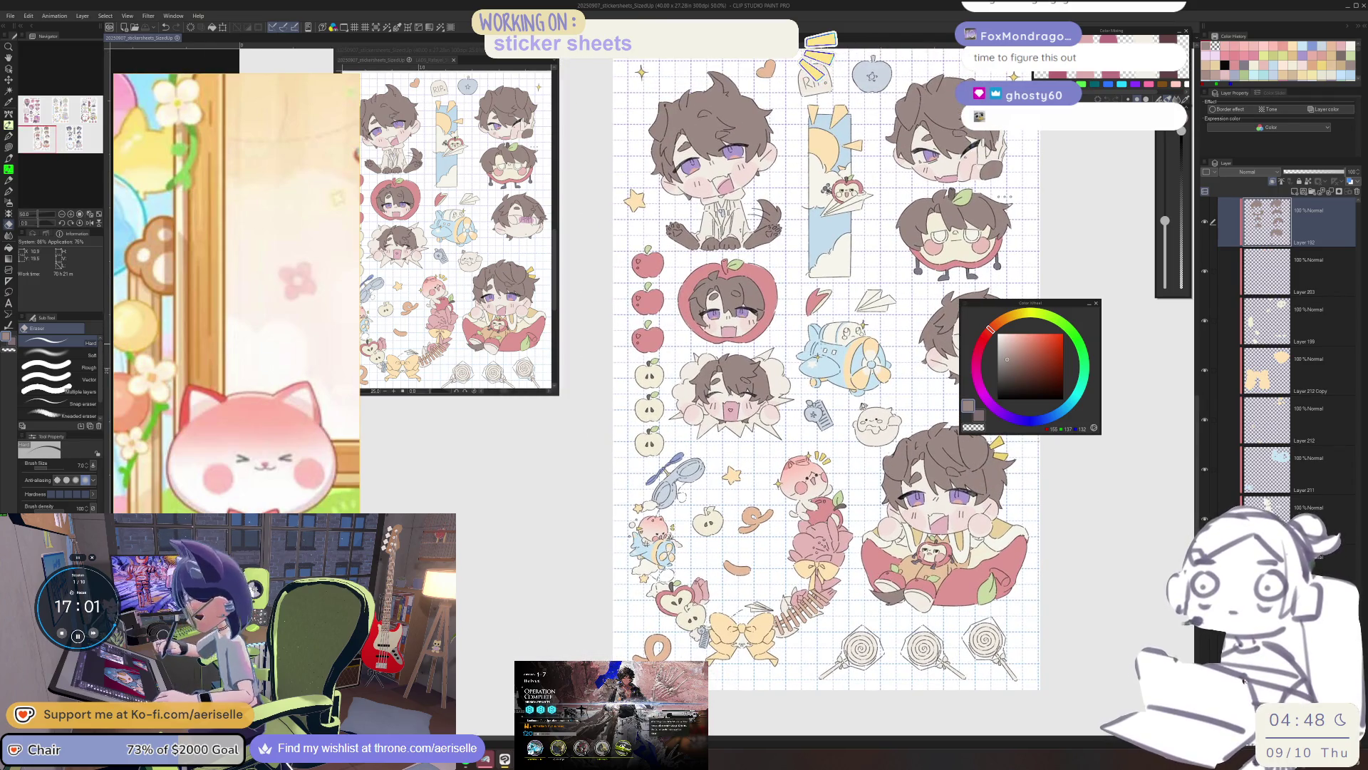
scroll(736, 244, "up", 5)
key("u")
left_click(733, 249, "ctrl+shift")
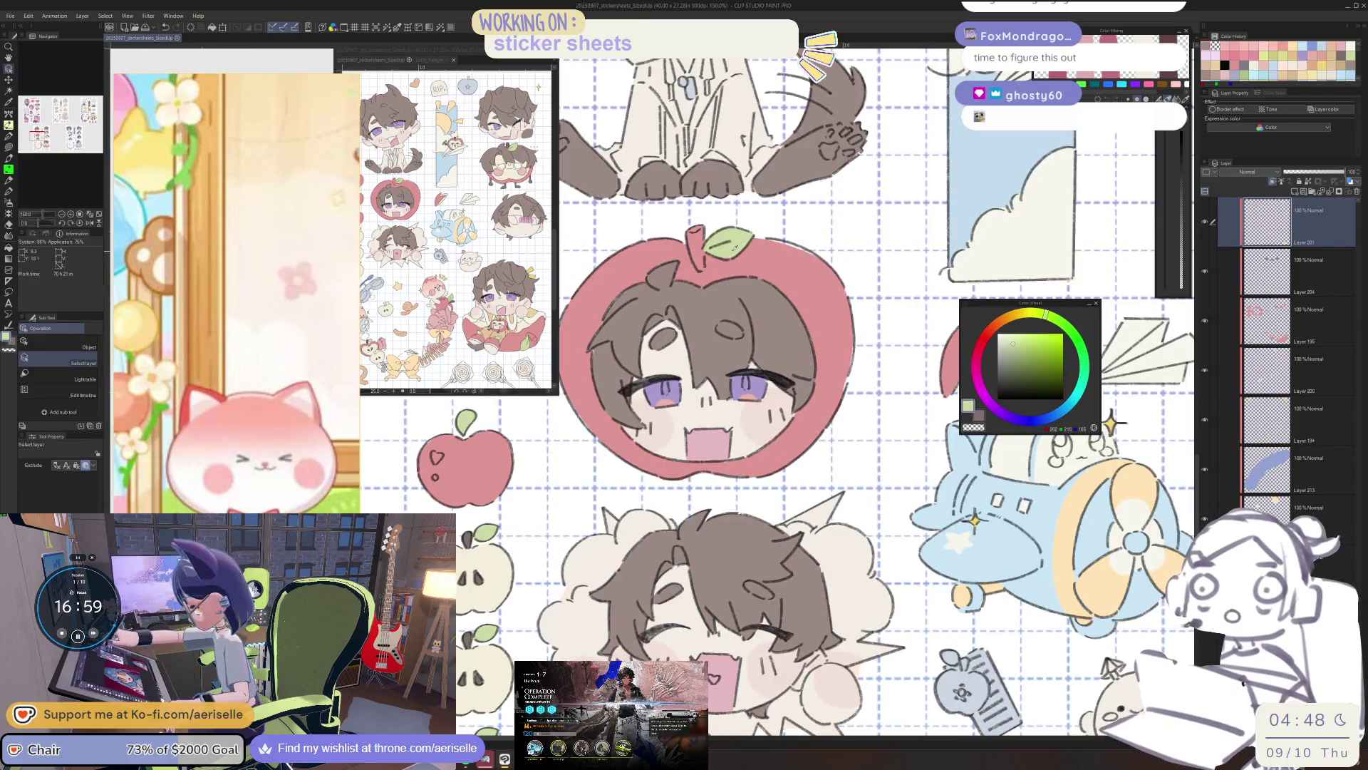
Lasso-fill the leaf beside the lower apple in pale green.
scroll(808, 395, "down", 10)
scroll(808, 395, "down", 2)
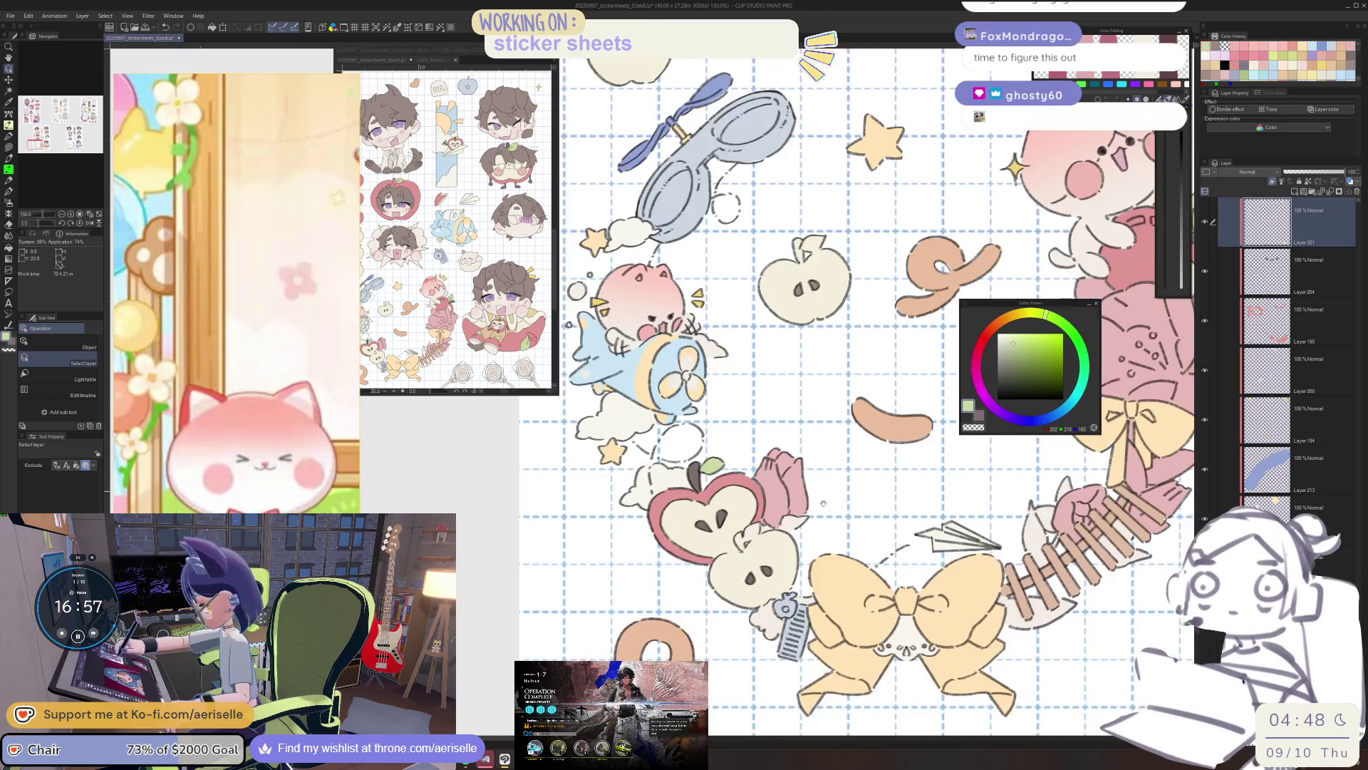
scroll(712, 605, "up", 3)
key("u")
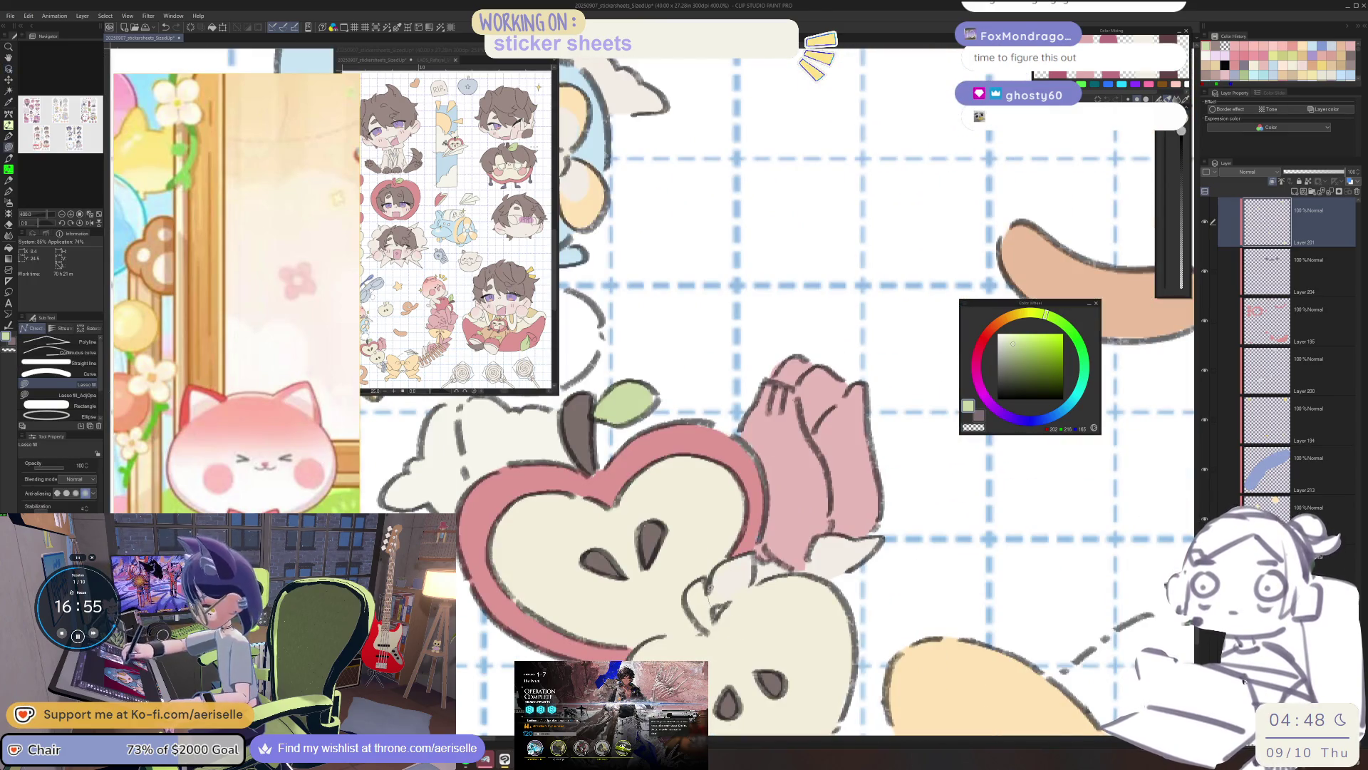
left_click_drag(748, 591, 738, 576)
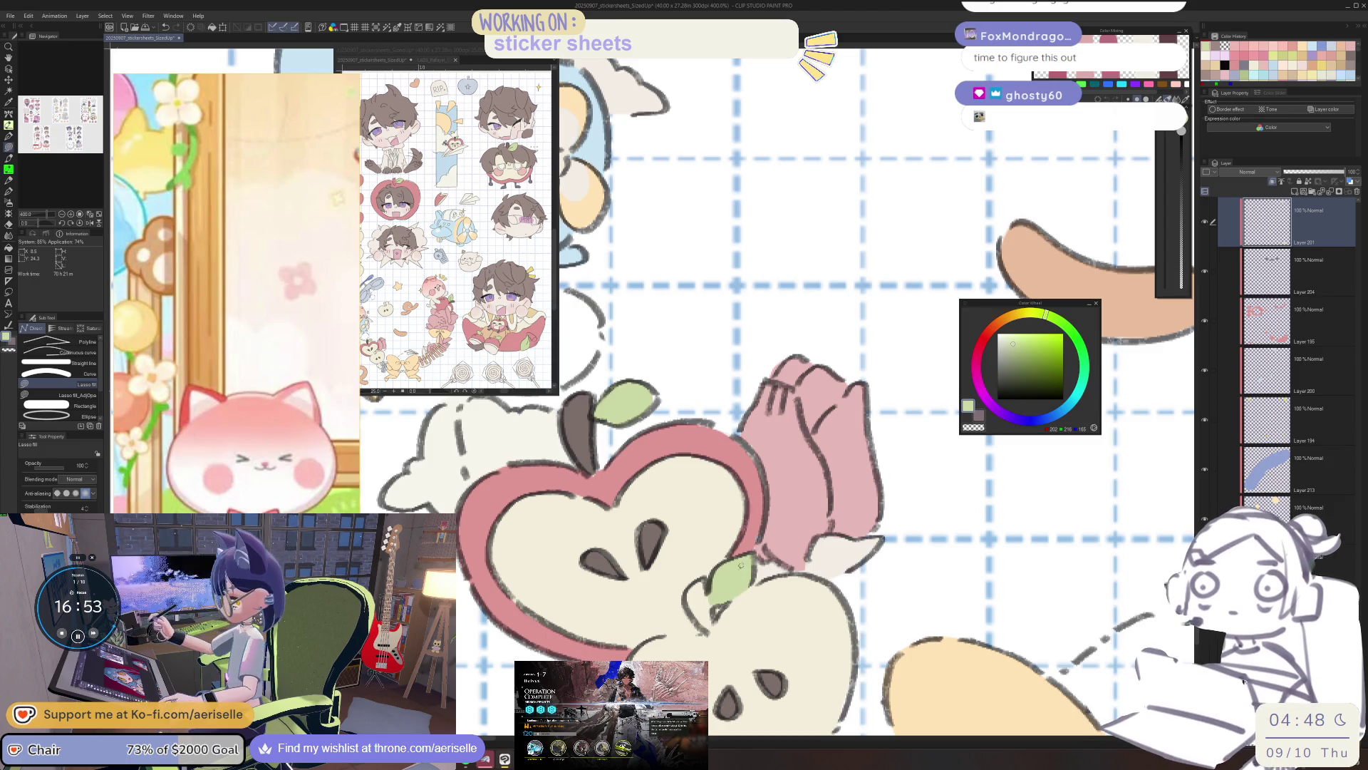
Pick up the light green leaf layer and fill the leaf beside the pink flower.
scroll(758, 568, "down", 5)
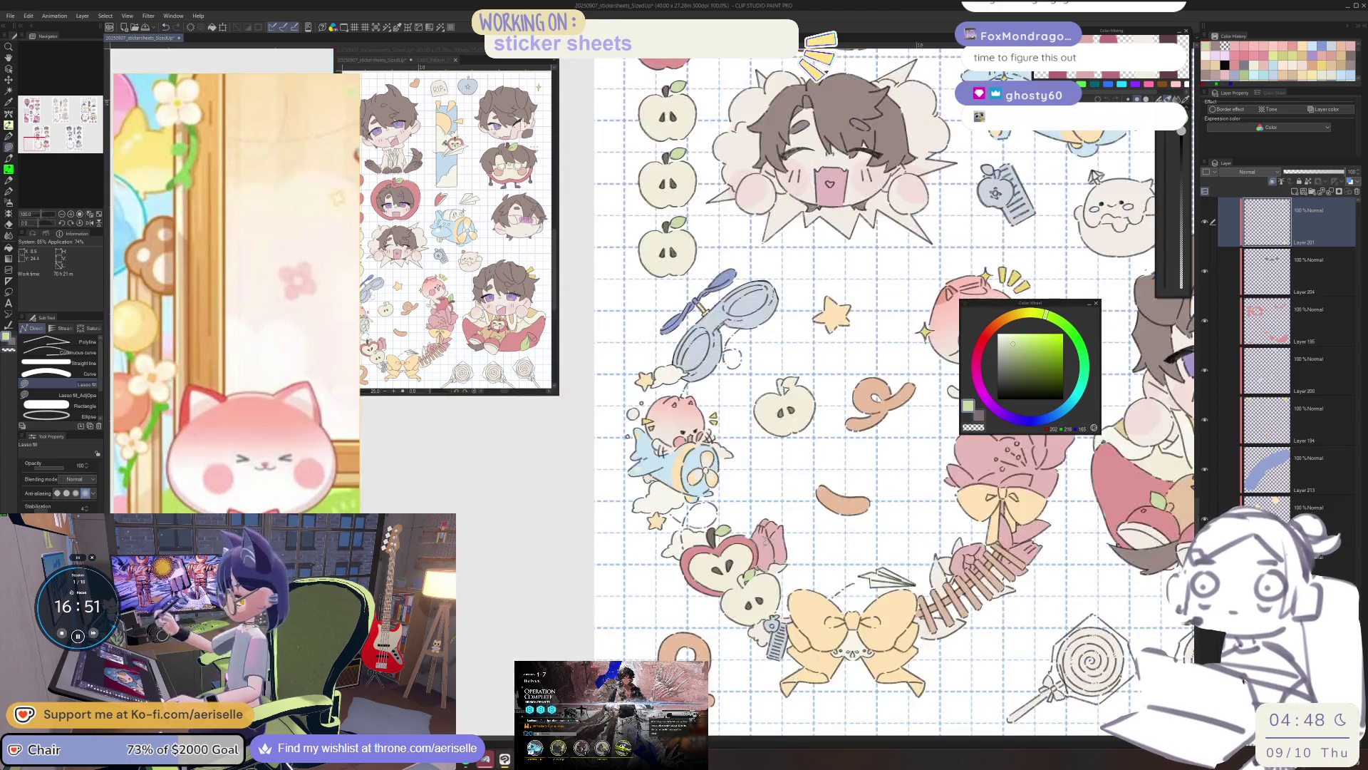
scroll(758, 568, "up", 3)
key("o")
left_click(711, 562)
scroll(720, 570, "up", 4)
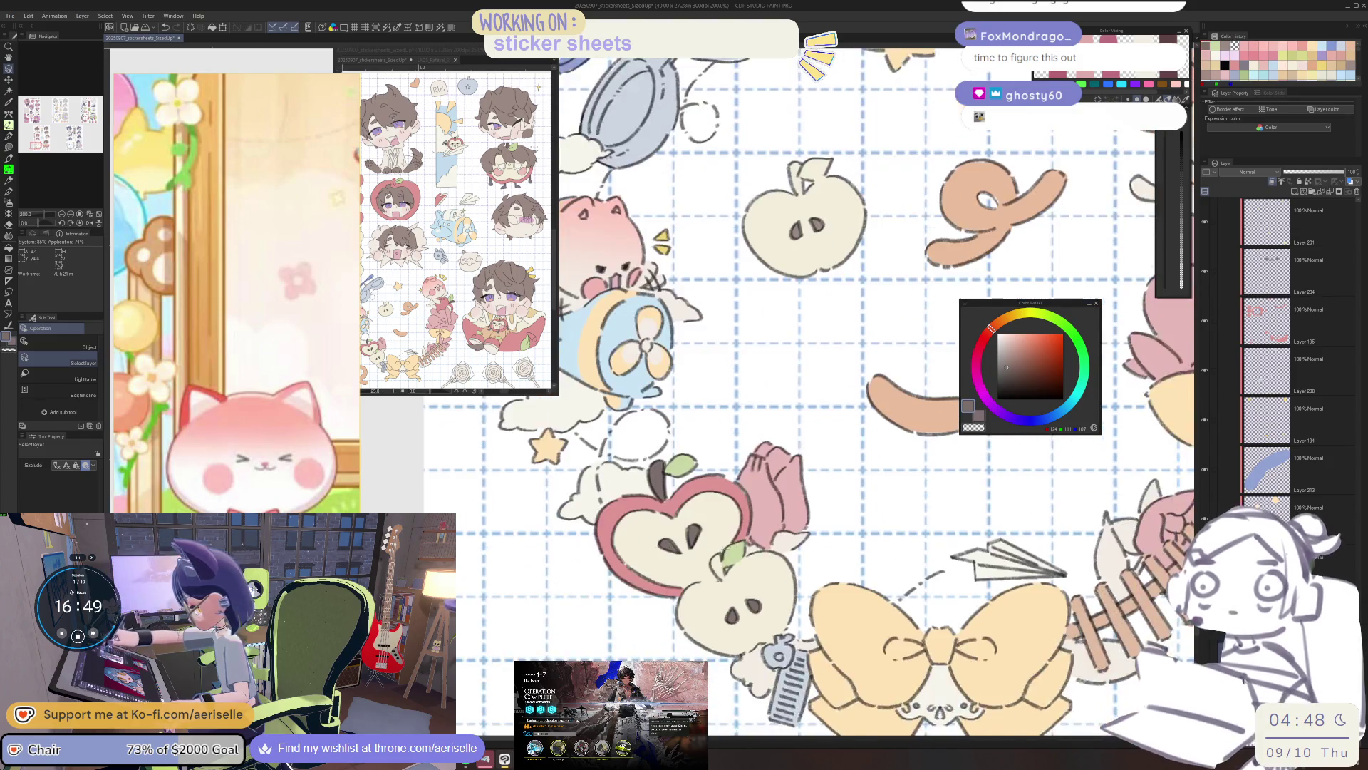
key("u")
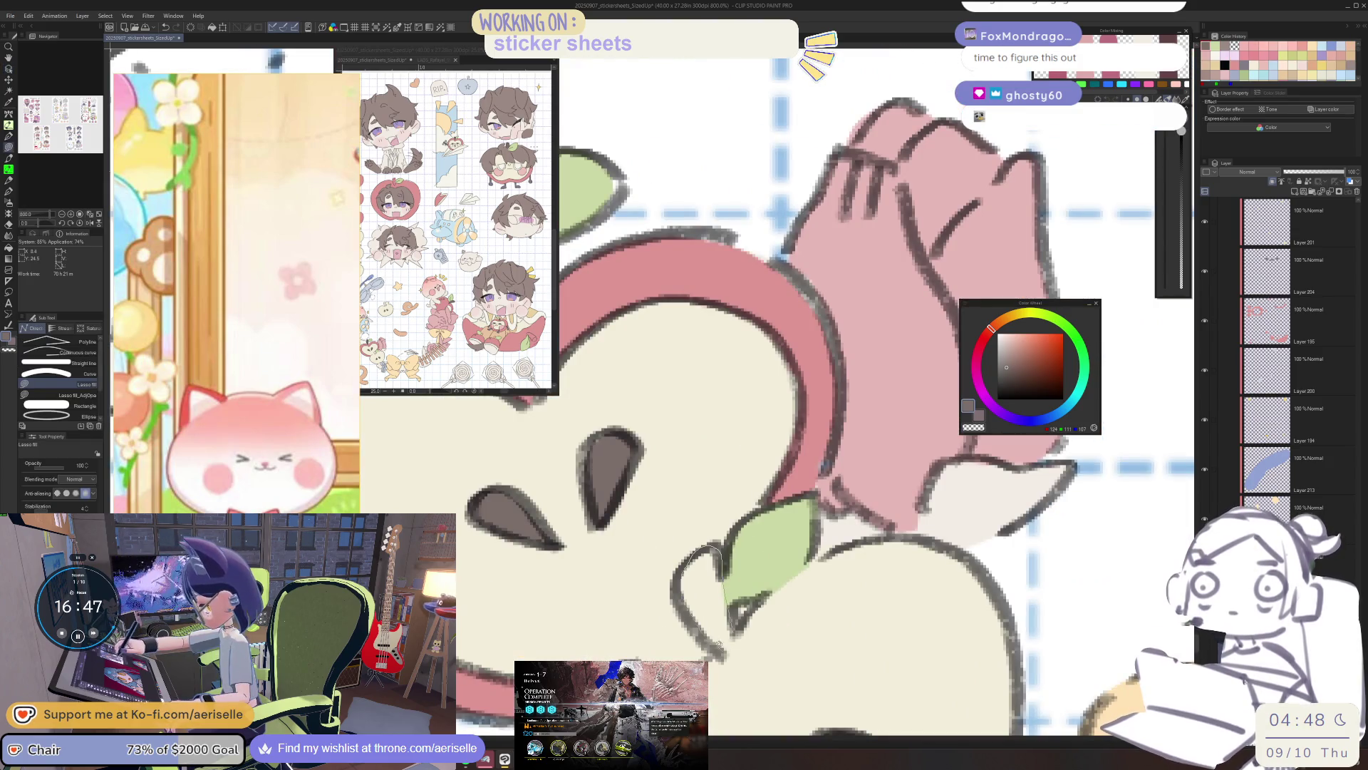
scroll(738, 623, "down", 8)
scroll(902, 589, "up", 2)
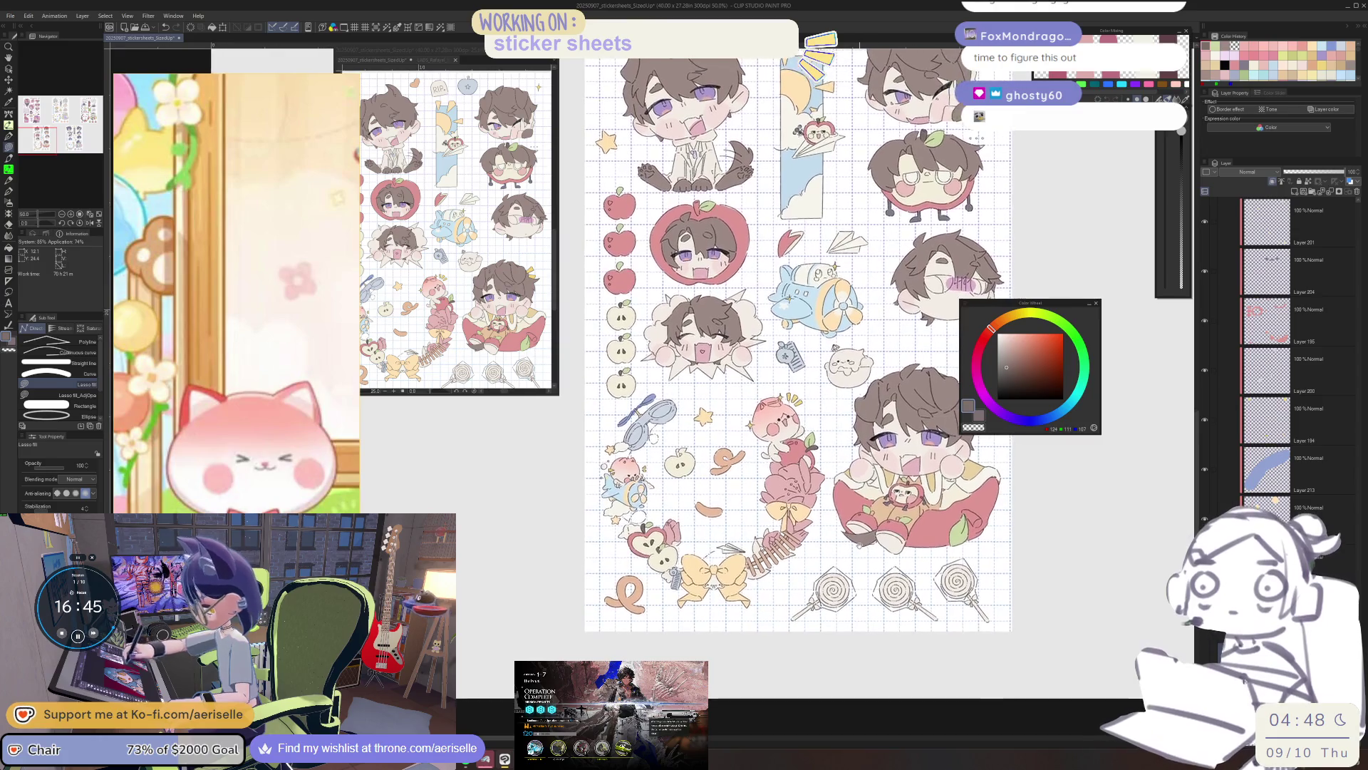
scroll(902, 589, "up", 1)
scroll(713, 570, "up", 4)
left_click(713, 570, "alt")
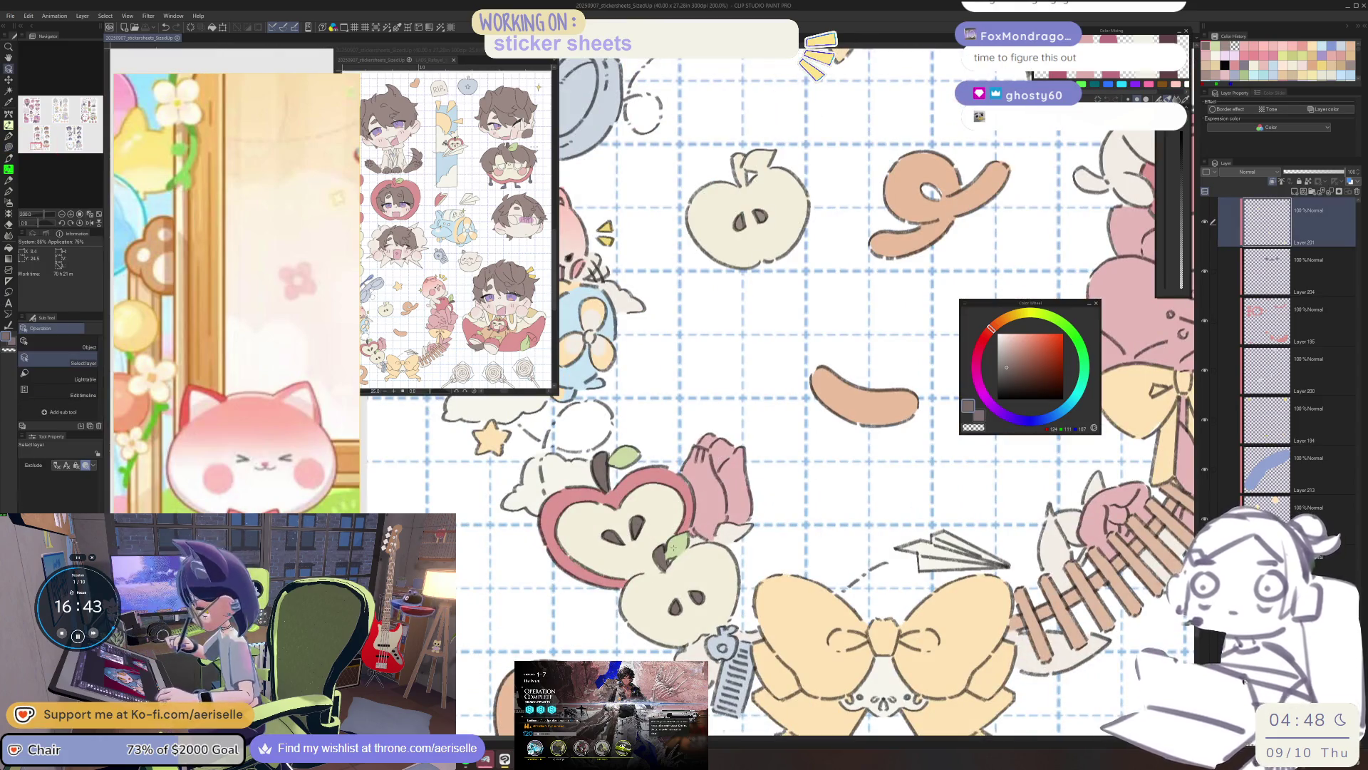
scroll(713, 570, "up", 2)
mouse_move(719, 563)
left_mouse_down()
mouse_move(791, 545)
mouse_move(728, 565)
left_mouse_up()
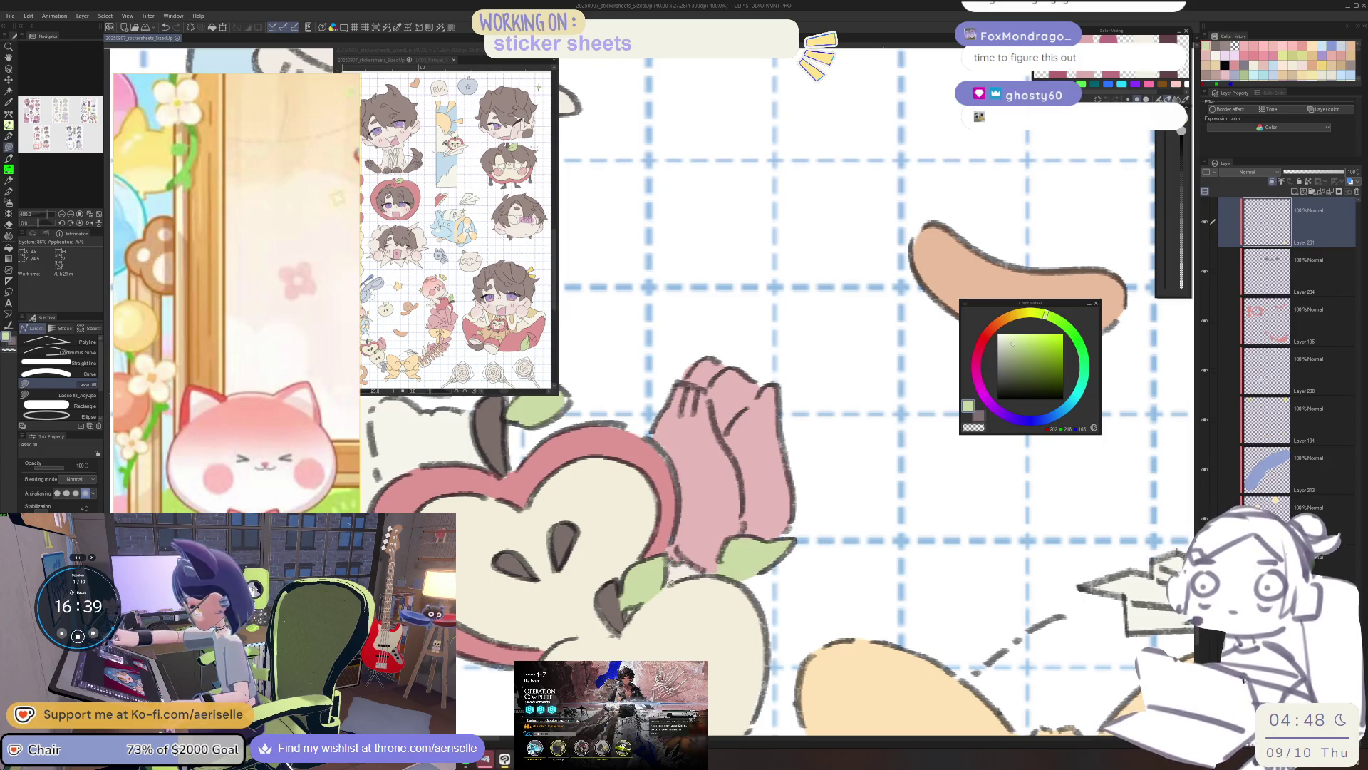
Fill the green leaves along and between the ladder rungs, then reset the view.
scroll(728, 565, "down", 4)
mouse_move(927, 438)
left_mouse_down()
mouse_move(899, 435)
mouse_move(862, 470)
mouse_move(823, 541)
left_mouse_up()
scroll(824, 541, "up", 3)
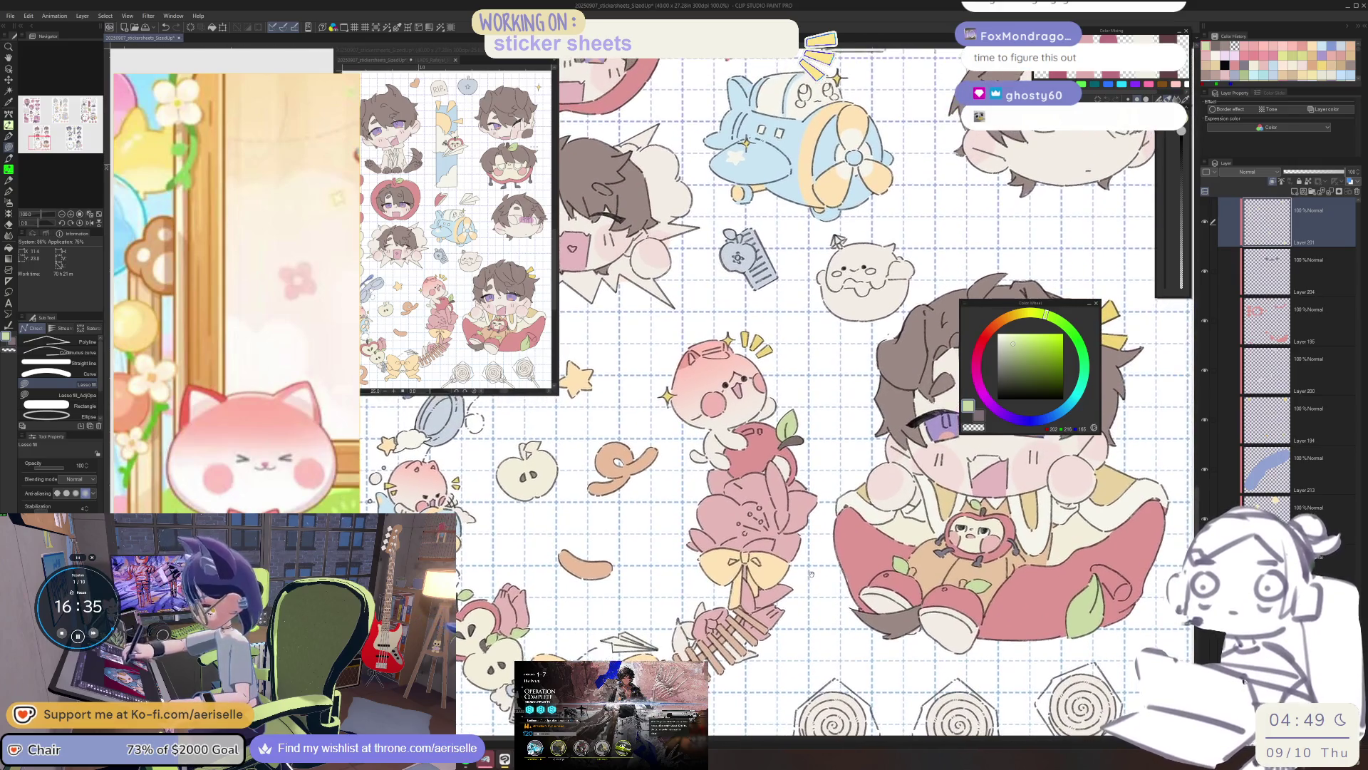
scroll(750, 583, "up", 3)
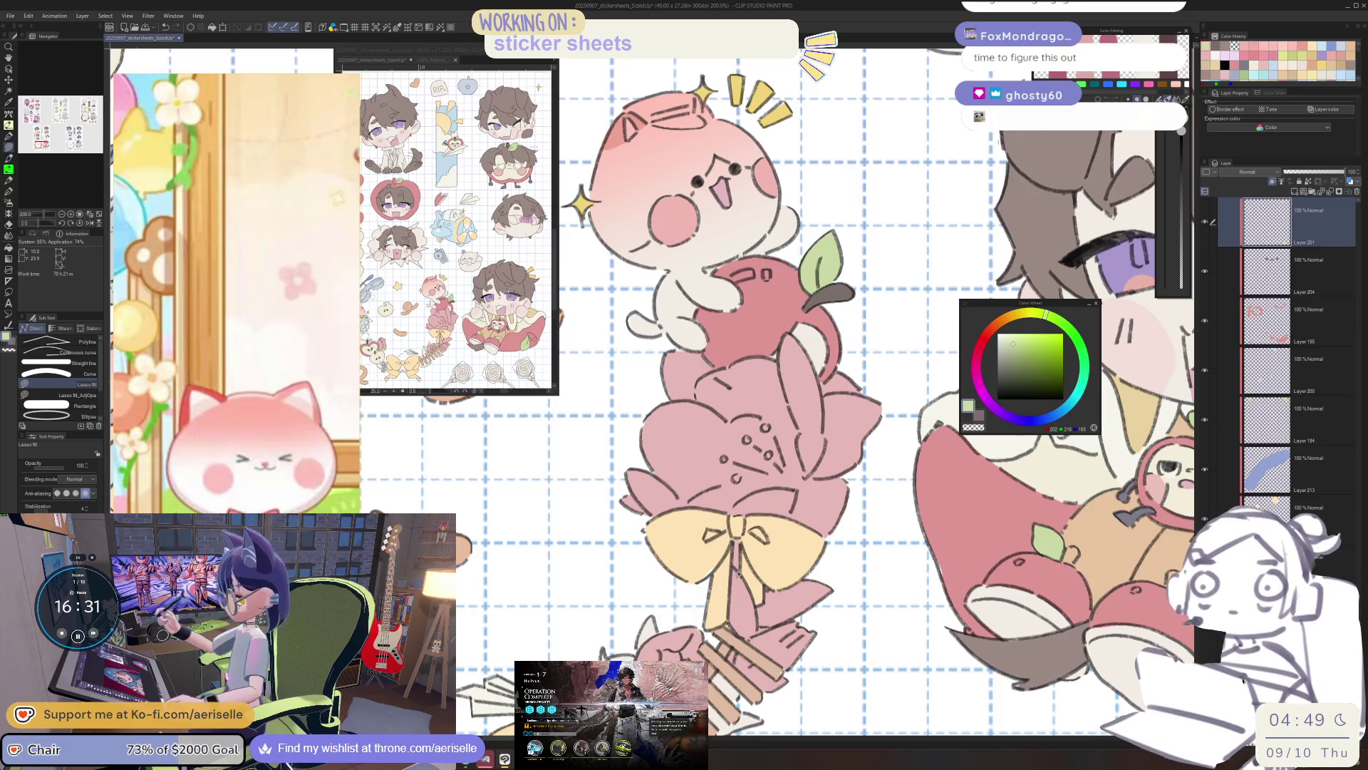
scroll(745, 576, "down", 2)
scroll(747, 578, "up", 2)
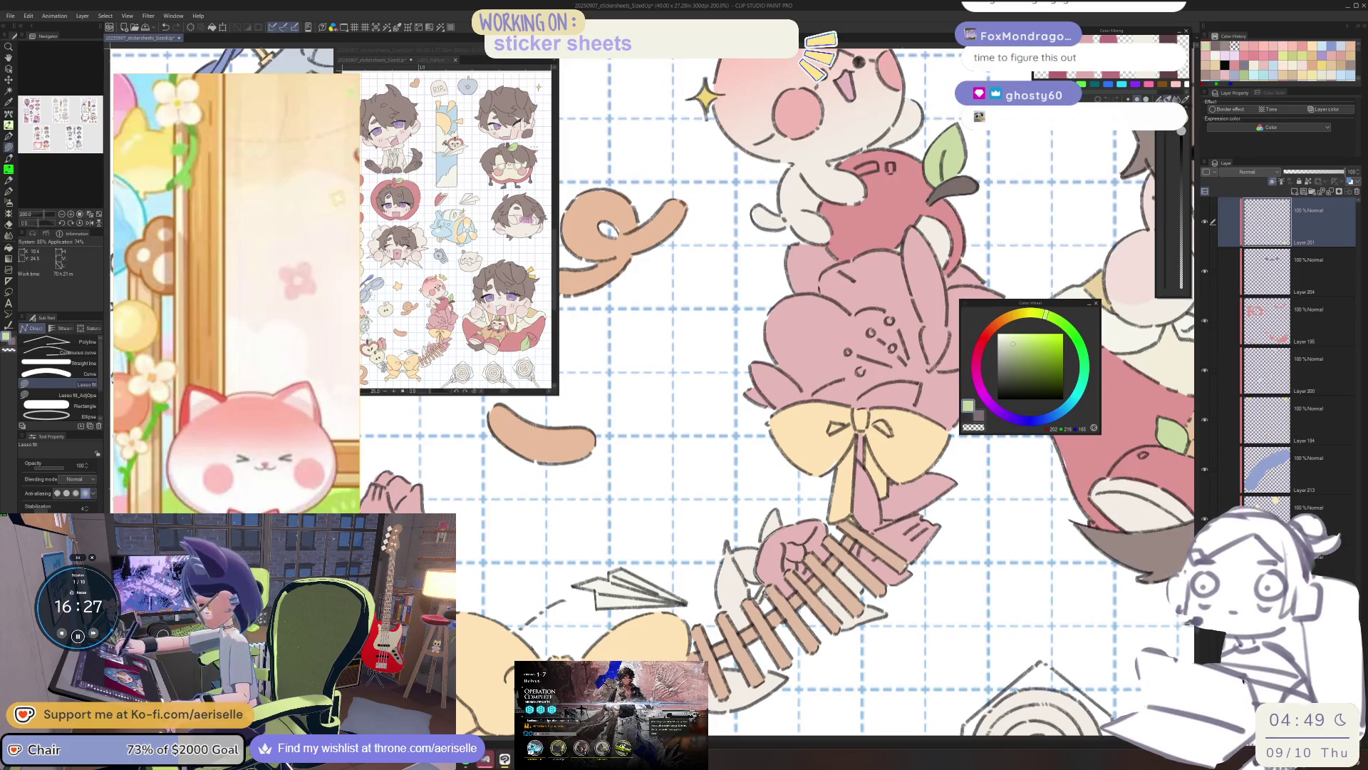
mouse_move(734, 617)
left_mouse_down()
mouse_move(723, 604)
mouse_move(803, 492)
mouse_move(733, 609)
mouse_move(789, 597)
mouse_move(753, 549)
mouse_move(718, 437)
mouse_move(793, 319)
left_mouse_up()
scroll(793, 319, "up", 3)
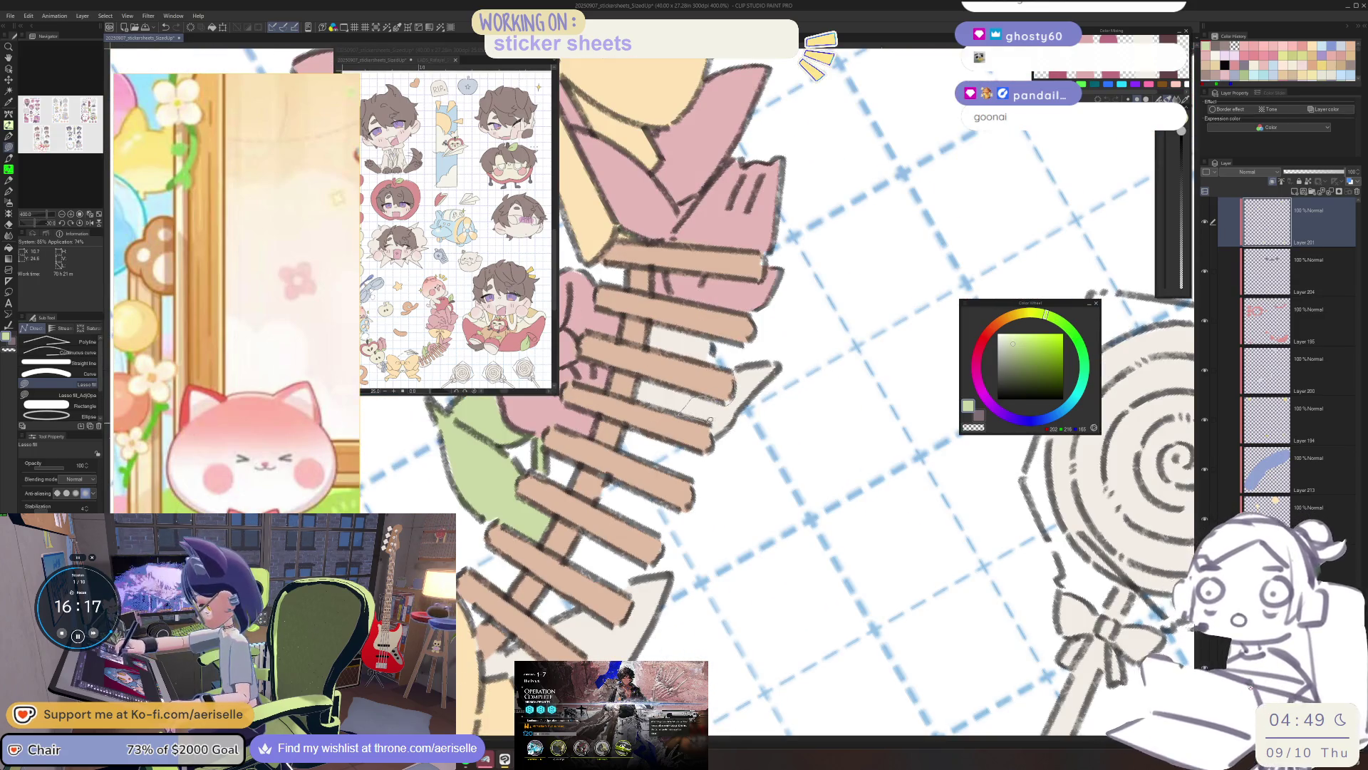
left_click_drag(711, 349, 795, 370)
mouse_move(623, 570)
left_mouse_down()
mouse_move(773, 492)
mouse_move(763, 524)
mouse_move(701, 540)
mouse_move(736, 585)
mouse_move(706, 592)
mouse_move(665, 560)
mouse_move(637, 572)
mouse_move(664, 613)
mouse_move(716, 645)
left_mouse_up()
scroll(865, 463, "down", 5)
key("ctrl+alt+0")
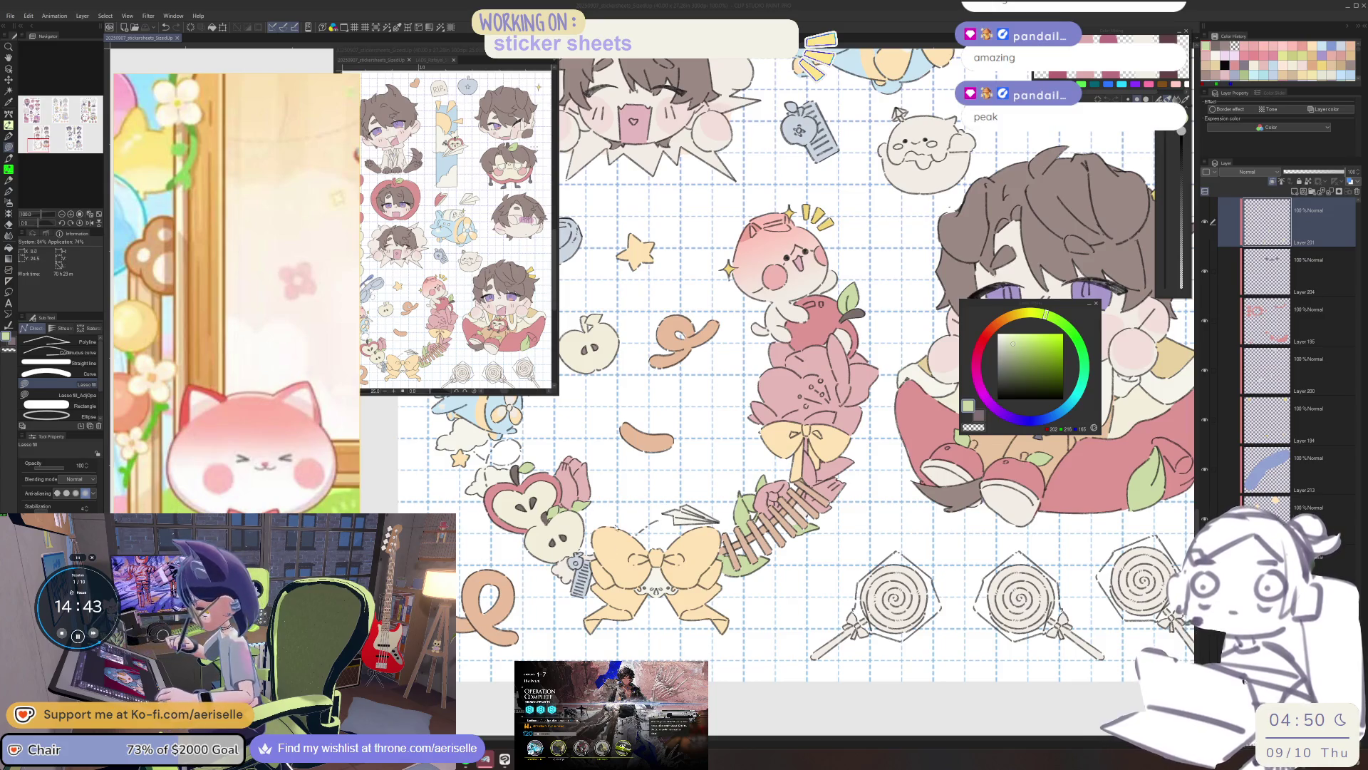
scroll(656, 627, "up", 3)
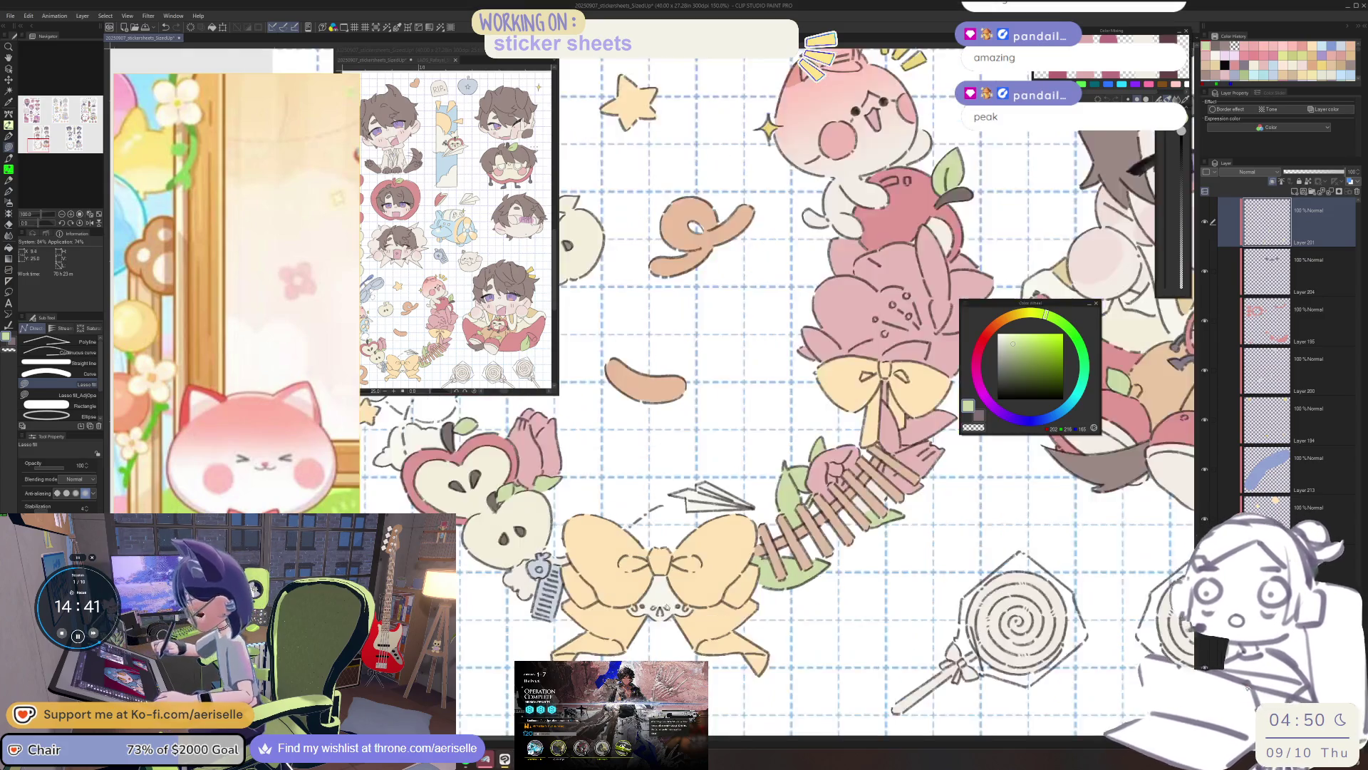
scroll(665, 646, "down", 3)
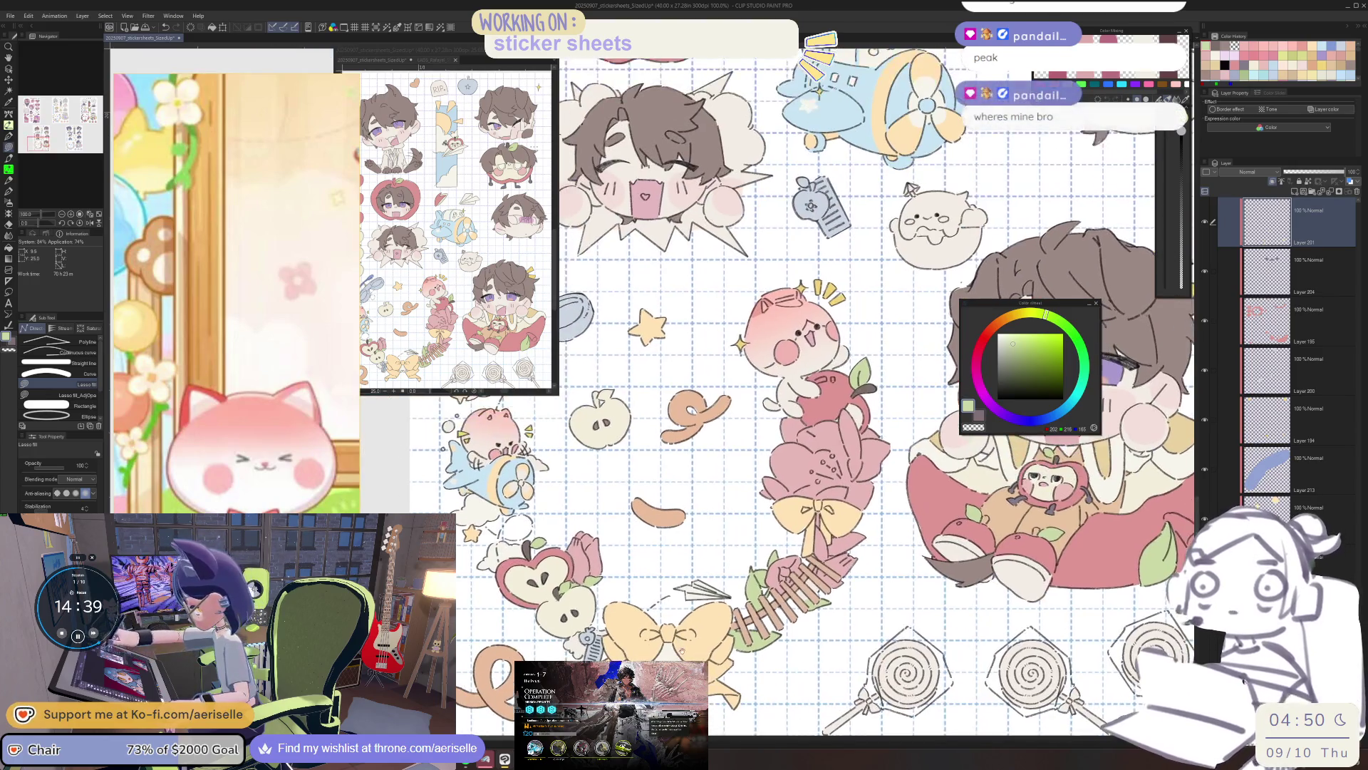
Bring the airplane sticker into view and pick up Layer 200 with its pale blue colour.
mouse_move(784, 428)
left_mouse_down()
mouse_move(709, 425)
mouse_move(752, 447)
mouse_move(783, 416)
mouse_move(744, 457)
left_mouse_up()
scroll(563, 445, "up", 3)
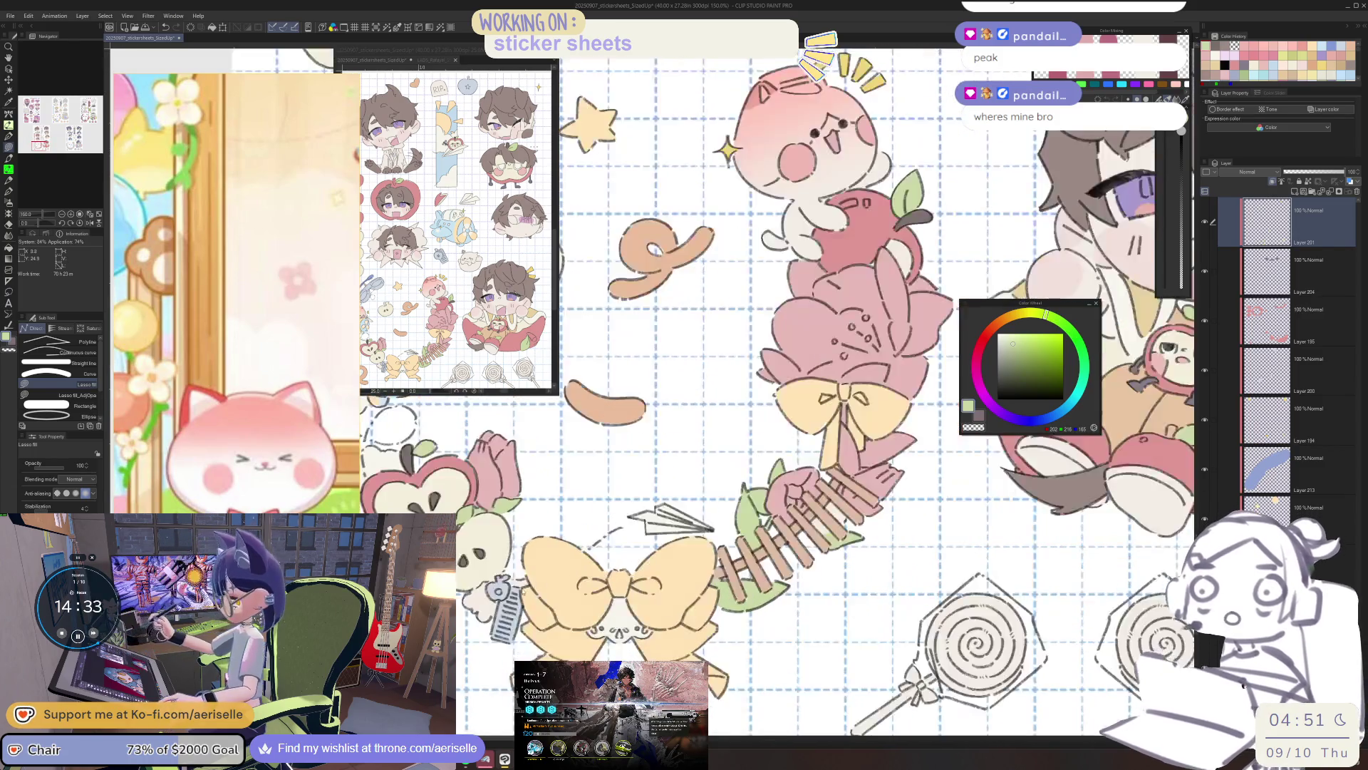
scroll(777, 392, "down", 3)
mouse_move(712, 285)
left_mouse_down()
mouse_move(834, 362)
mouse_move(773, 529)
mouse_move(786, 679)
left_mouse_up()
scroll(720, 479, "up", 2)
key("o")
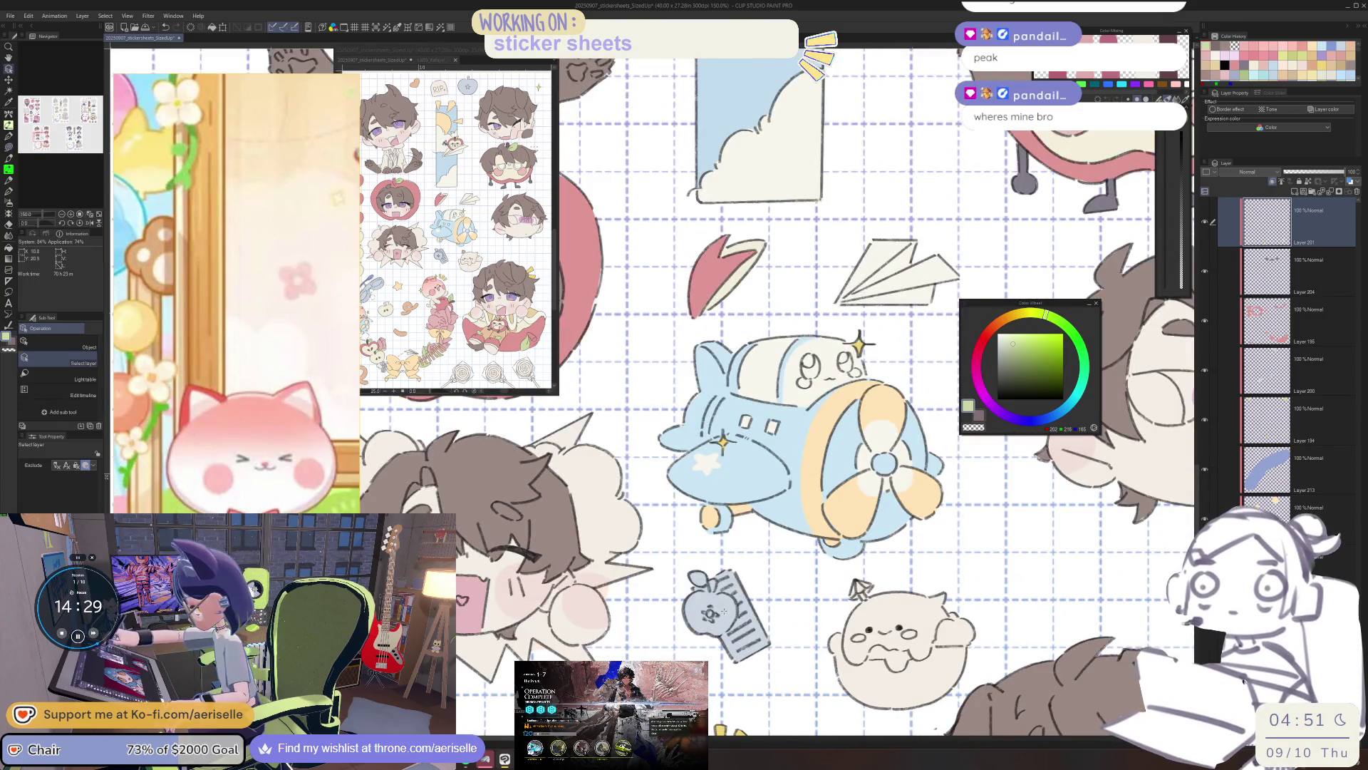
left_click(719, 479)
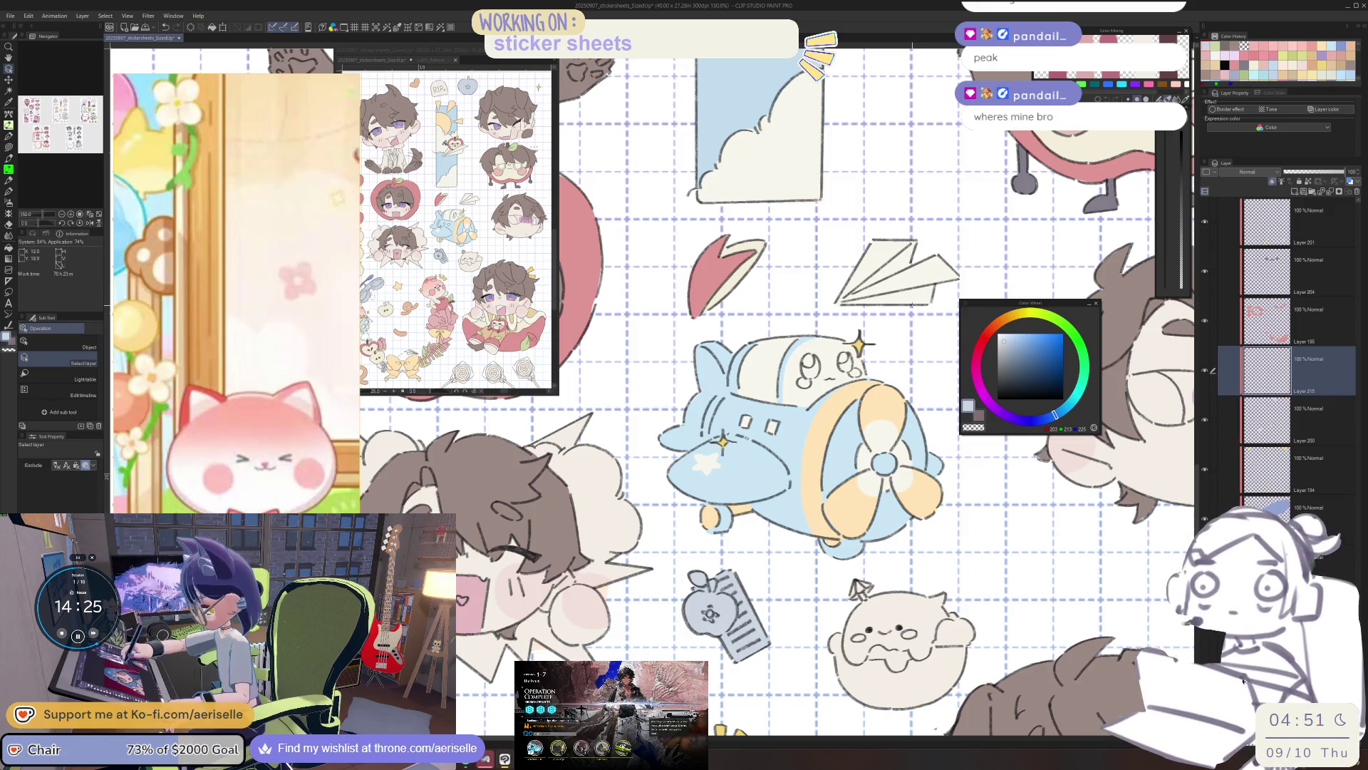
Tune the Color Wheel's hue and shade to a soft pinkish red.
left_click(984, 332)
left_click(988, 337)
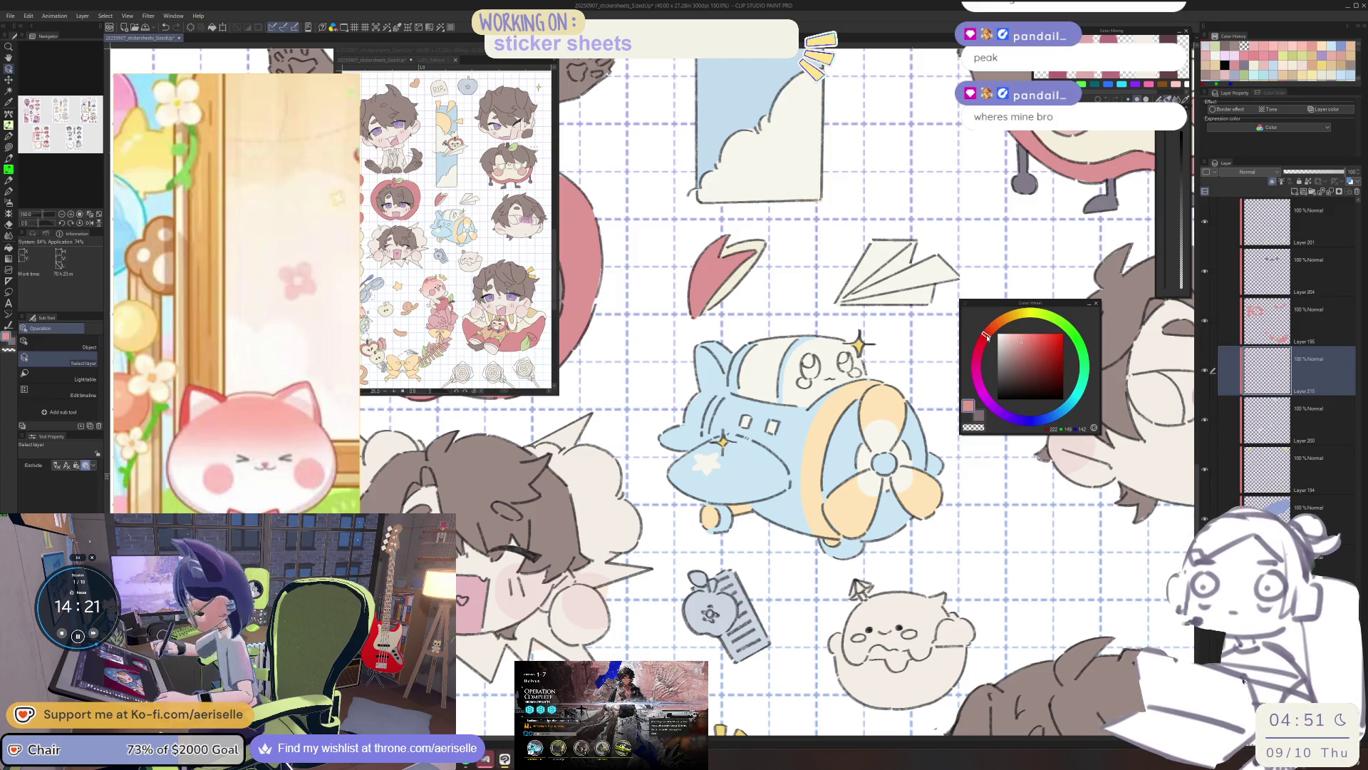
left_click(987, 336)
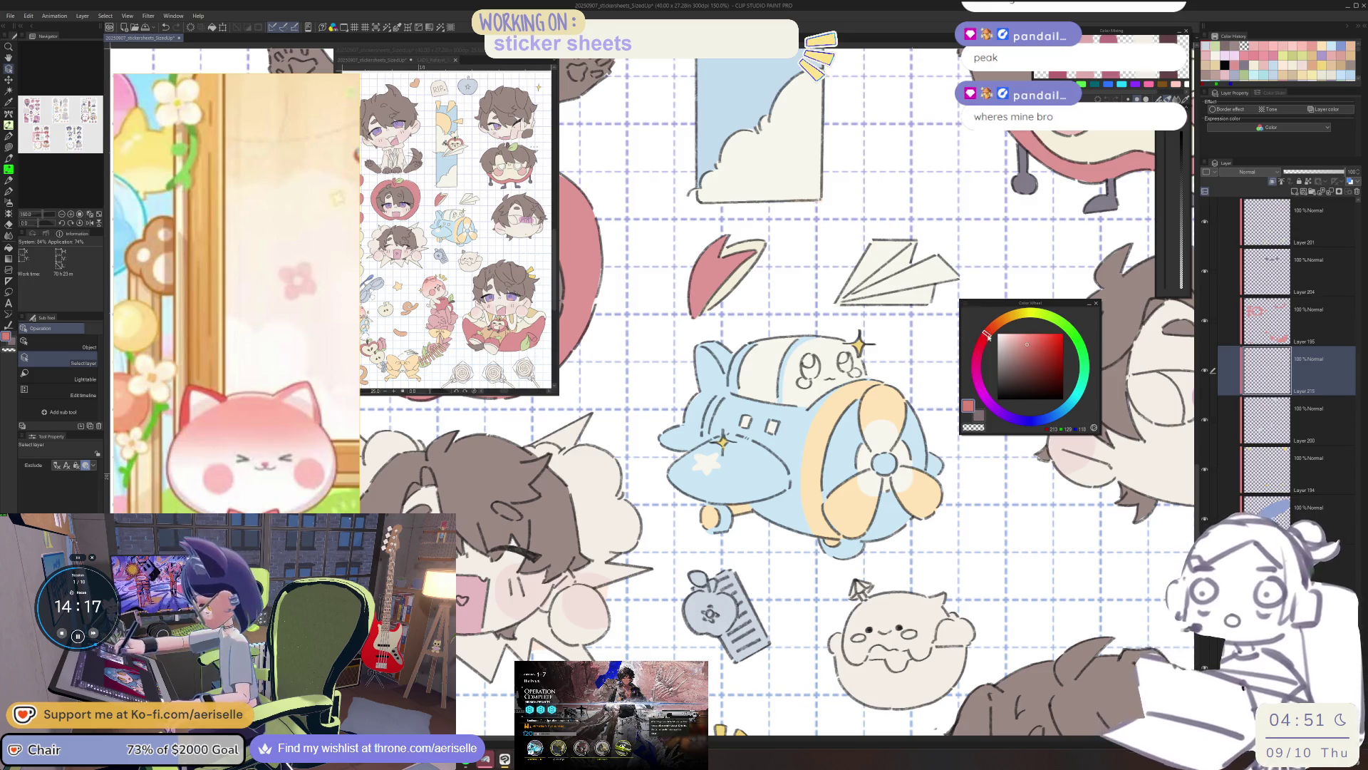
left_click(1031, 343)
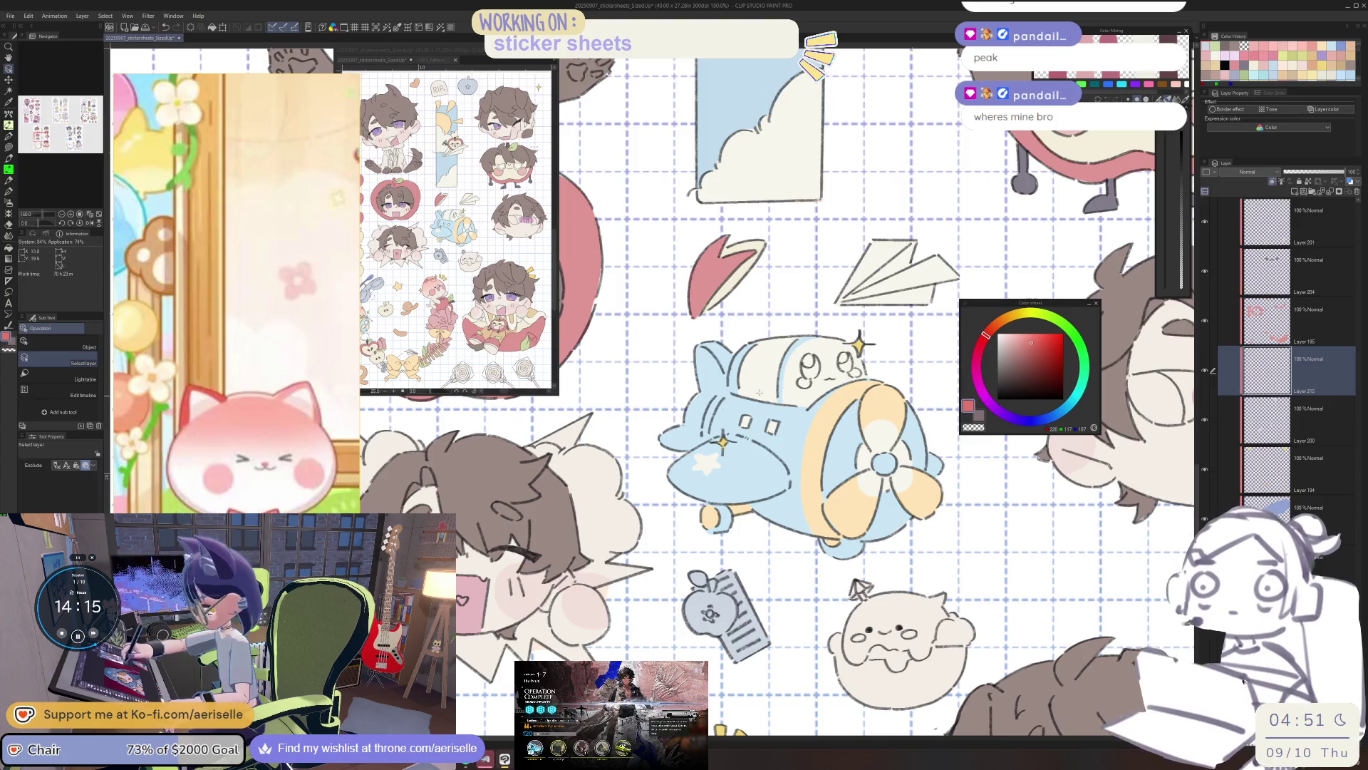
key("u")
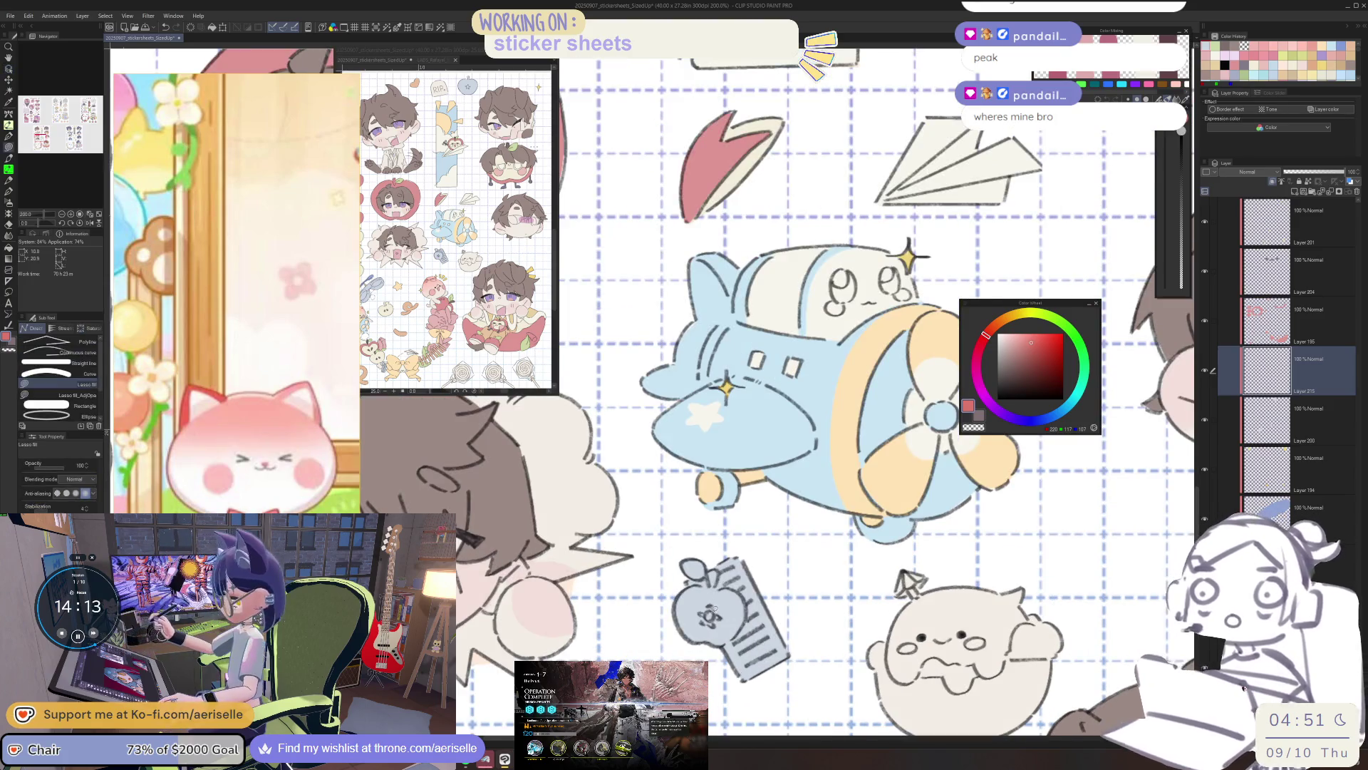
scroll(709, 611, "up", 3)
scroll(777, 570, "down", 4)
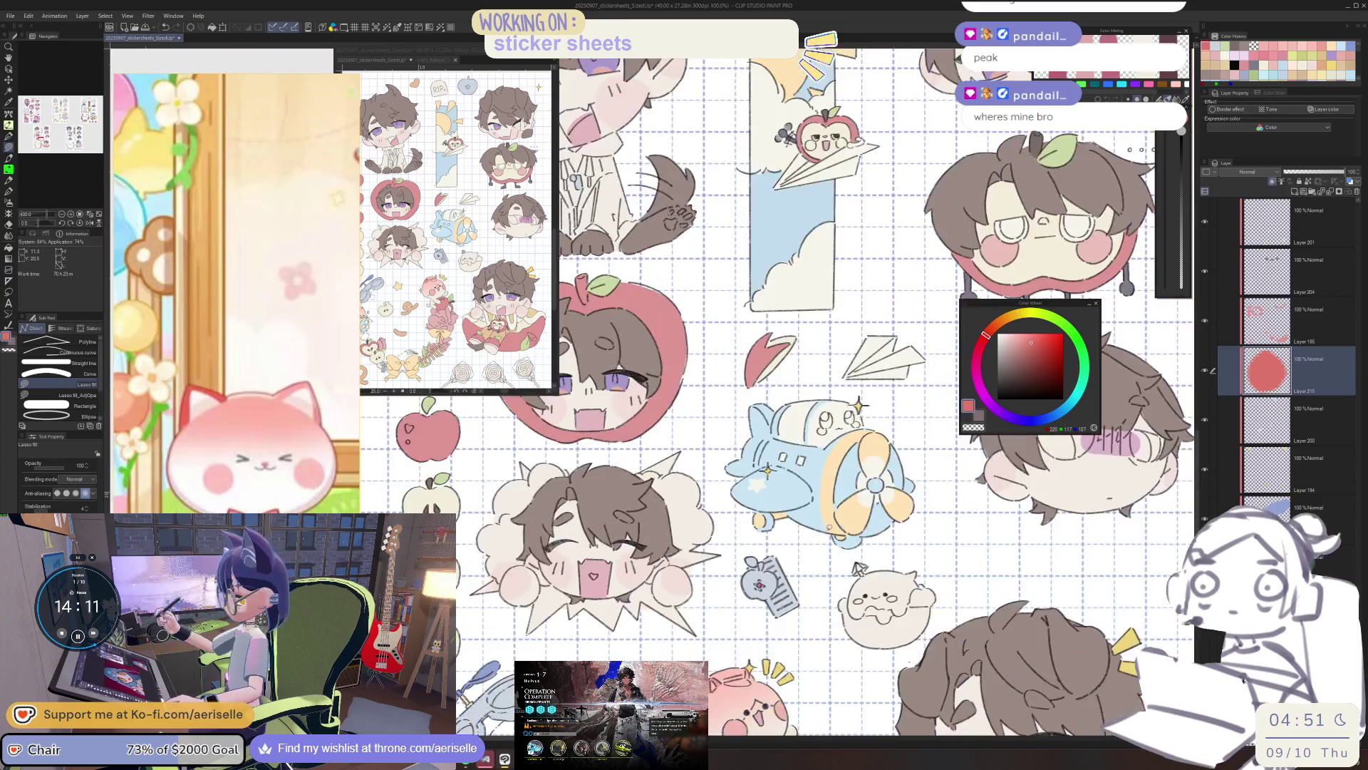
scroll(756, 584, "up", 4)
key("g")
key("g")
scroll(771, 581, "down", 6)
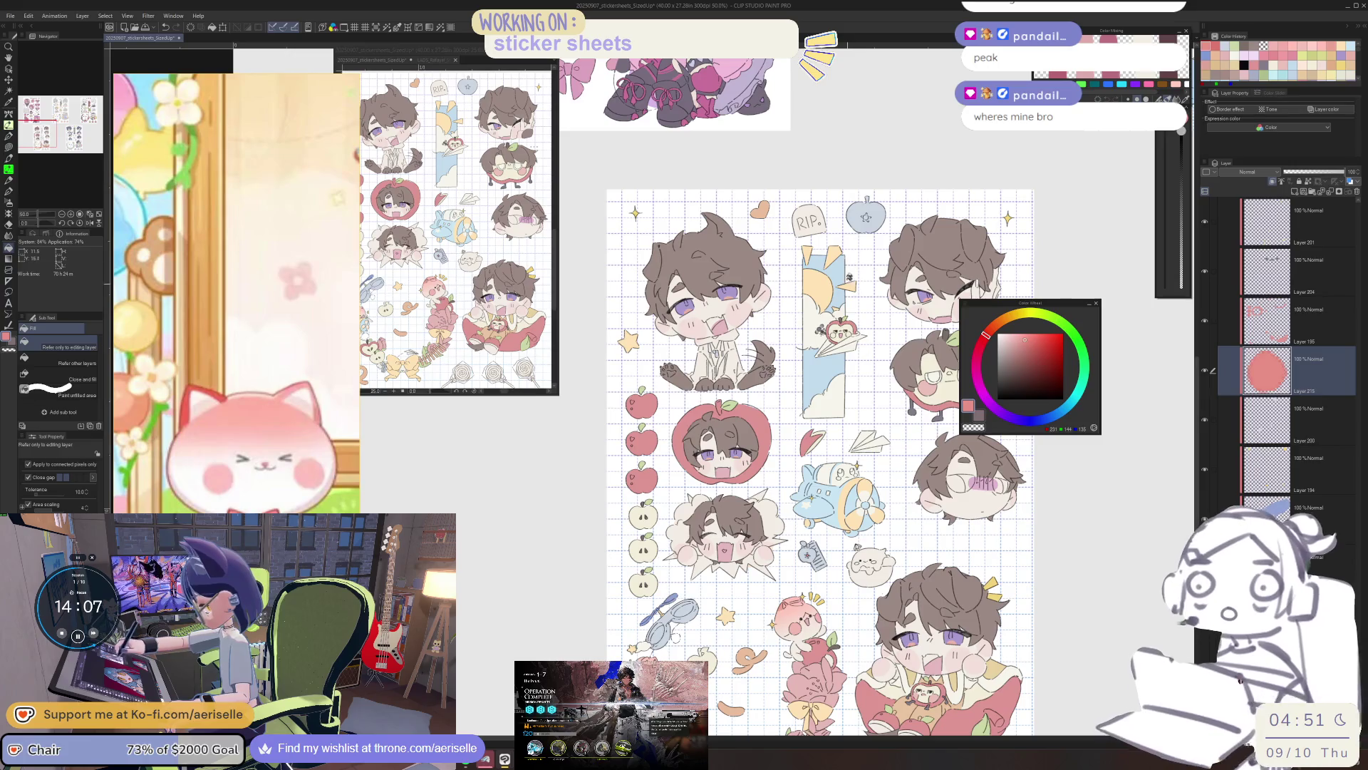
Fill red dots in the blue apple's star centre and the small apple tag icon.
scroll(865, 210, "up", 8)
key("u")
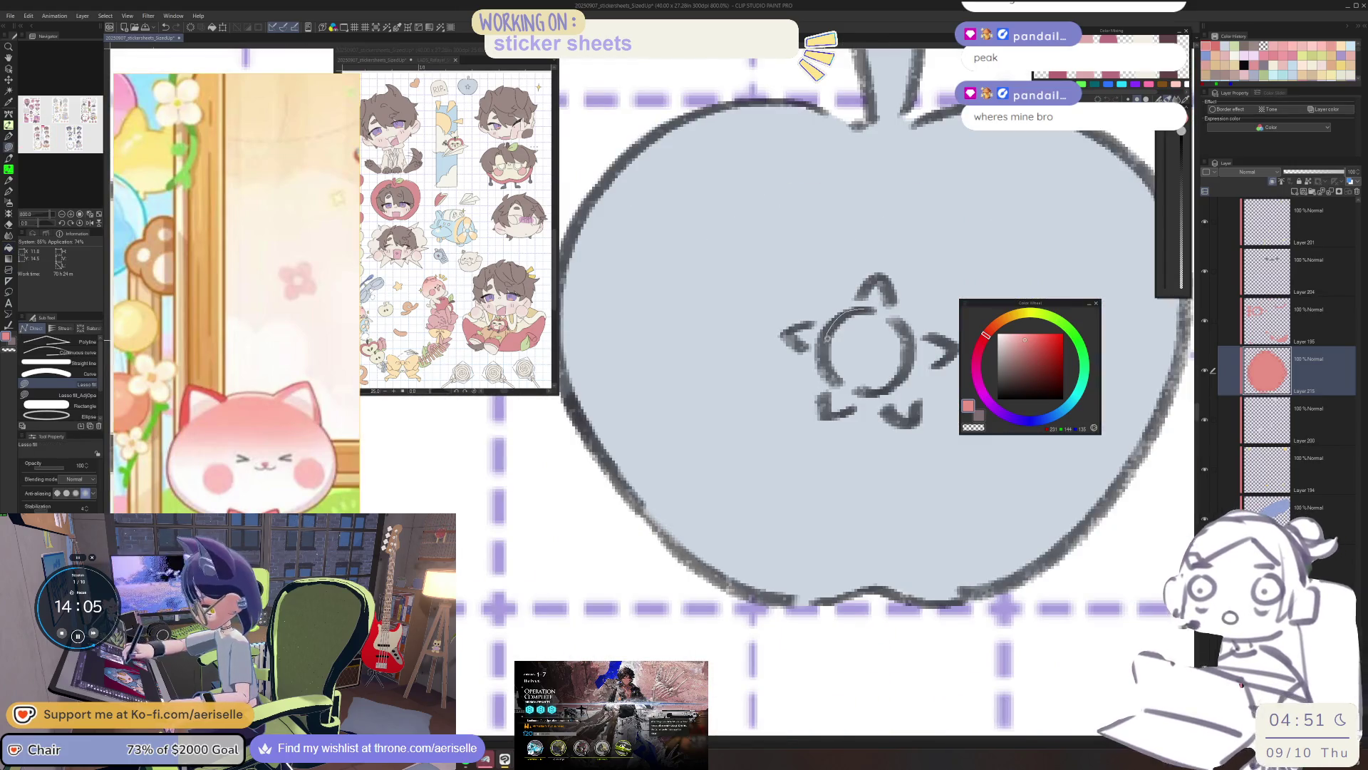
mouse_move(864, 390)
left_mouse_down()
mouse_move(919, 359)
mouse_move(878, 309)
left_mouse_up()
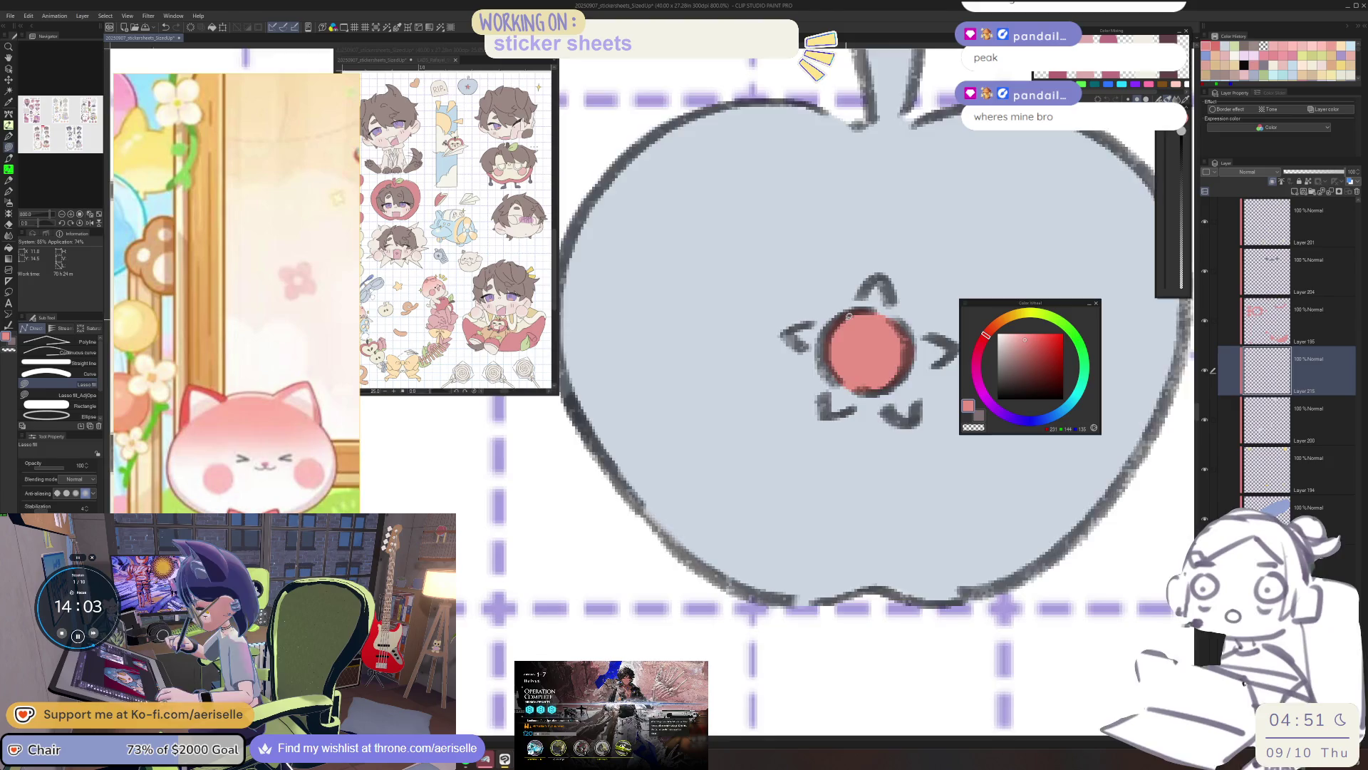
scroll(878, 311, "down", 7)
mouse_move(742, 629)
left_mouse_down()
mouse_move(745, 300)
mouse_move(797, 75)
left_mouse_up()
scroll(746, 516, "up", 7)
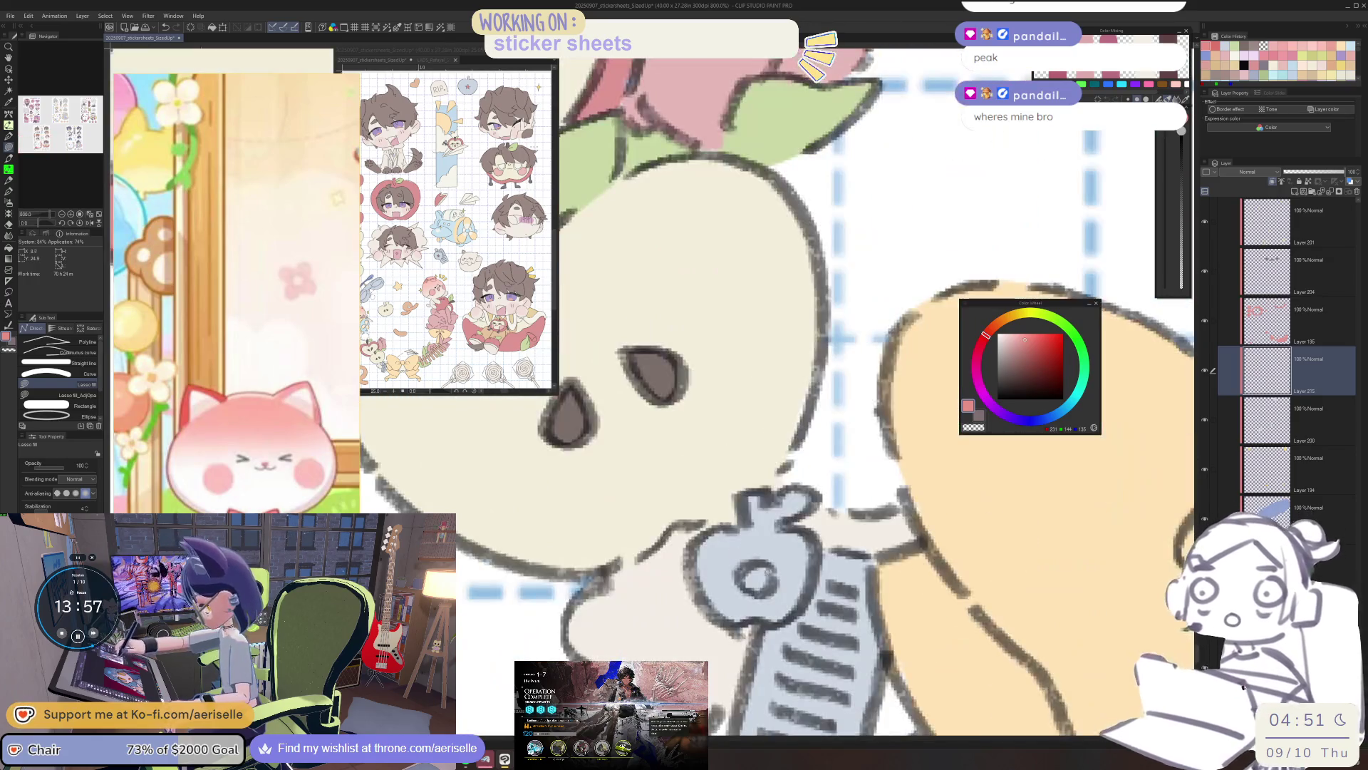
left_click_drag(775, 580, 776, 584)
key("e")
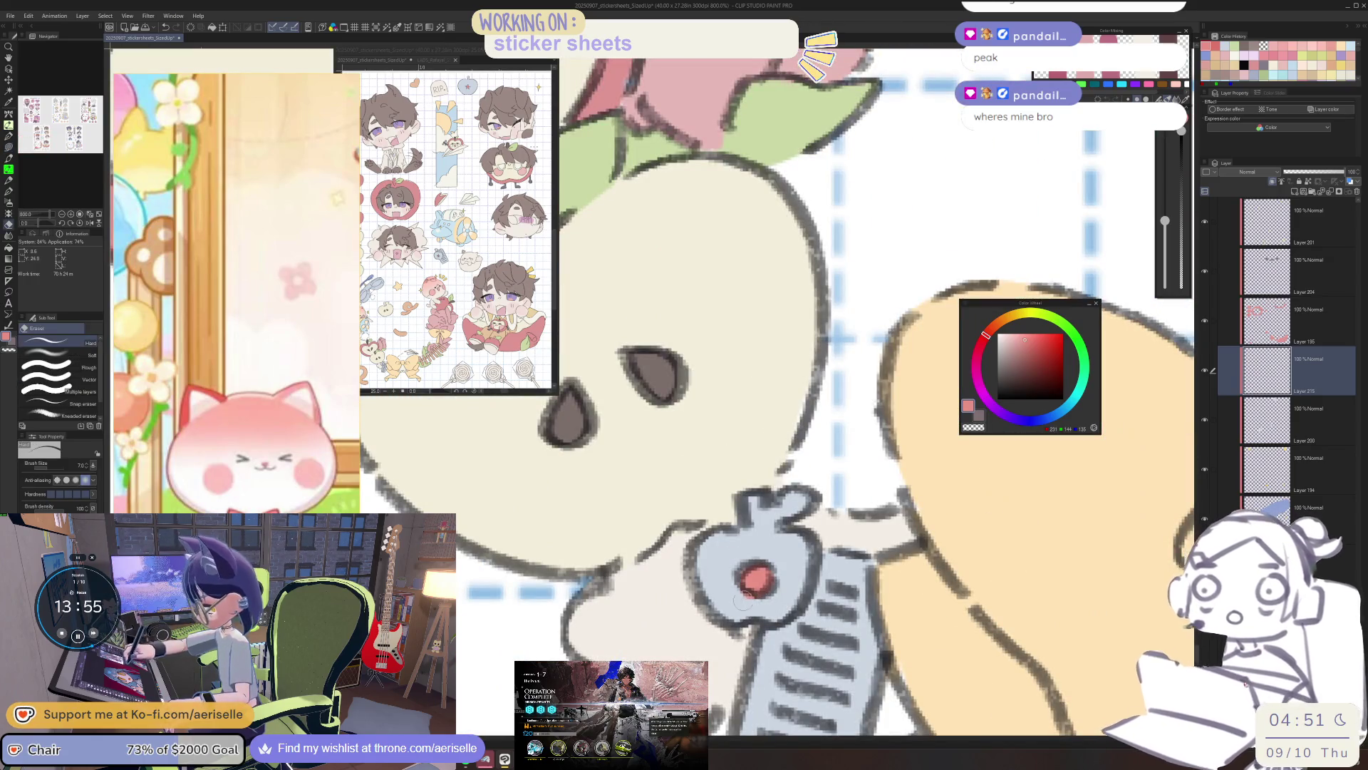
key("ctrl+alt+0")
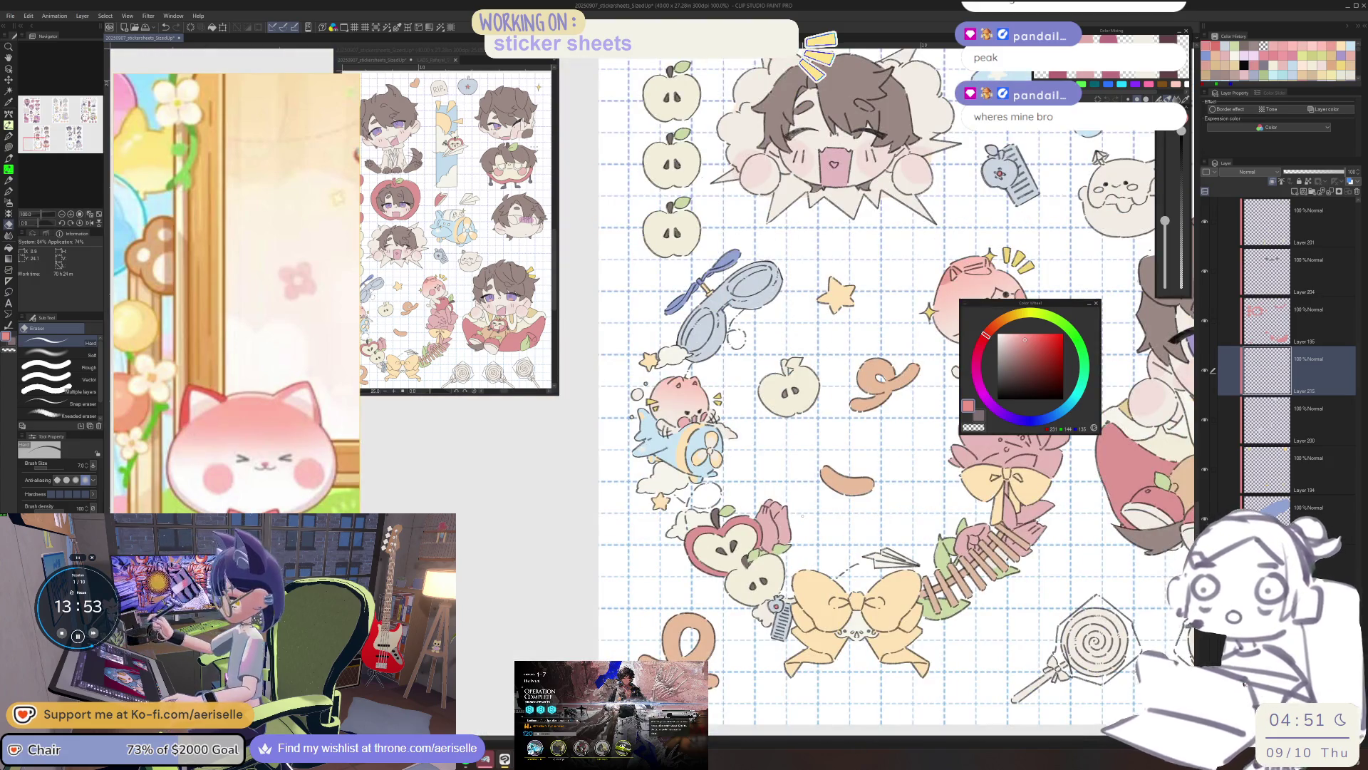
Zoom out and pan around the sticker sheet to view it whole.
key("ctrl+minus")
key("ctrl+minus")
key("ctrl+minus")
scroll(784, 587, "up", 5)
left_click_drag(784, 586, 840, 644)
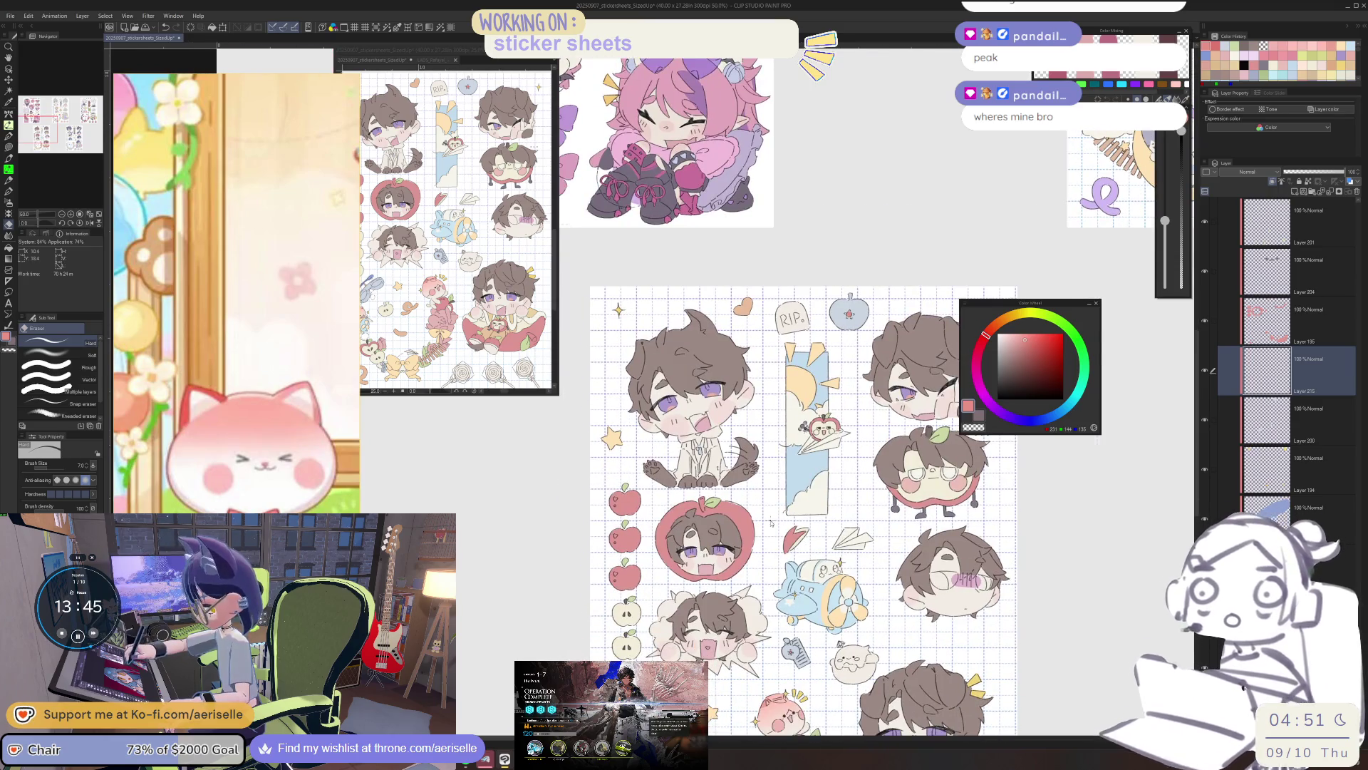
scroll(771, 522, "up", 3)
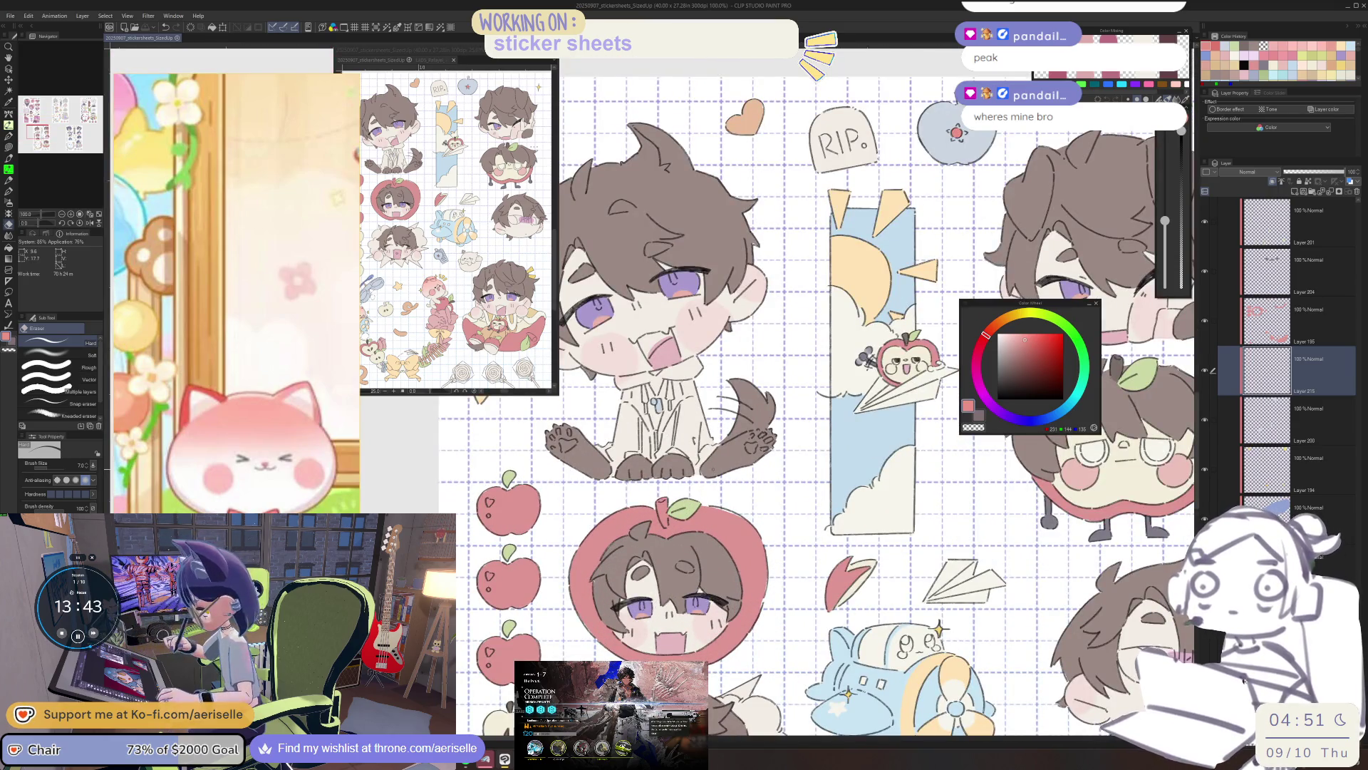
scroll(771, 522, "down", 2)
mouse_move(771, 522)
left_mouse_down()
mouse_move(741, 527)
mouse_move(638, 402)
mouse_move(623, 121)
mouse_move(858, 28)
left_mouse_up()
left_click_drag(712, 214, 617, 491)
left_click_drag(795, 506, 799, 523)
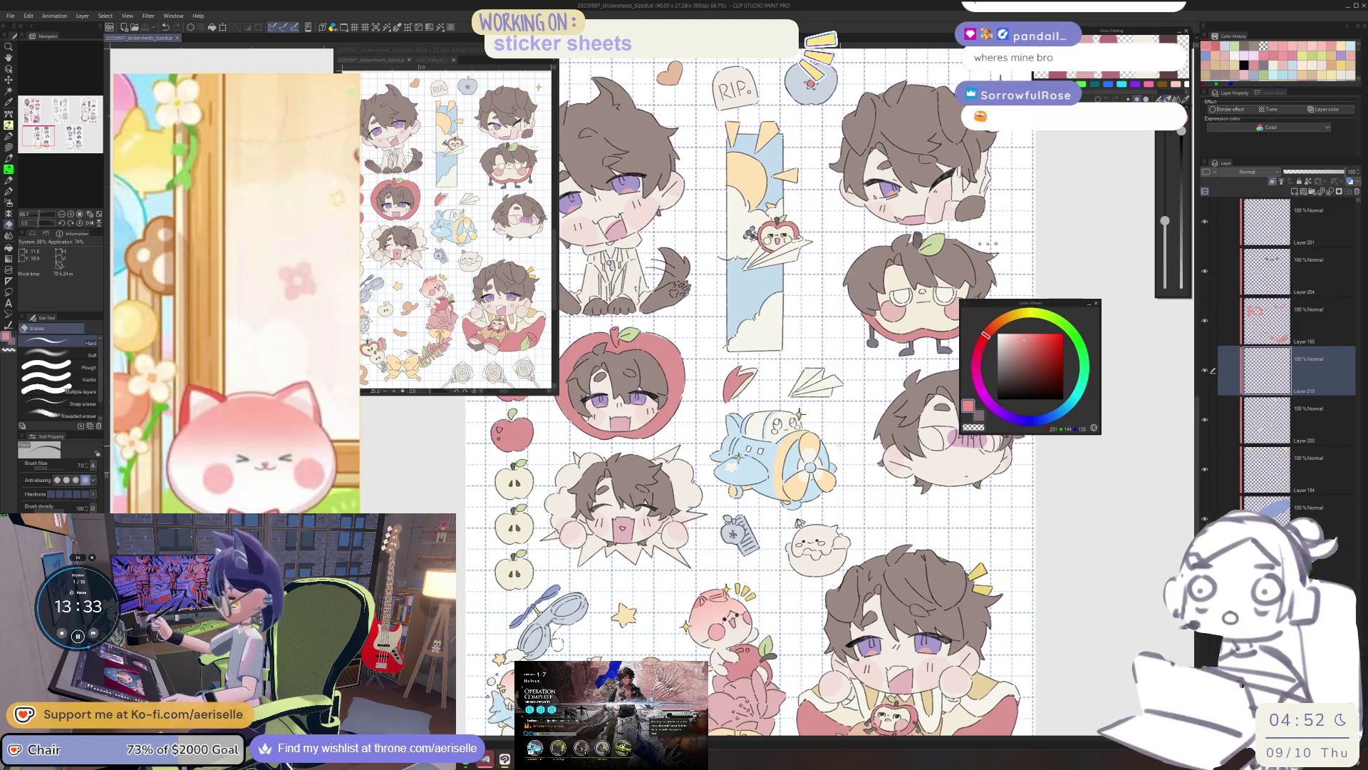
Shift the pink slightly cooler on the Color Wheel and switch to Lasso fill (U).
left_click(985, 344)
key("ctrl+plus")
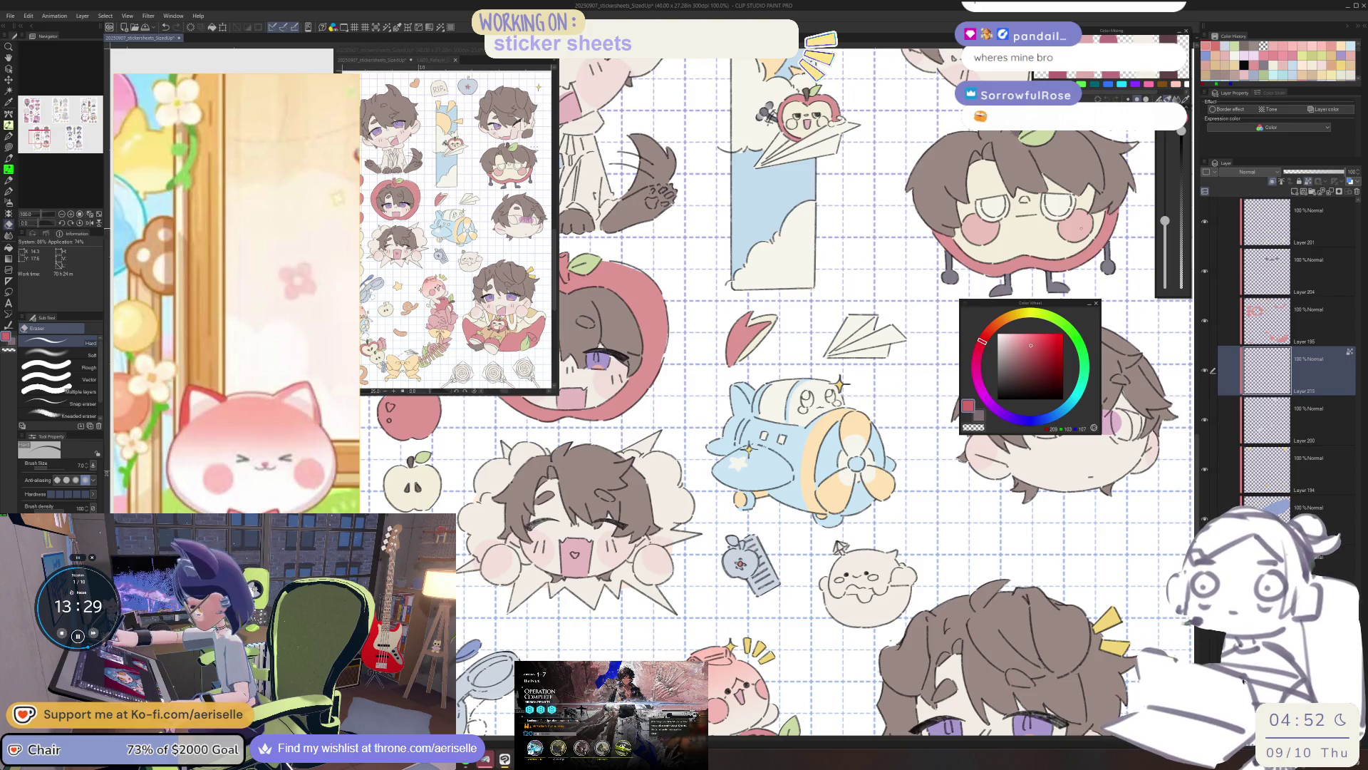
key("ctrl+minus")
key("ctrl+minus")
key("u")
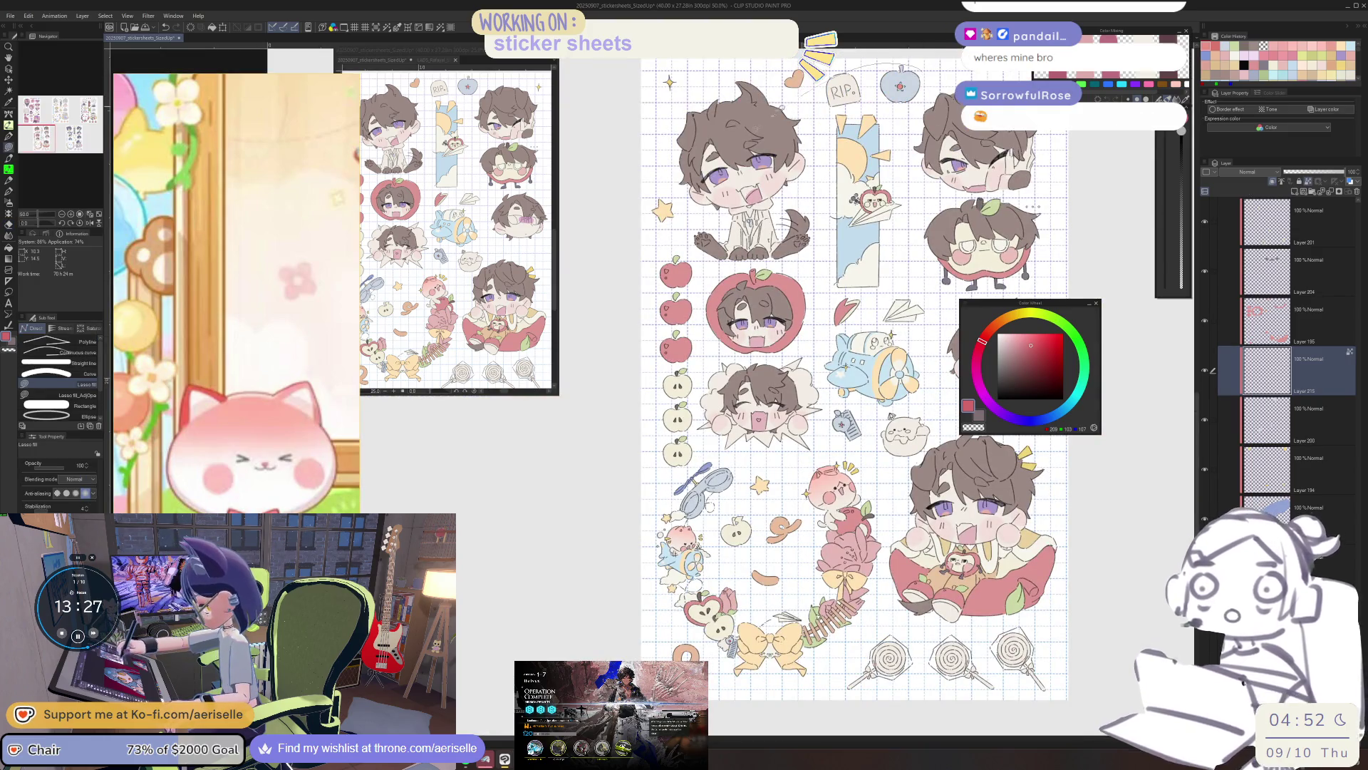
scroll(848, 385, "up", 1)
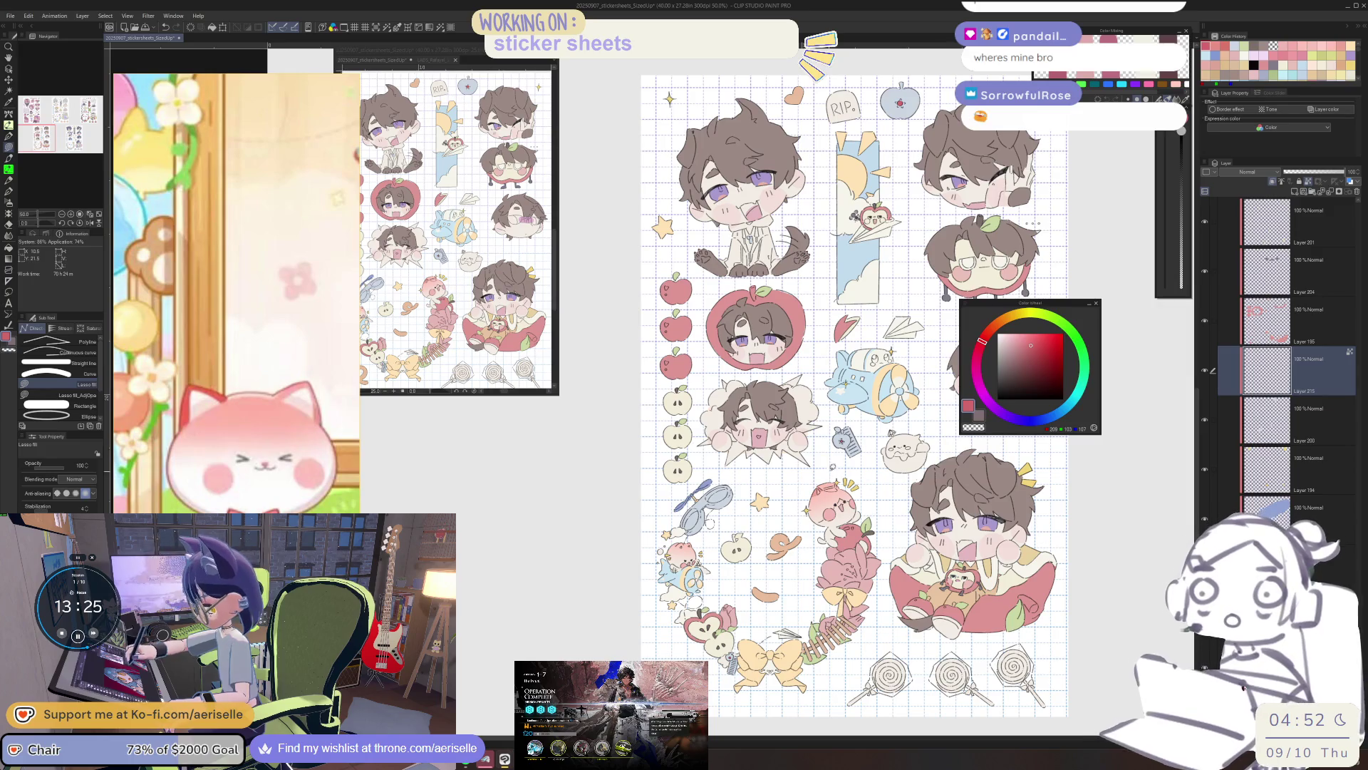
scroll(863, 436, "up", 2)
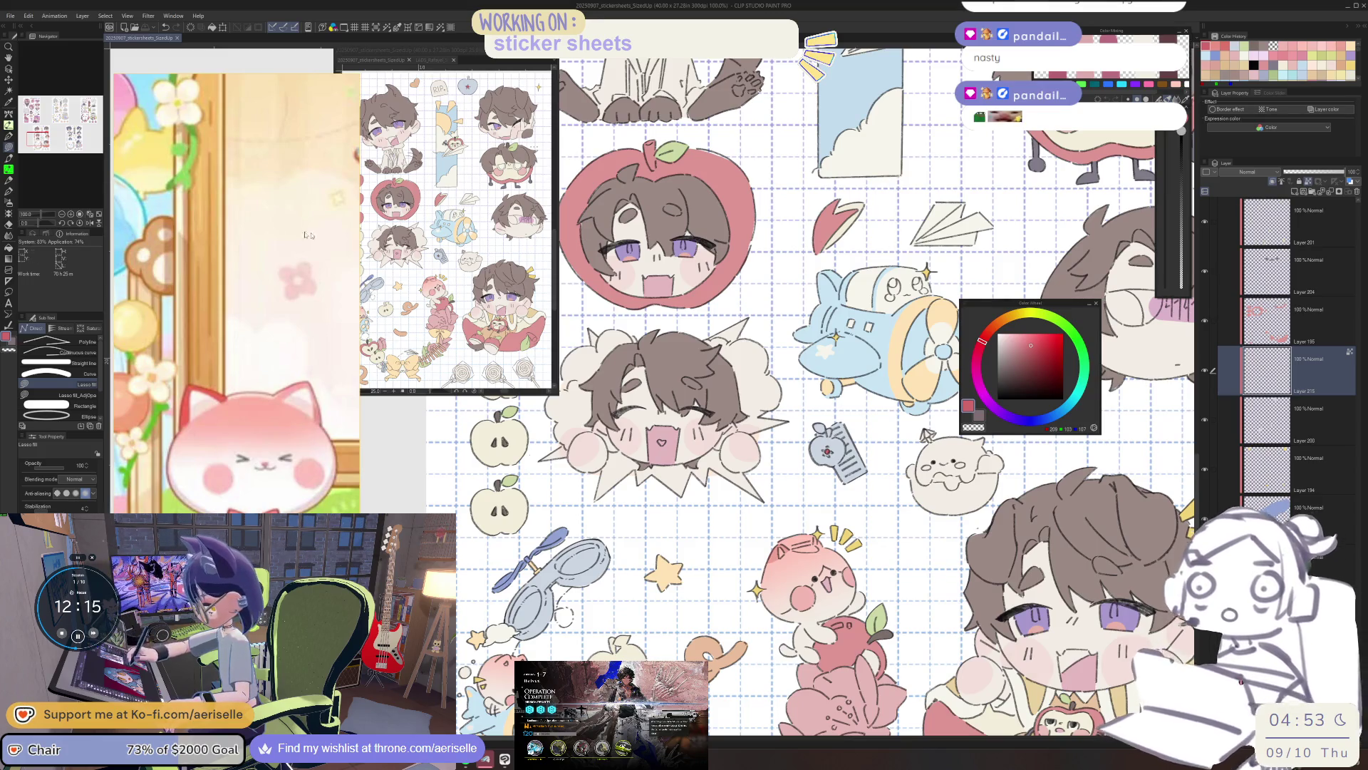
Zoom onto the officer's hat reference, add empty Layer 218, and pick a dark greyish brown.
scroll(260, 305, "down", 5)
left_click_drag(216, 271, 299, 424)
scroll(235, 385, "up", 5)
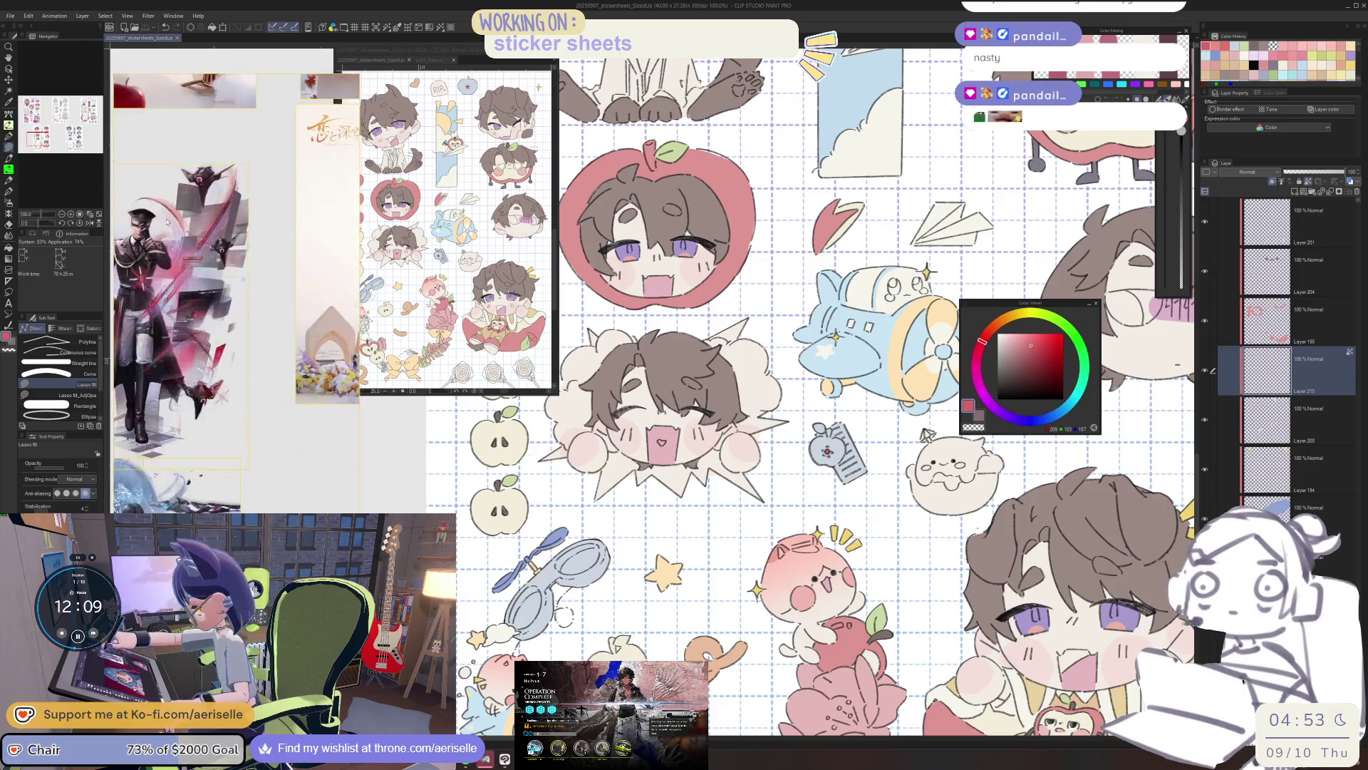
scroll(235, 386, "up", 3)
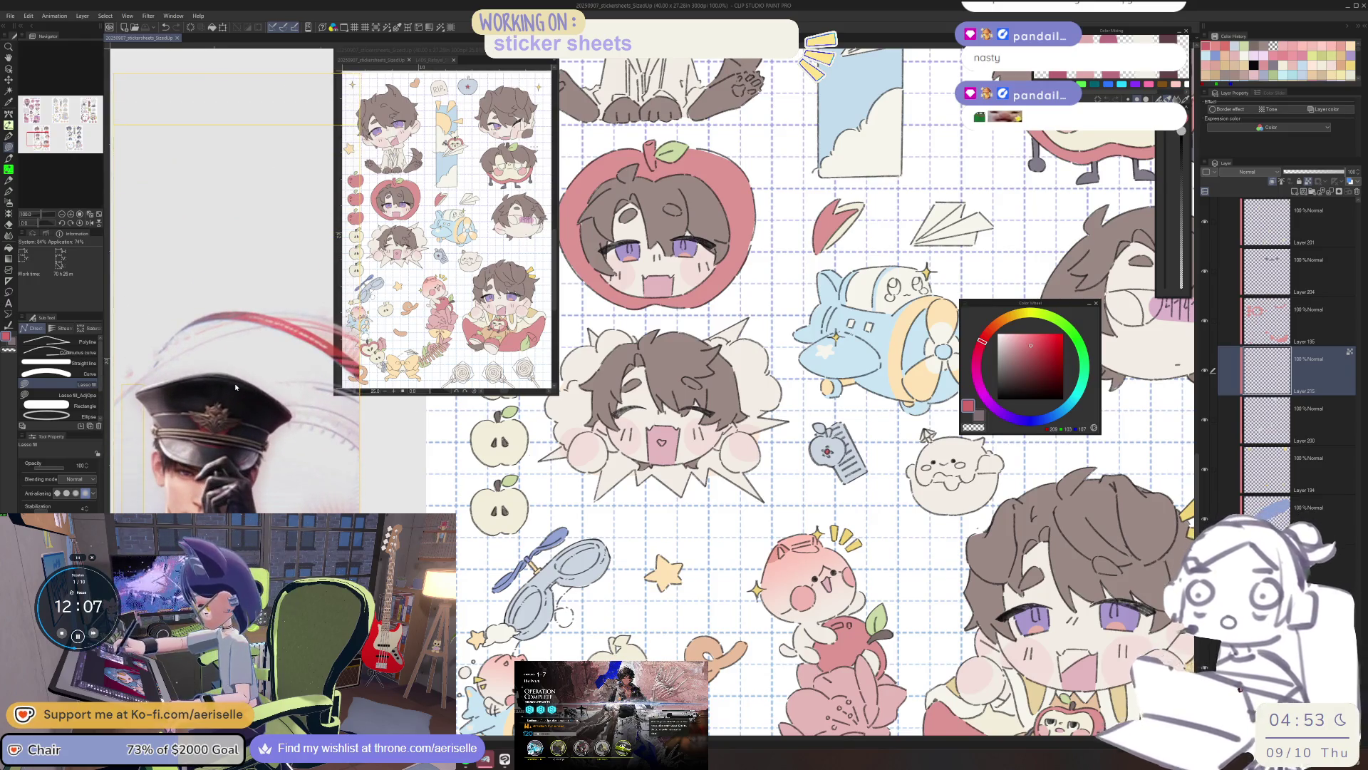
key("ctrl+shift+n")
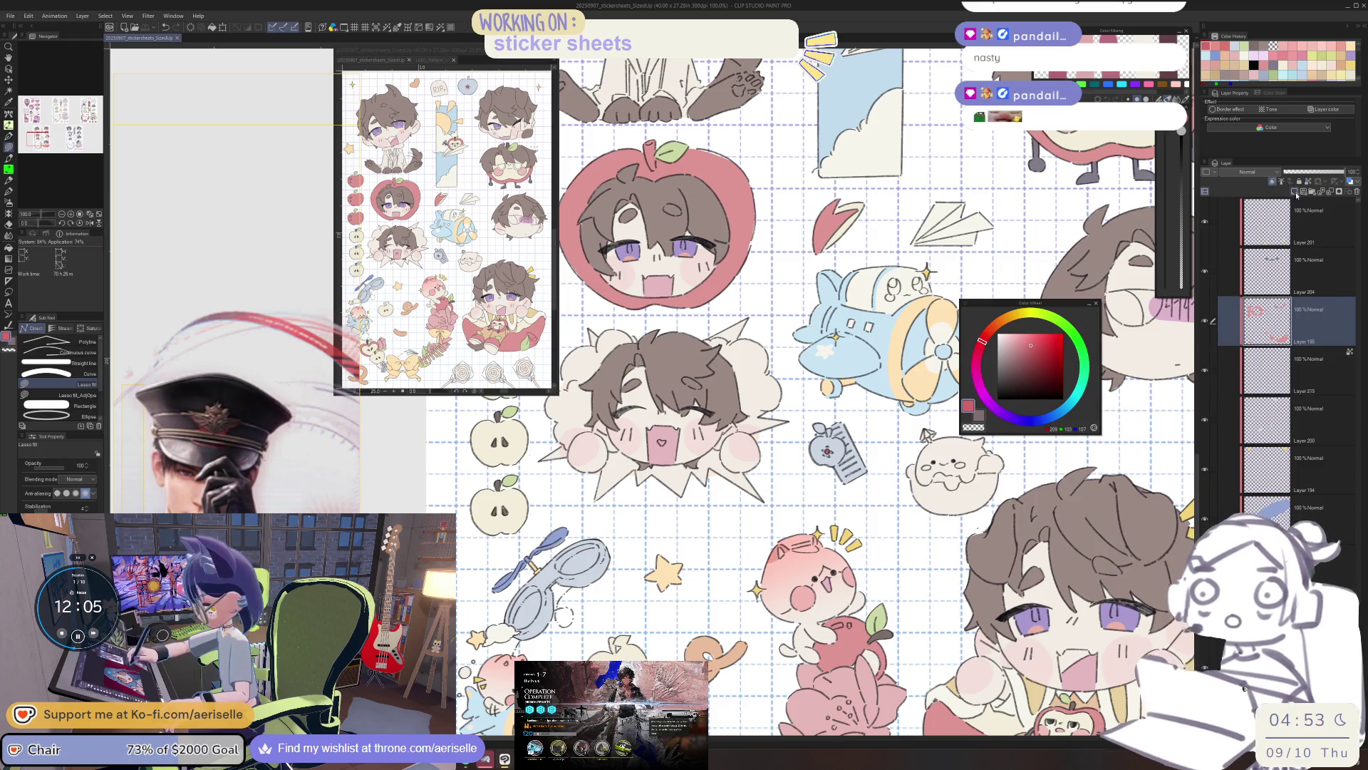
mouse_move(1033, 304)
left_mouse_down()
mouse_move(982, 367)
mouse_move(992, 385)
left_mouse_up()
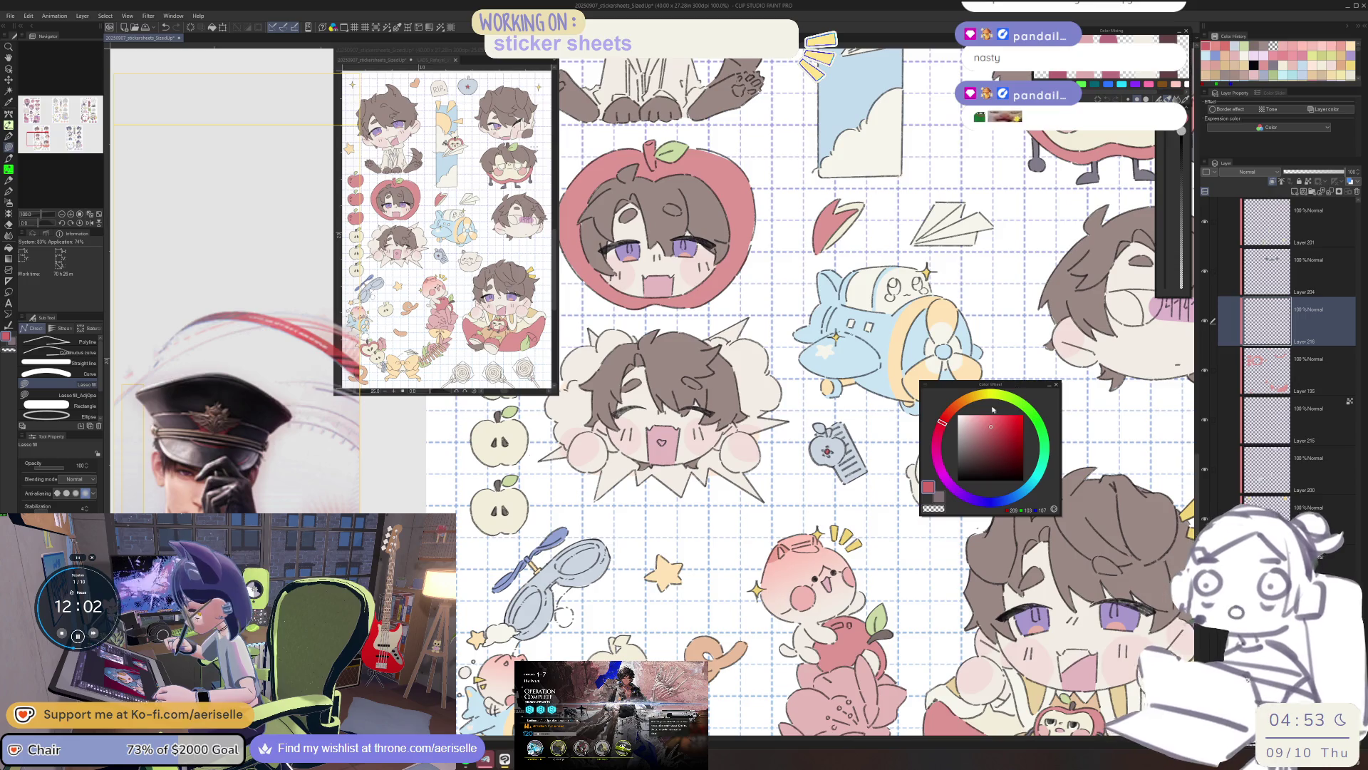
left_click(972, 448)
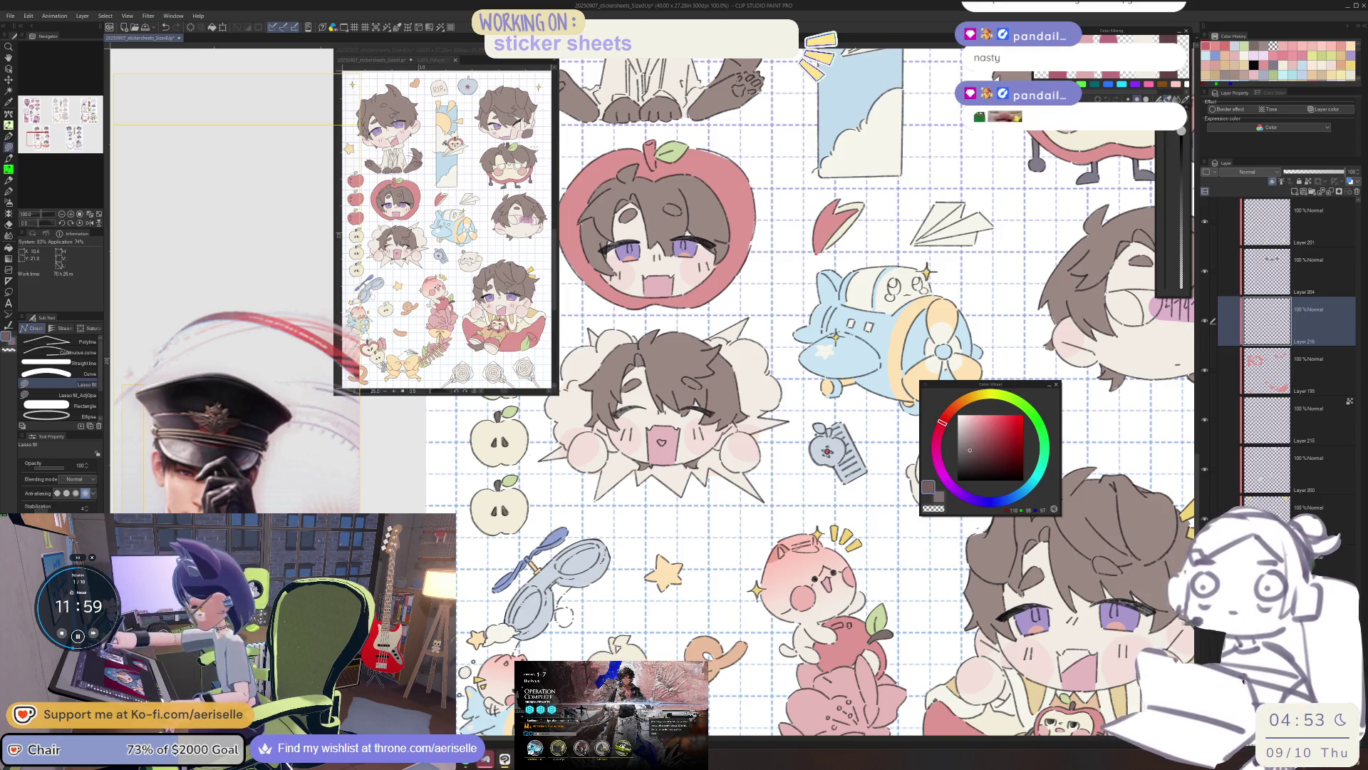
Lasso-fill a brown cap shape over the pink cat's head.
scroll(820, 563, "up", 6)
left_click_drag(820, 563, 788, 592)
left_click(840, 487, "alt")
mouse_move(795, 476)
left_mouse_down()
mouse_move(809, 556)
mouse_move(778, 602)
left_mouse_up()
mouse_move(593, 570)
left_mouse_down()
mouse_move(531, 534)
mouse_move(674, 456)
mouse_move(798, 474)
left_mouse_up()
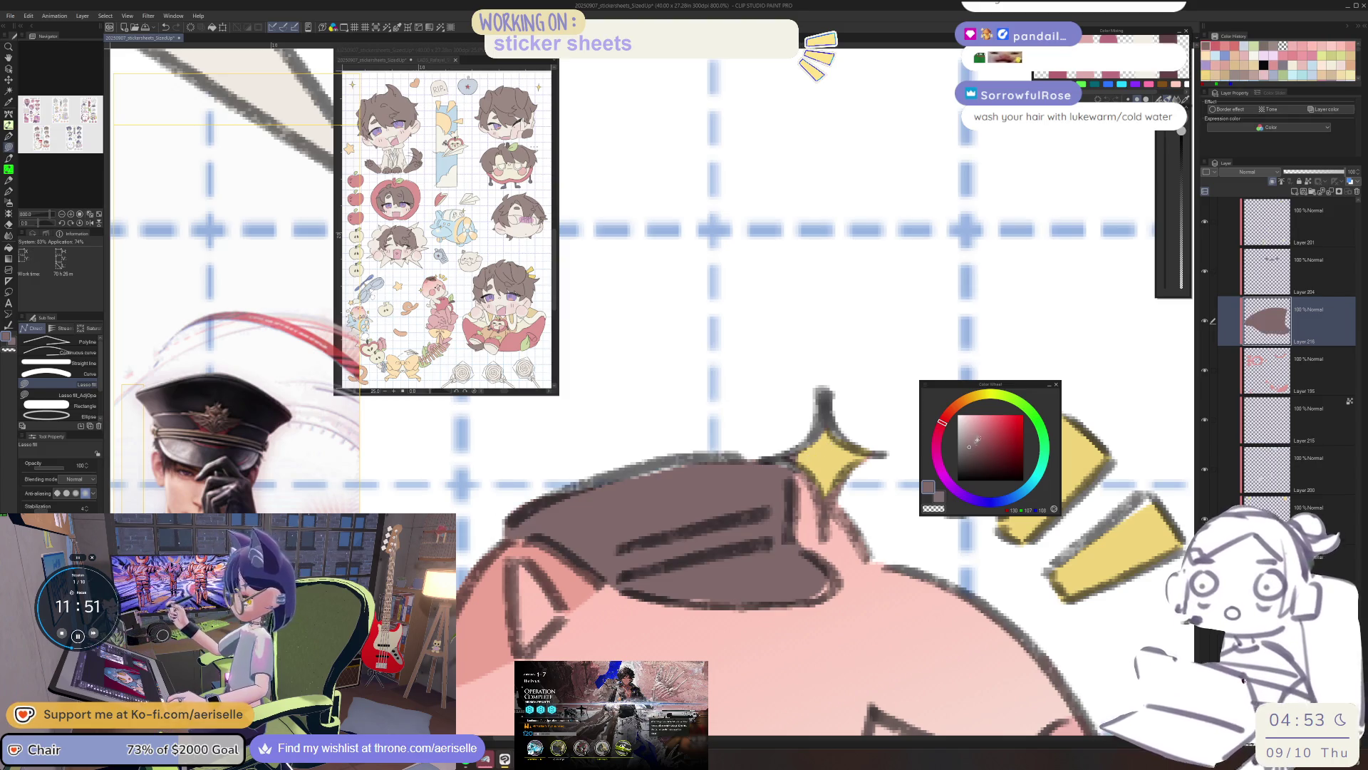
Recolour the cap to dark grey-blue and fill its darker brim.
left_click(989, 503)
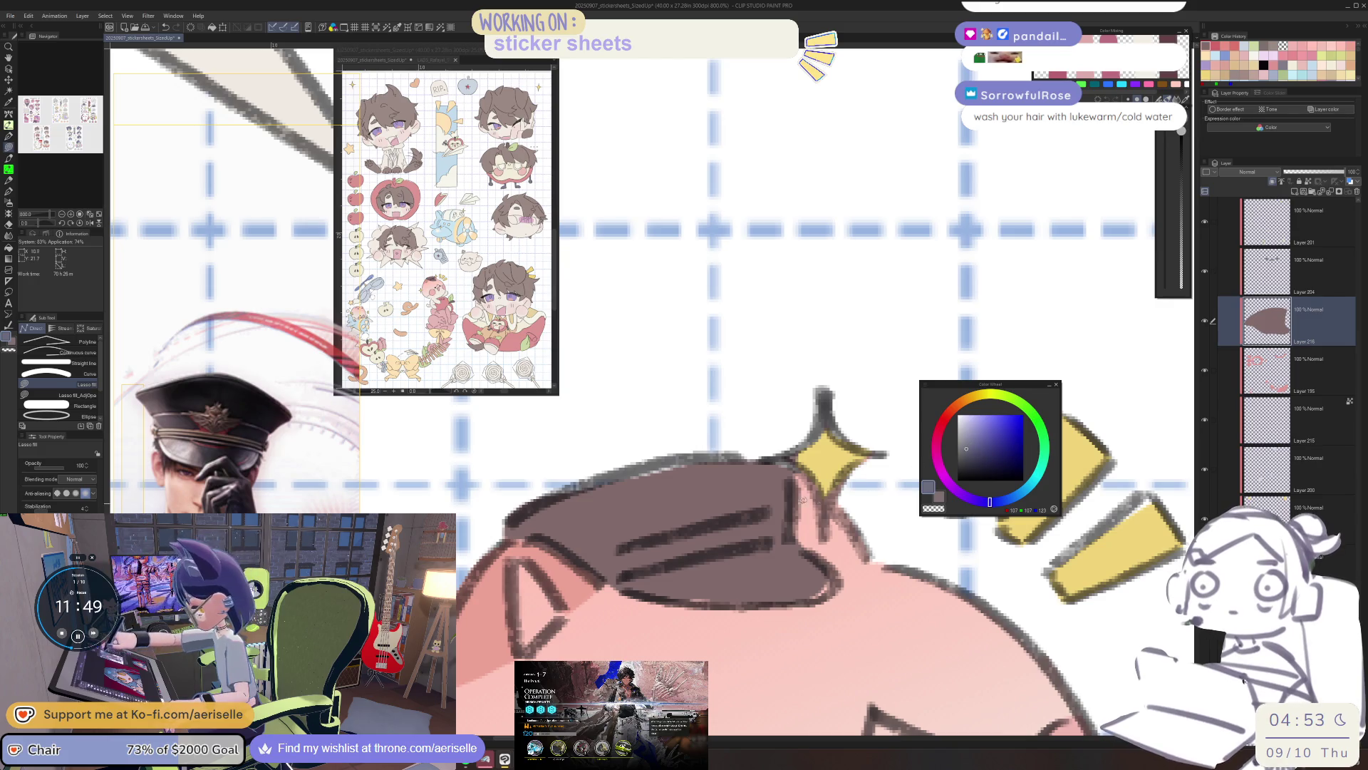
key("alt+BackSpace")
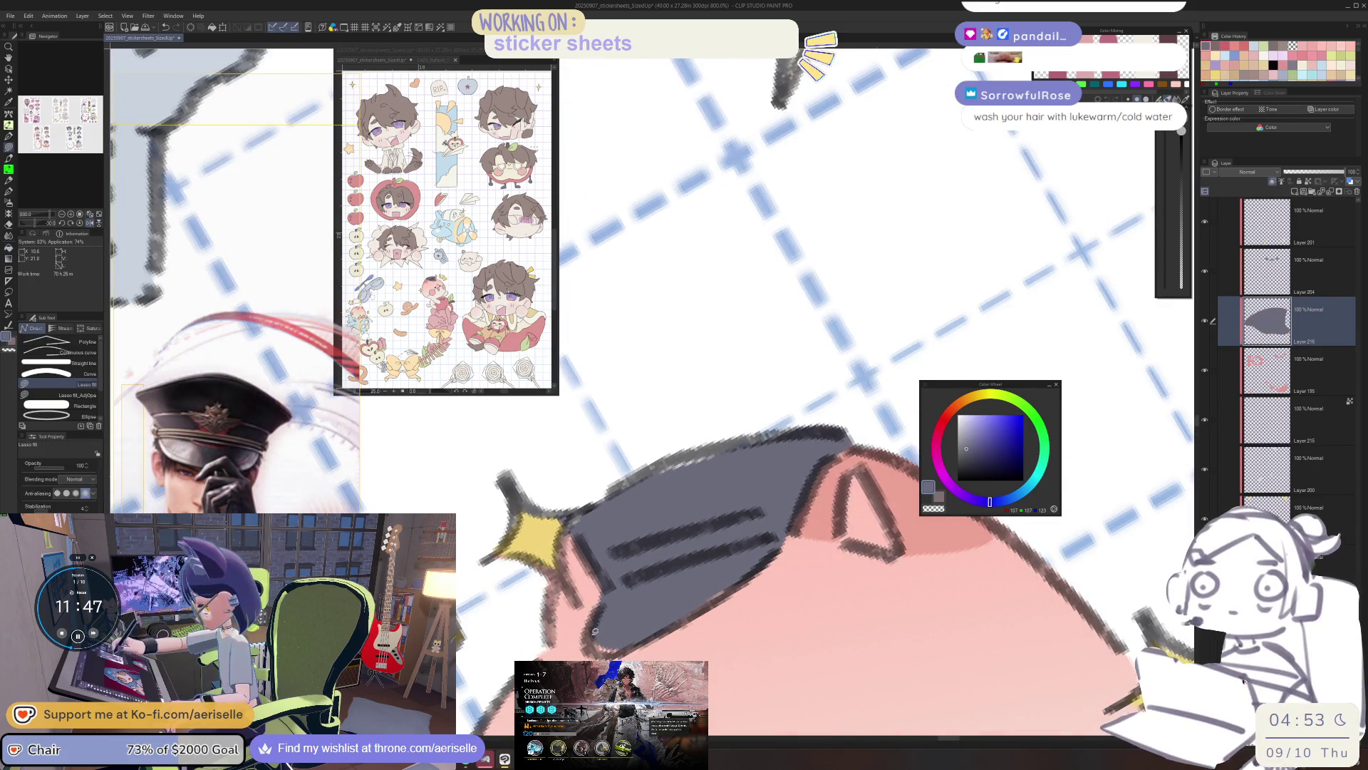
left_click_drag(625, 647, 746, 576)
left_click_drag(734, 433, 735, 435)
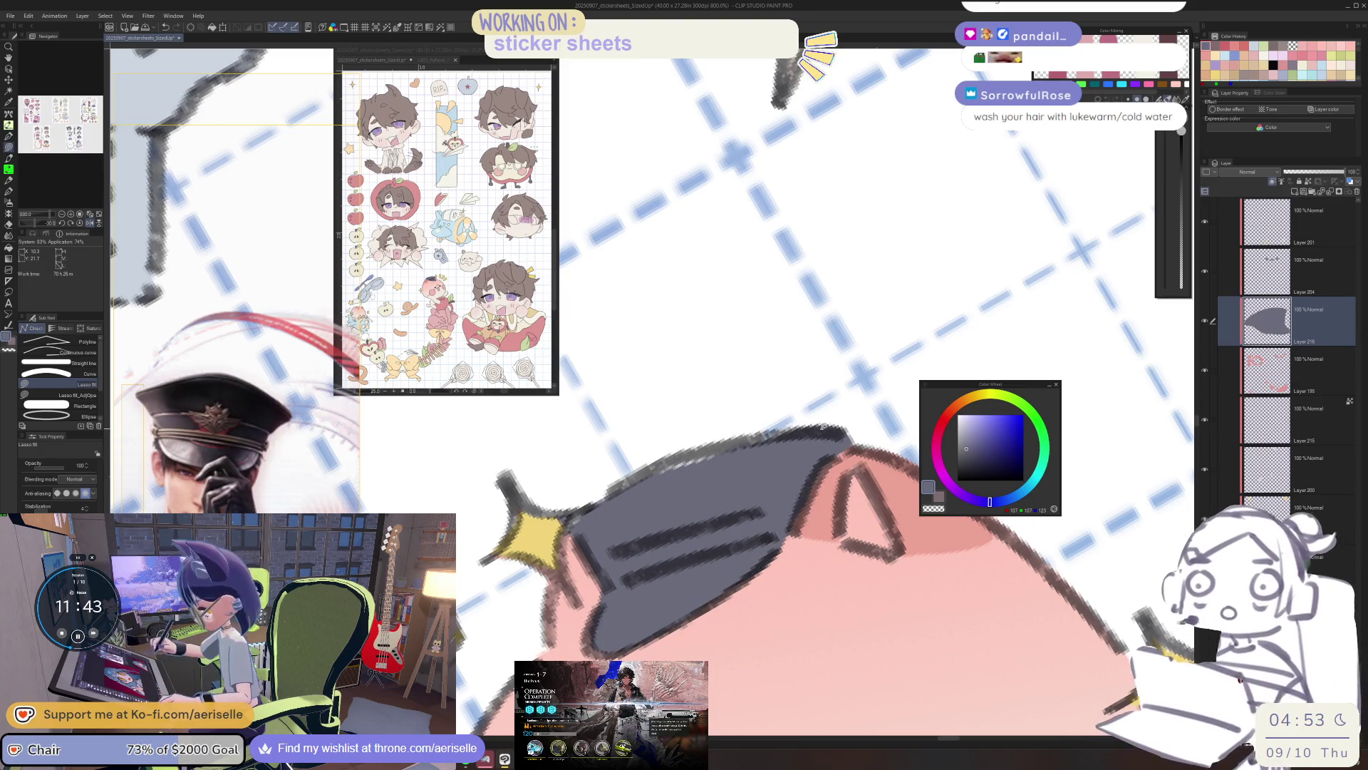
scroll(865, 412, "down", 2)
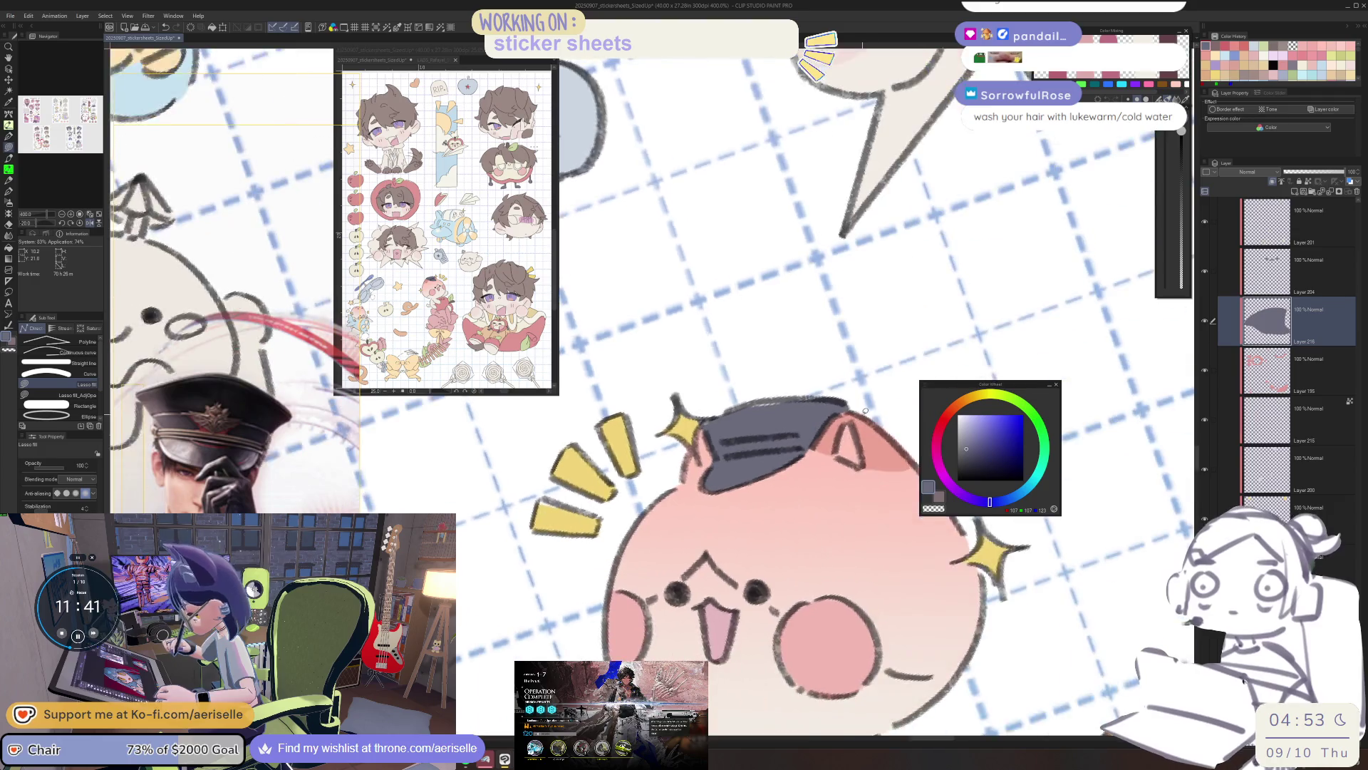
scroll(865, 411, "down", 3)
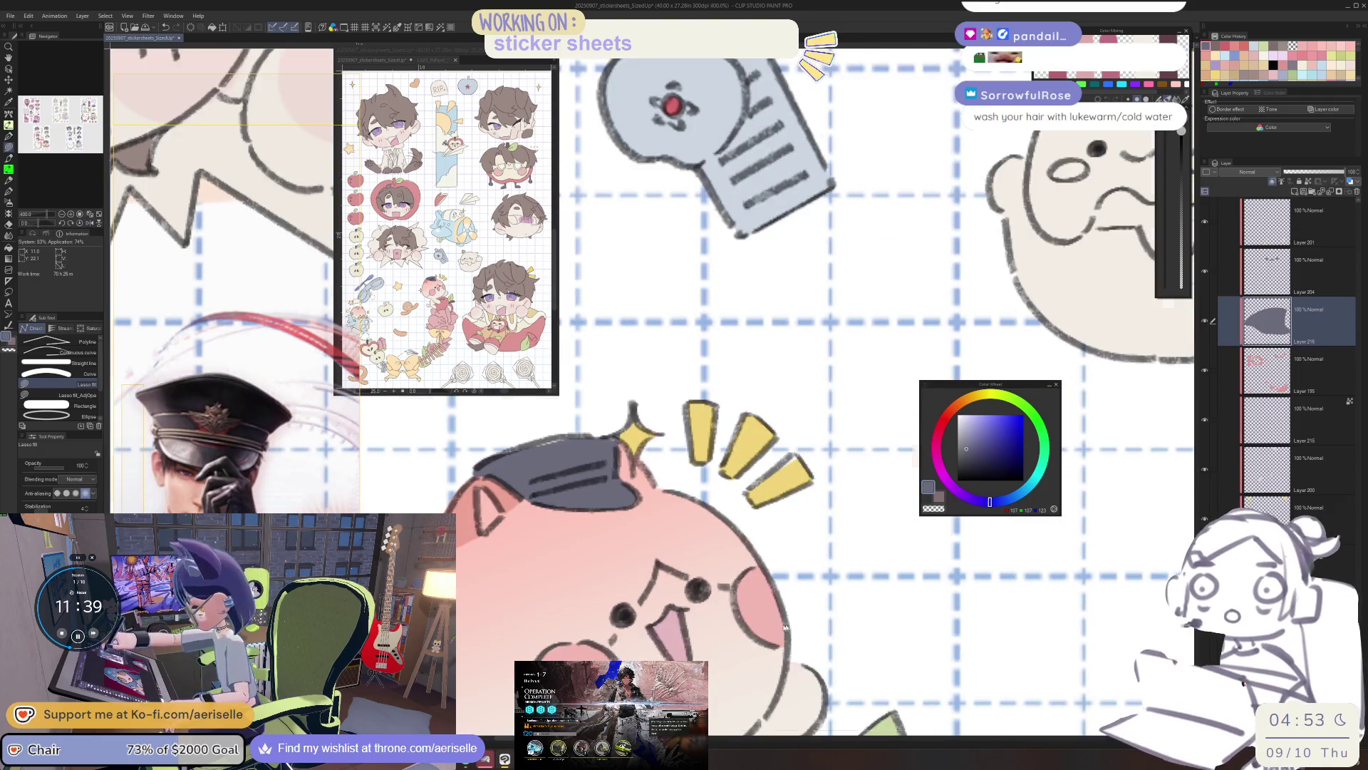
scroll(804, 628, "down", 3)
mouse_move(803, 628)
left_mouse_down()
mouse_move(671, 421)
mouse_move(808, 481)
mouse_move(914, 491)
left_mouse_up()
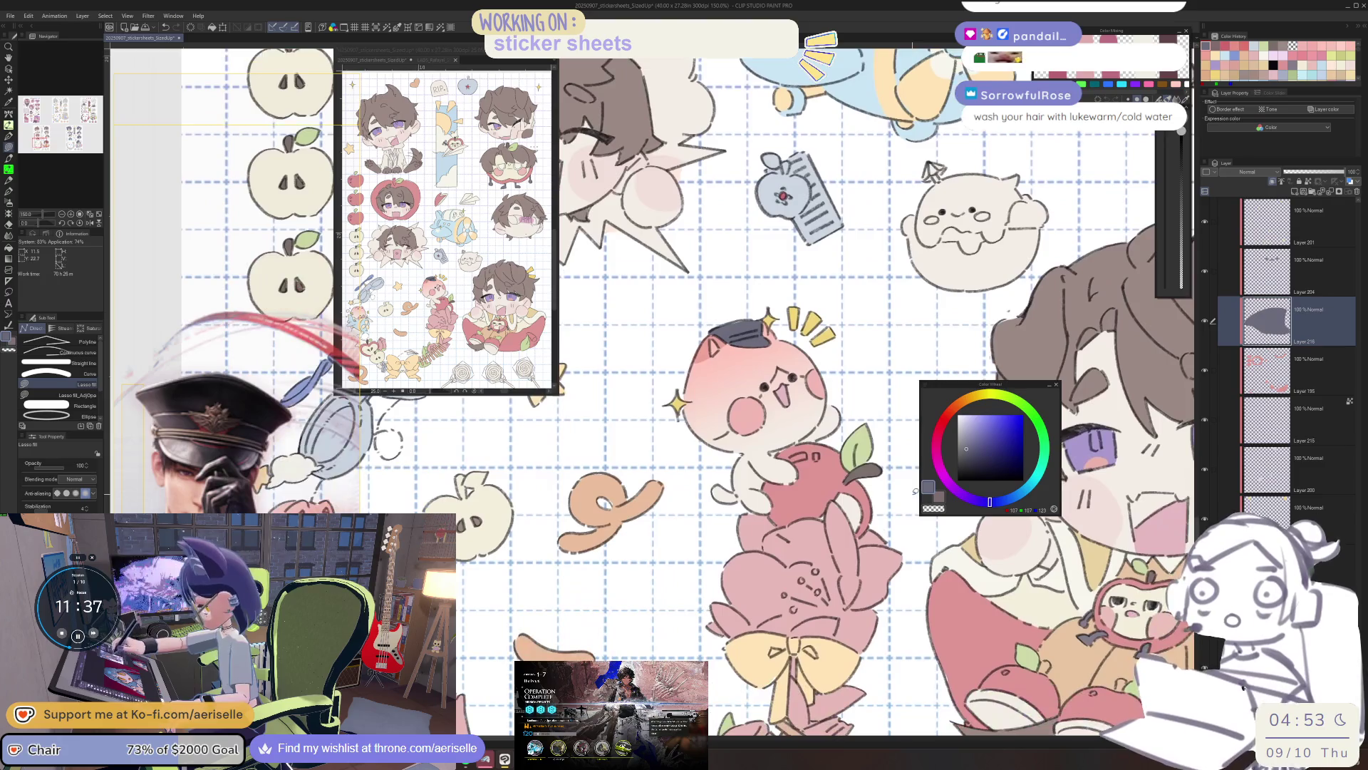
scroll(1283, 321, "down", 10)
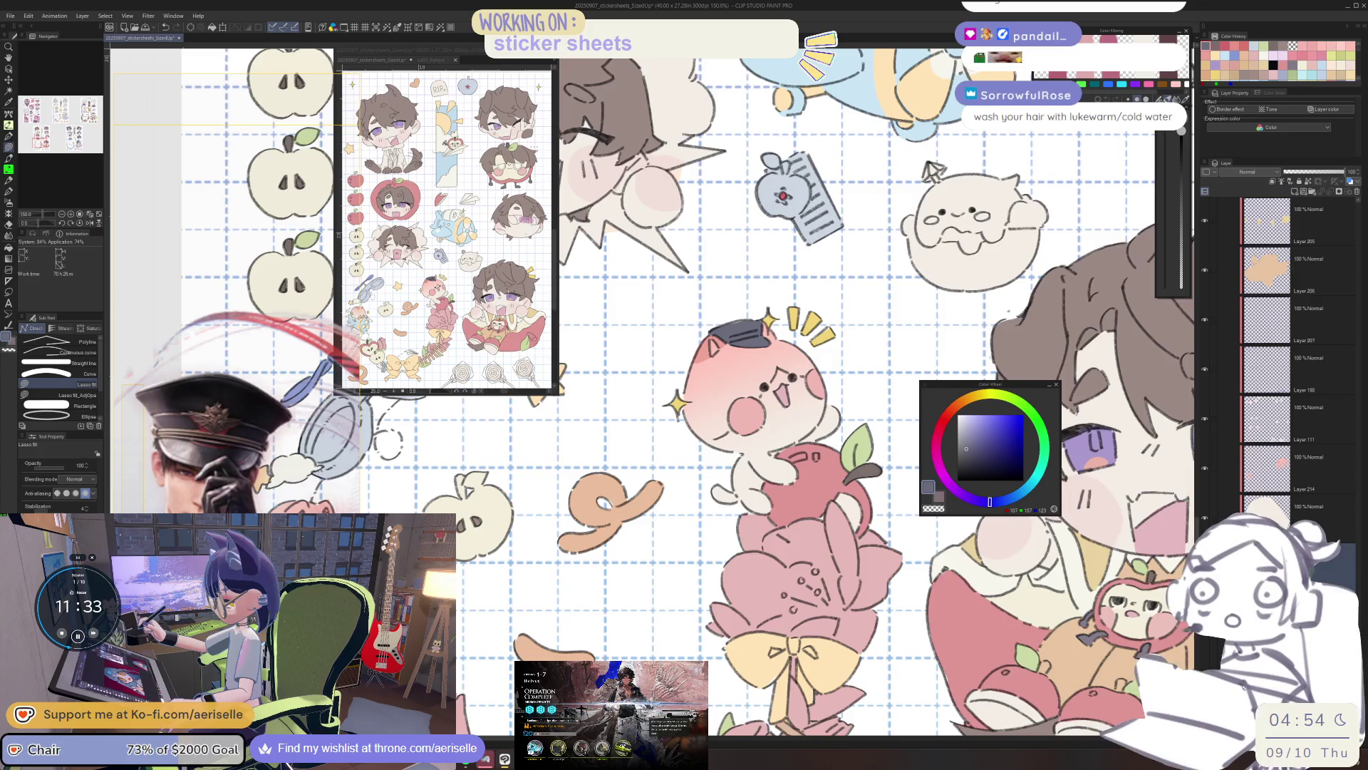
scroll(742, 327, "up", 6)
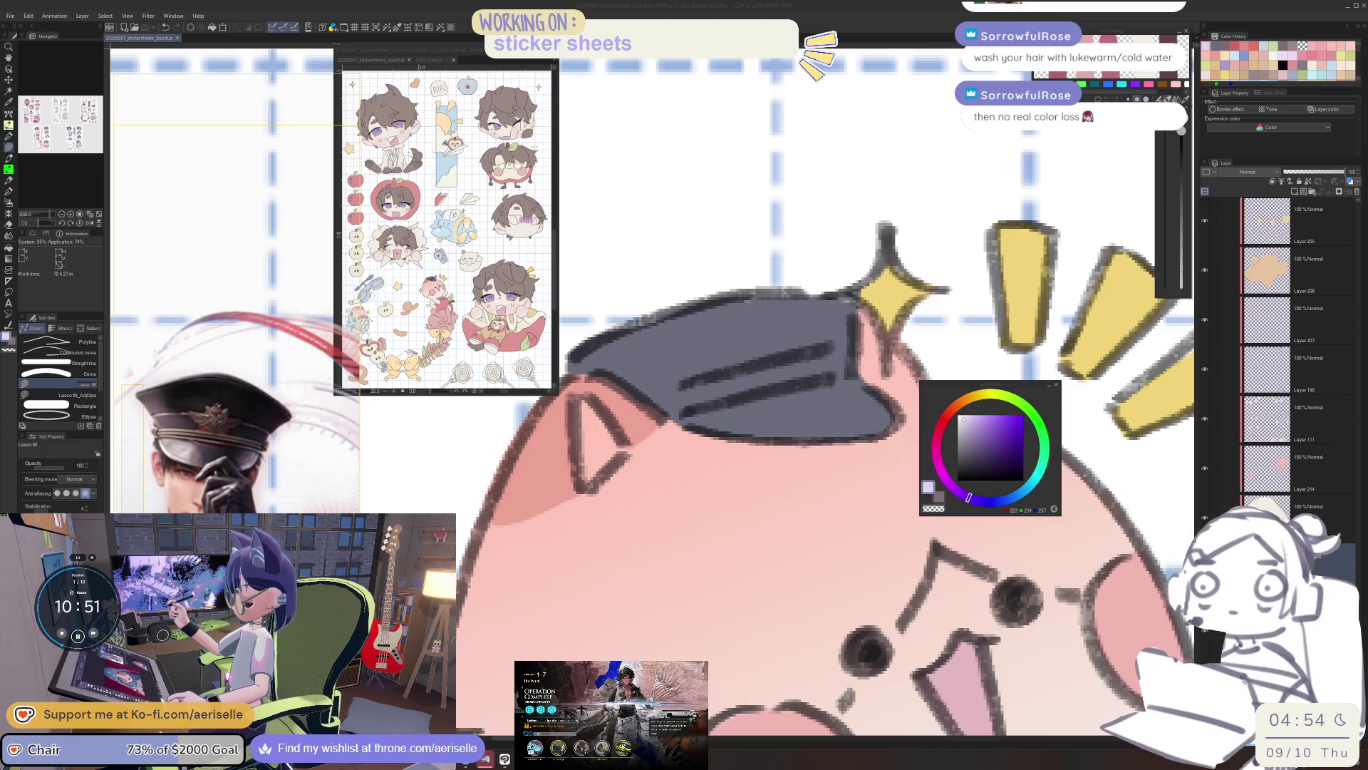
Inspect the cap at 800% zoom and bring the PureRef reference board forward.
scroll(736, 484, "down", 5)
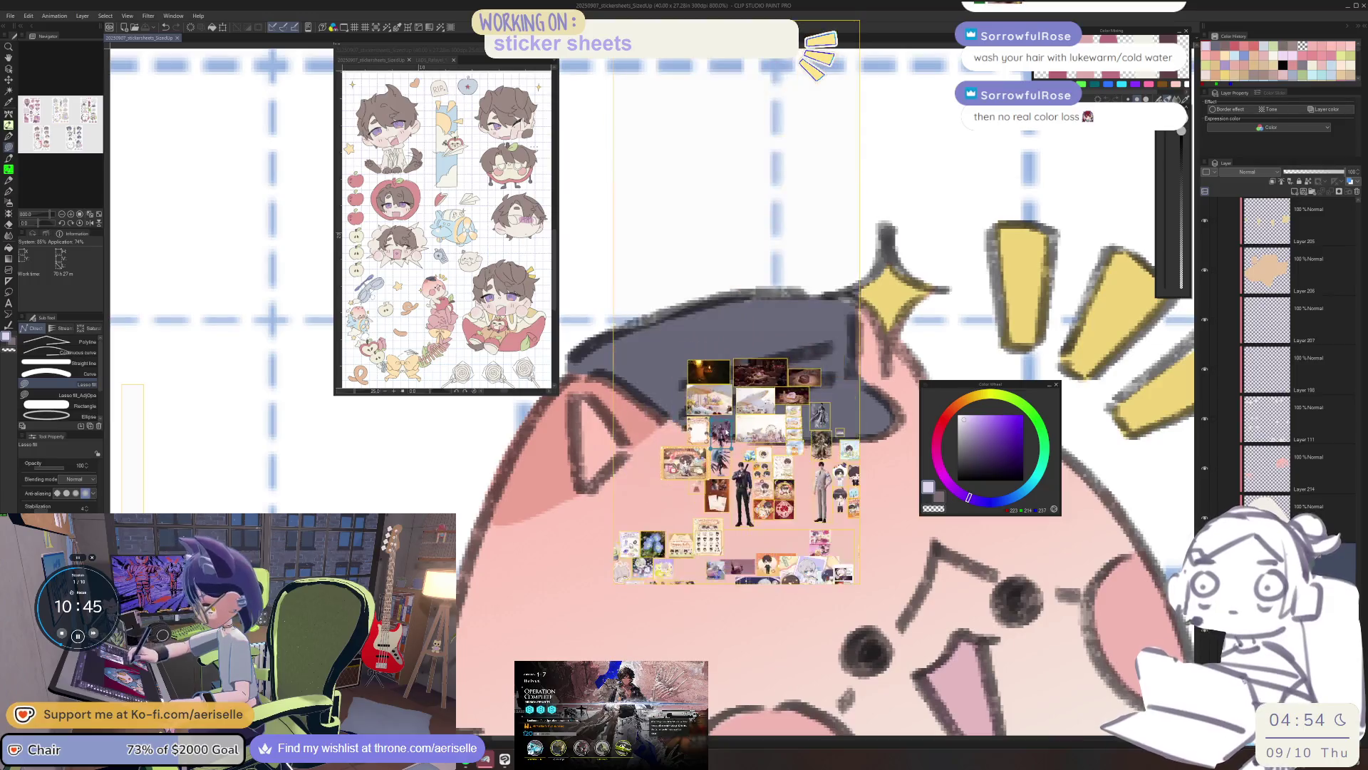
Paste the headphones photo into PureRef, zoom onto it, and widen the board window.
right_click(649, 374)
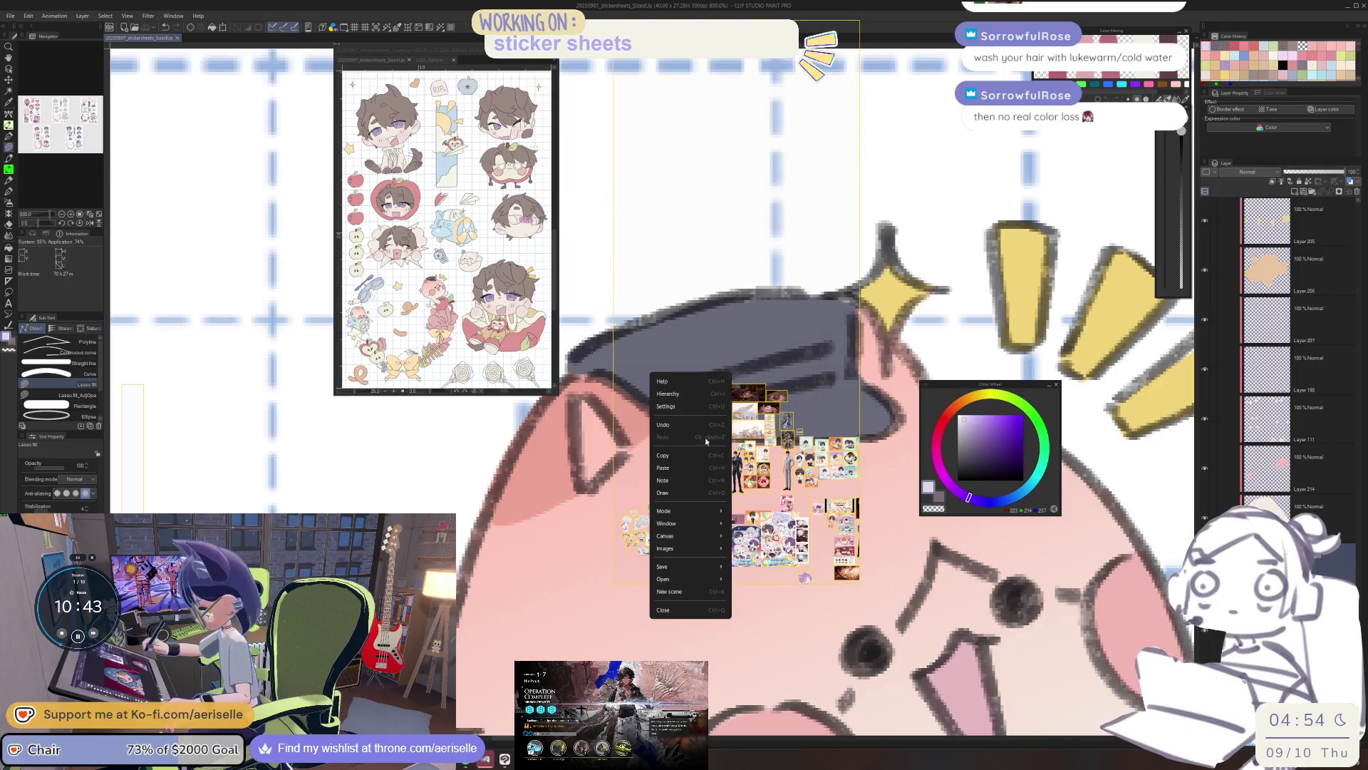
left_click(696, 467)
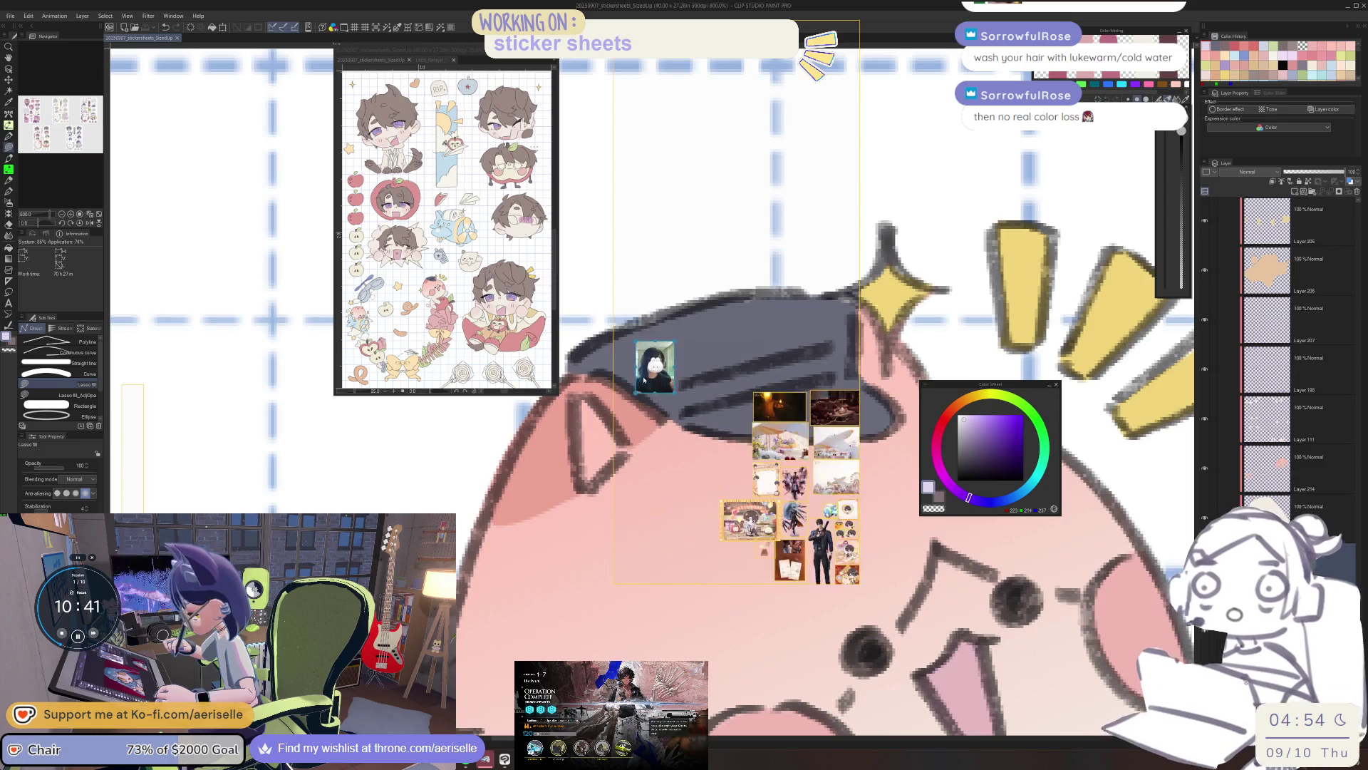
scroll(643, 380, "up", 8)
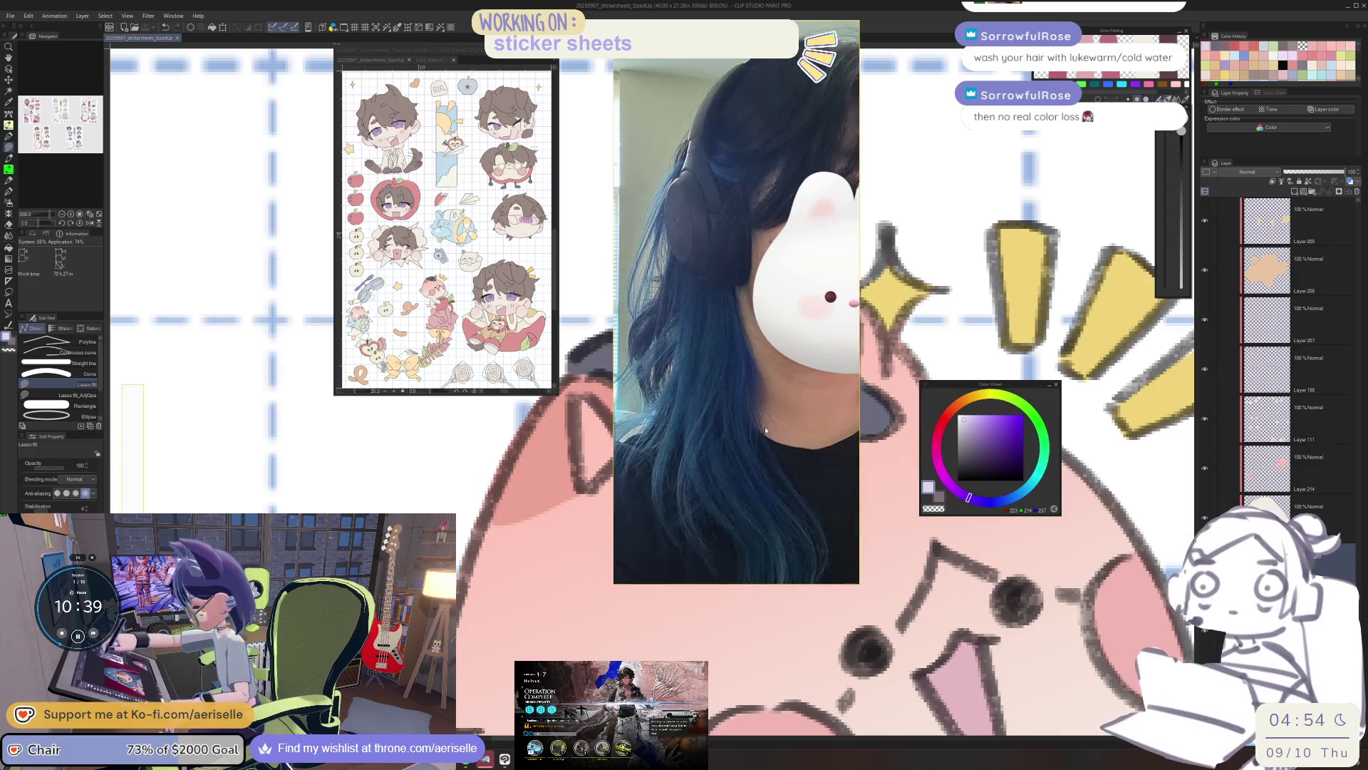
left_click_drag(764, 426, 741, 411)
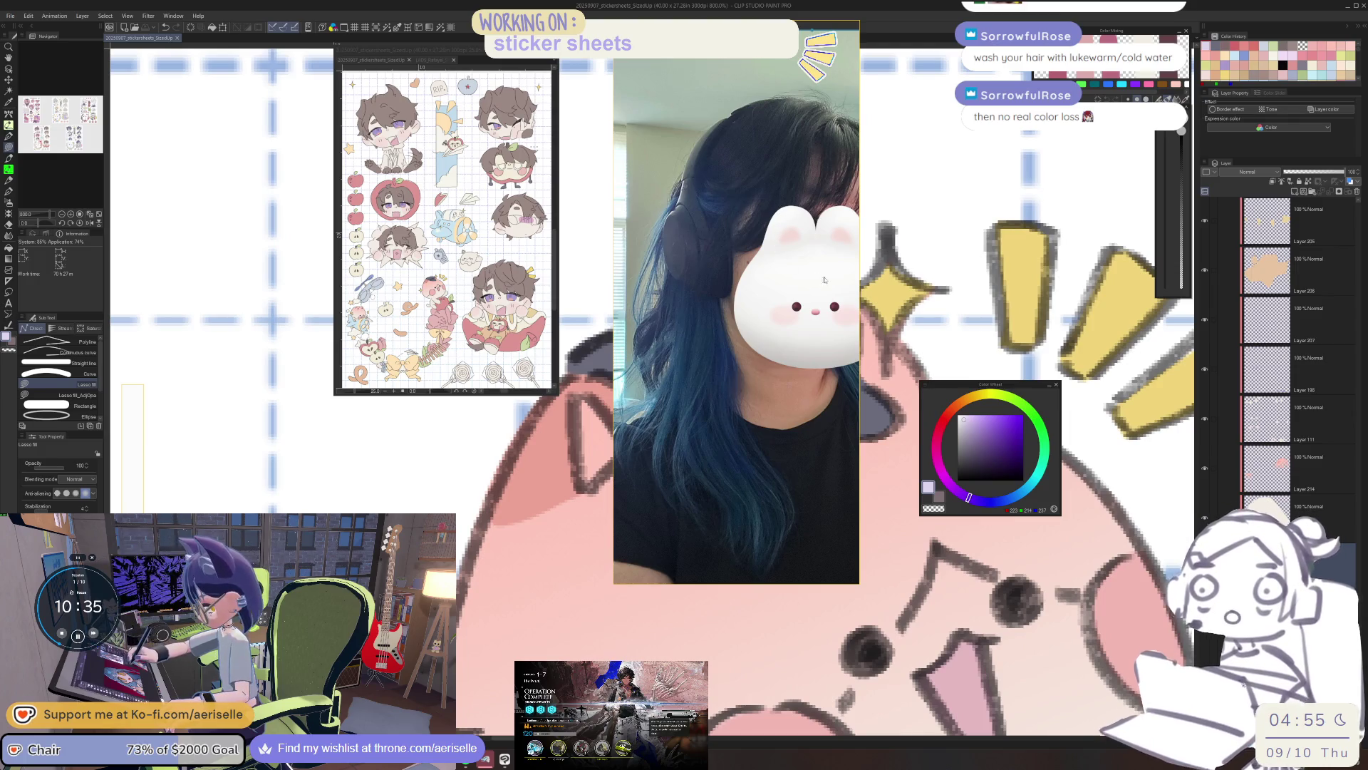
left_click_drag(860, 308, 879, 309)
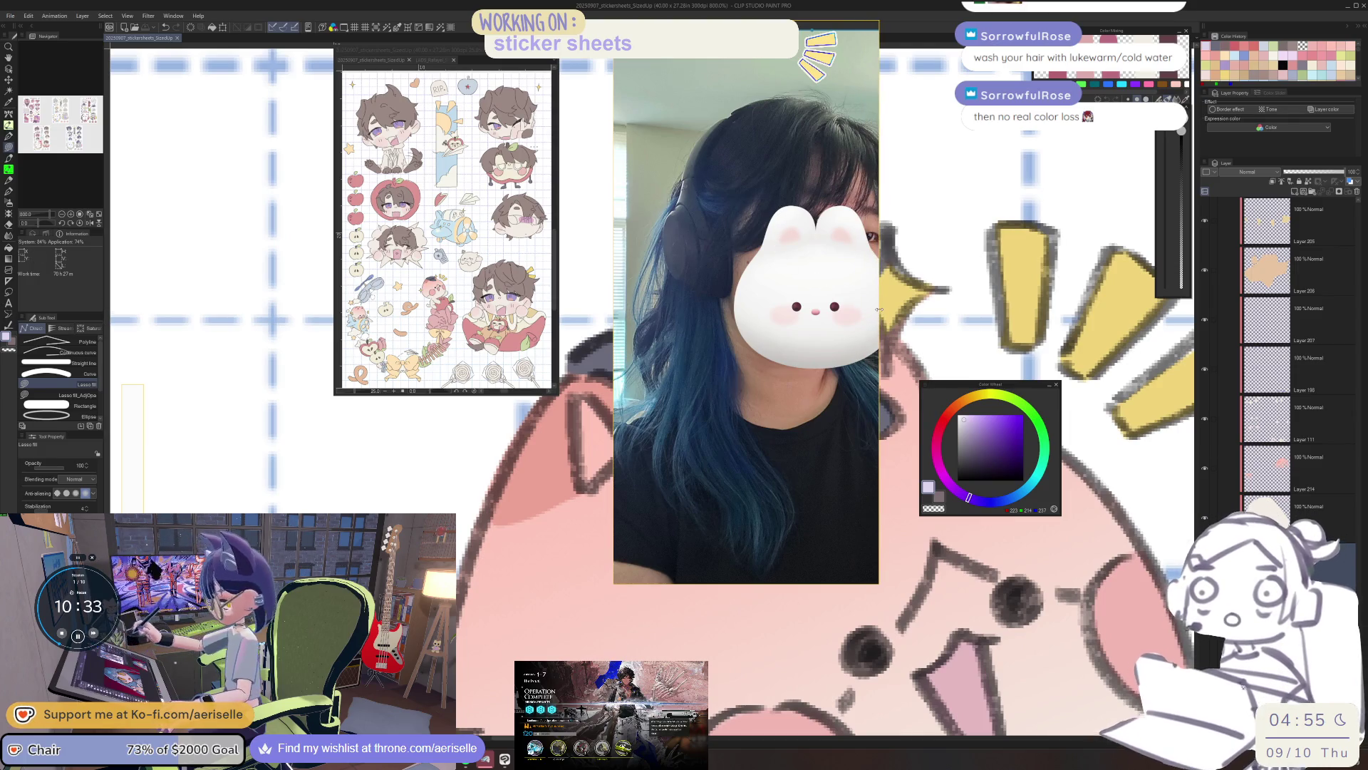
left_click_drag(778, 328, 796, 326)
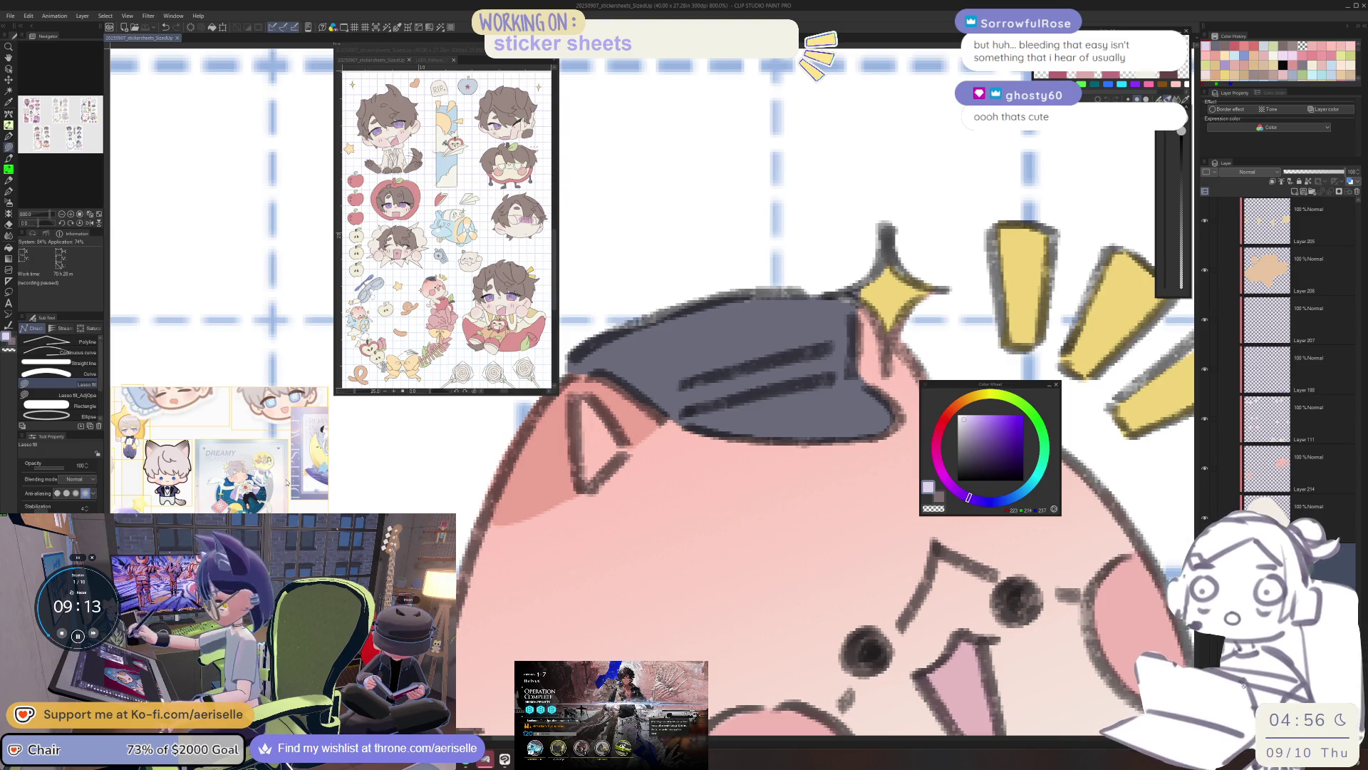
Flip the canvas horizontally and erase the cat's ear lines showing under the cap.
left_click_drag(970, 388, 1036, 391)
mouse_move(604, 449)
left_mouse_down()
mouse_move(647, 499)
mouse_move(700, 521)
left_mouse_up()
key("h")
mouse_move(620, 499)
left_mouse_down()
mouse_move(740, 502)
mouse_move(727, 563)
mouse_move(737, 524)
left_mouse_up()
key("e")
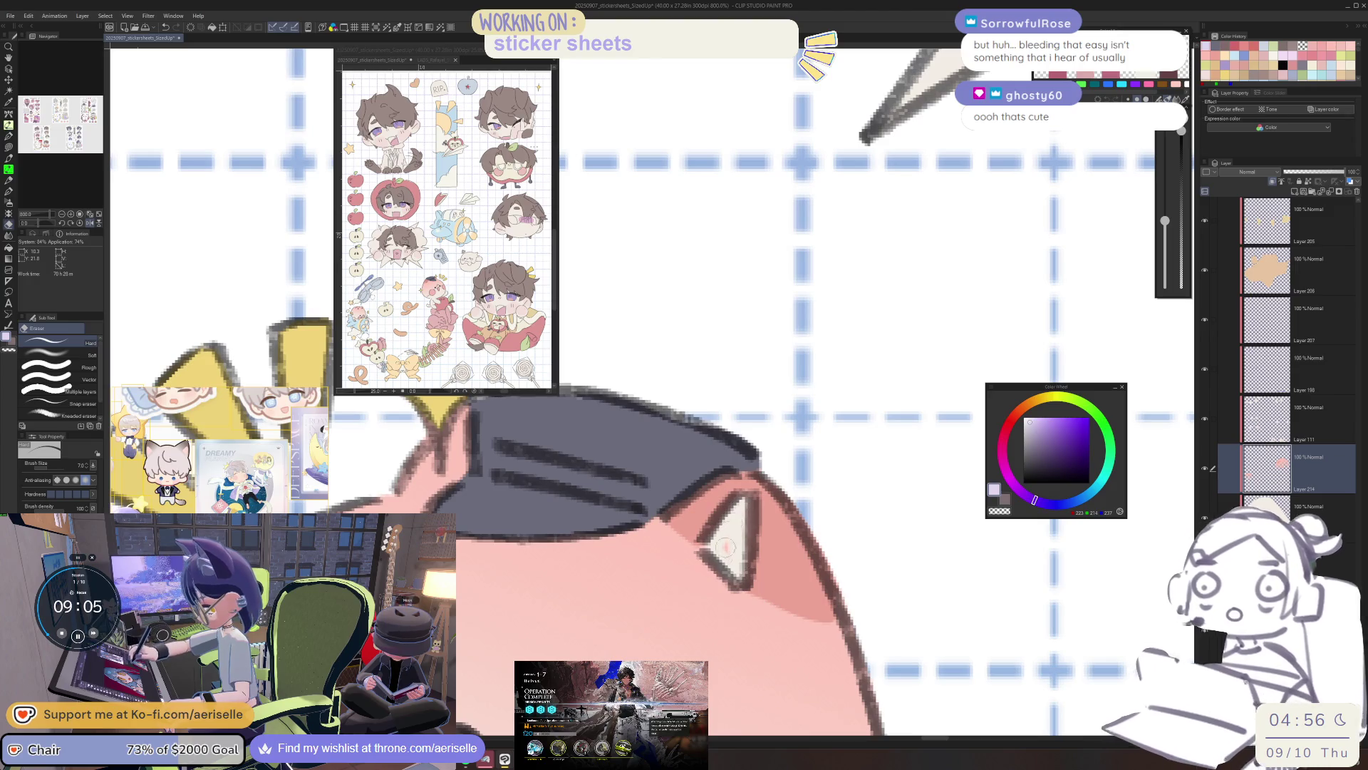
scroll(743, 491, "down", 5)
scroll(742, 492, "up", 5)
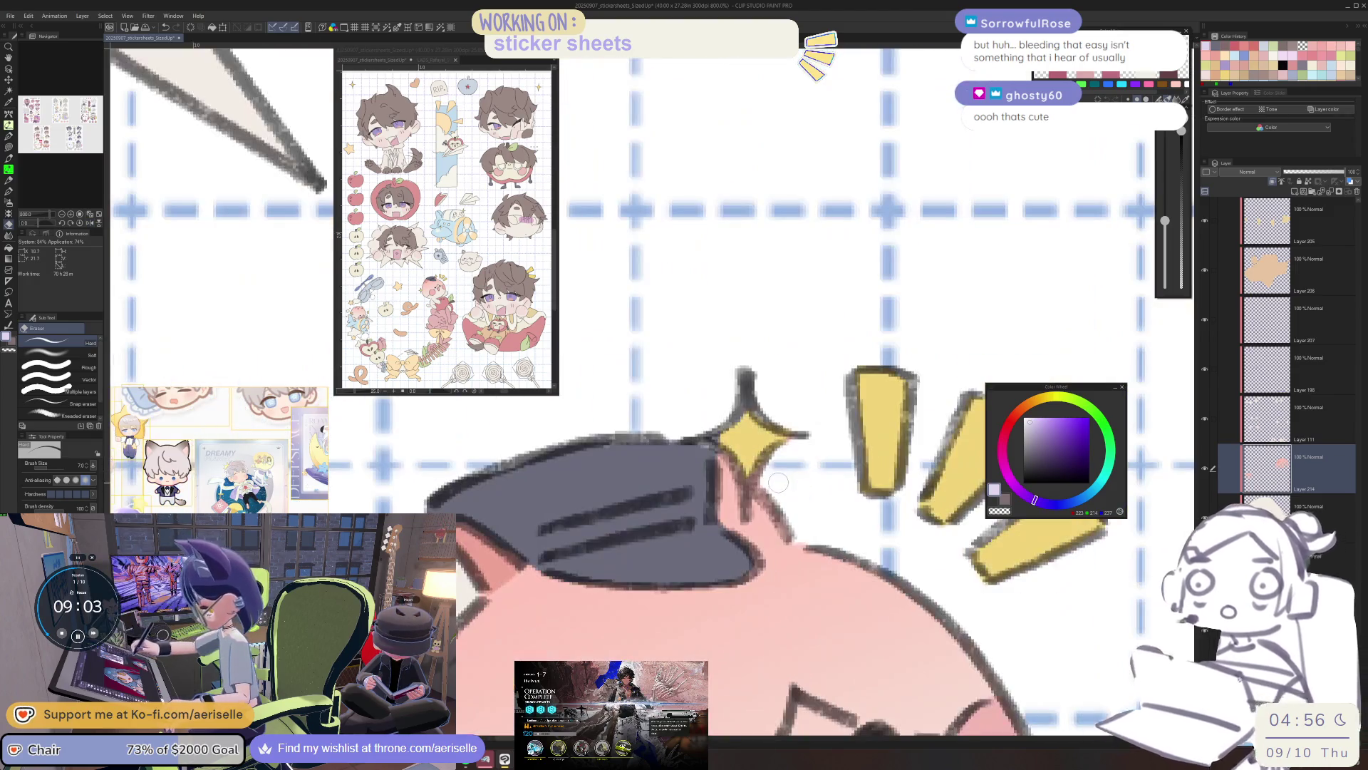
scroll(743, 491, "down", 5)
scroll(823, 531, "up", 1)
left_click_drag(823, 531, 812, 481)
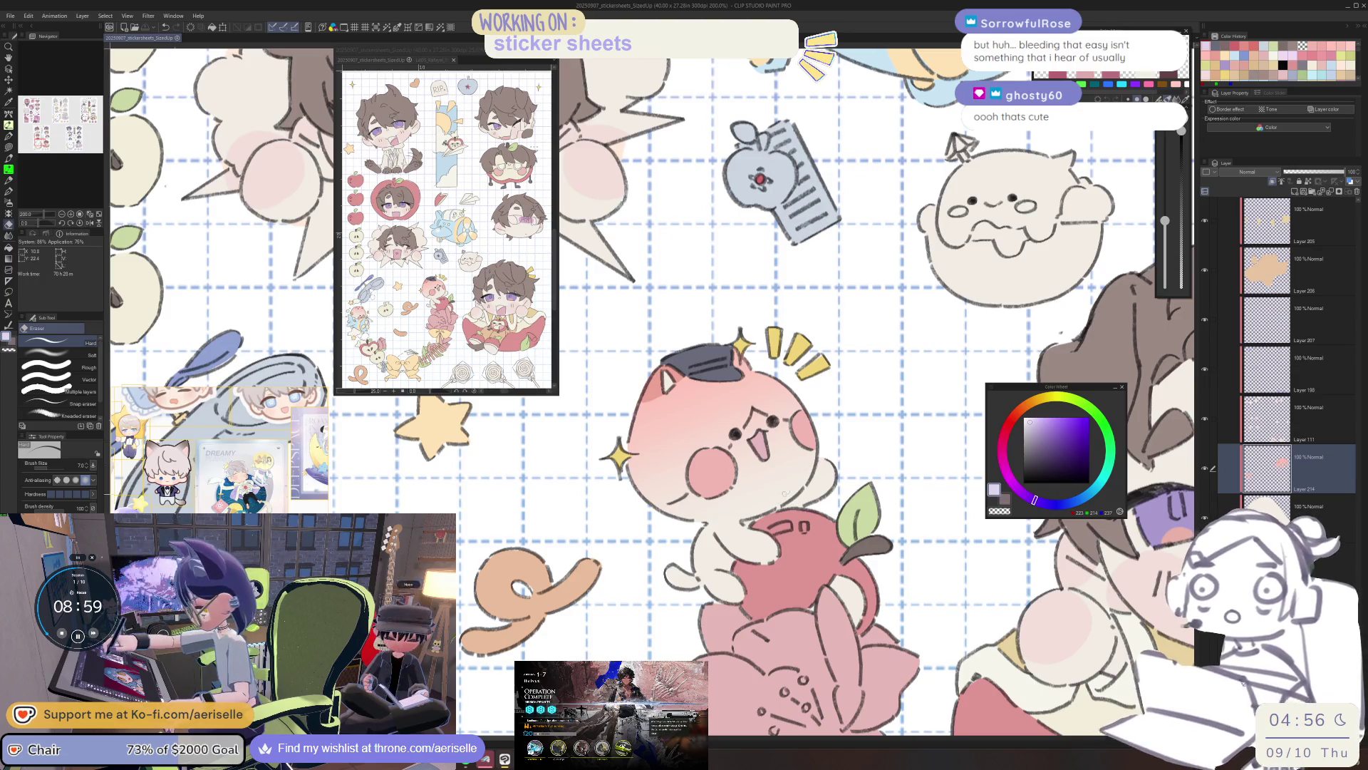
Lasso-select the stray strokes around the cat's eye and whisker on the line layer, then clear them.
scroll(748, 407, "up", 4)
key("u")
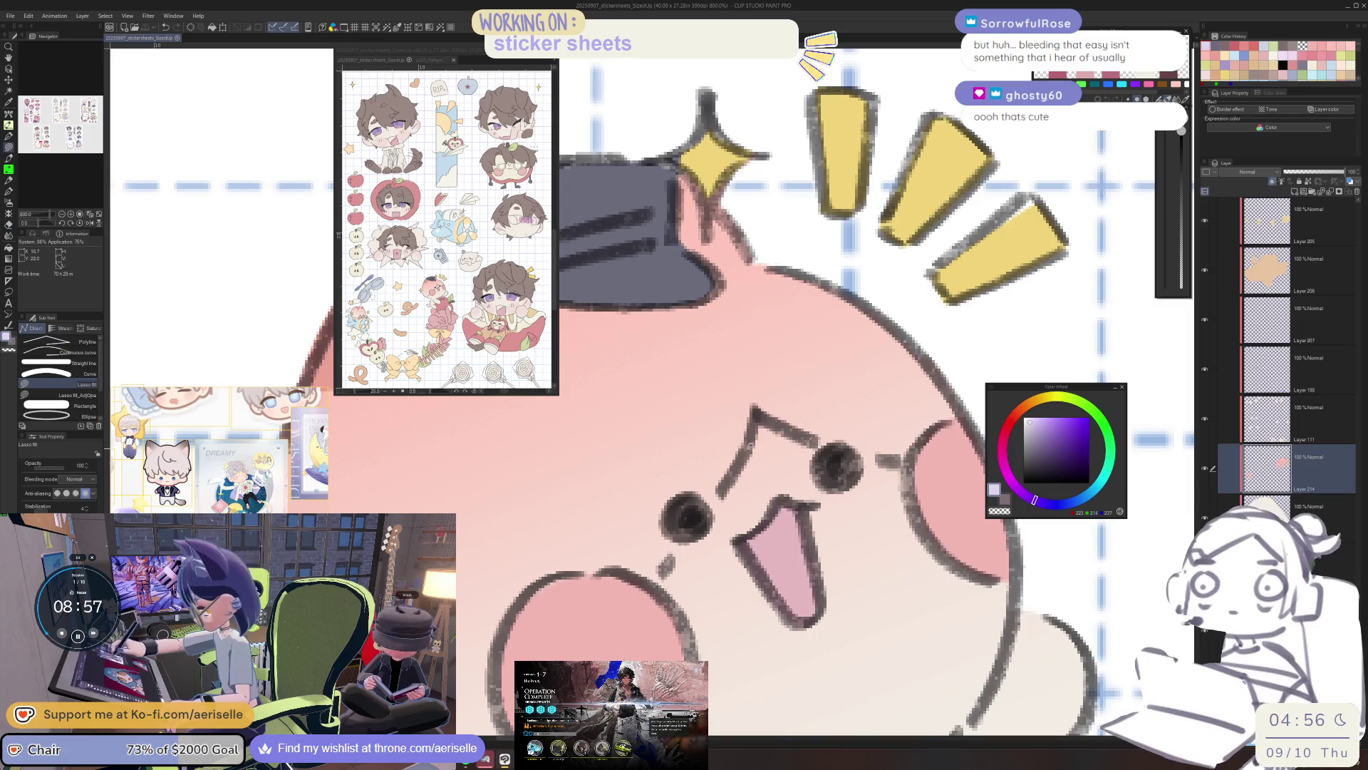
left_click(745, 460, "ctrl+shift")
key("m")
mouse_move(710, 470)
left_mouse_down()
mouse_move(714, 483)
mouse_move(784, 467)
mouse_move(825, 413)
mouse_move(713, 445)
left_mouse_up()
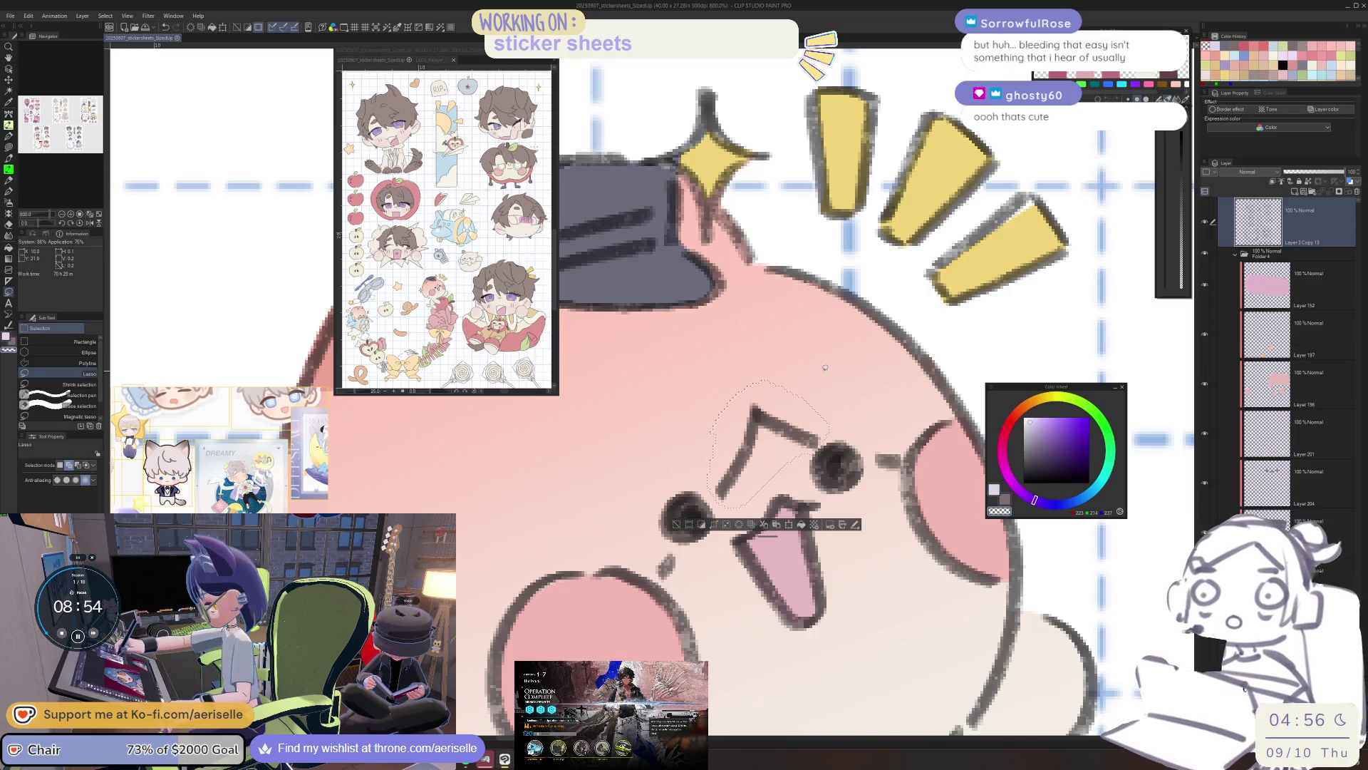
mouse_move(887, 472)
left_mouse_down()
mouse_move(904, 456)
mouse_move(876, 438)
left_mouse_up()
scroll(655, 551, "down", 3)
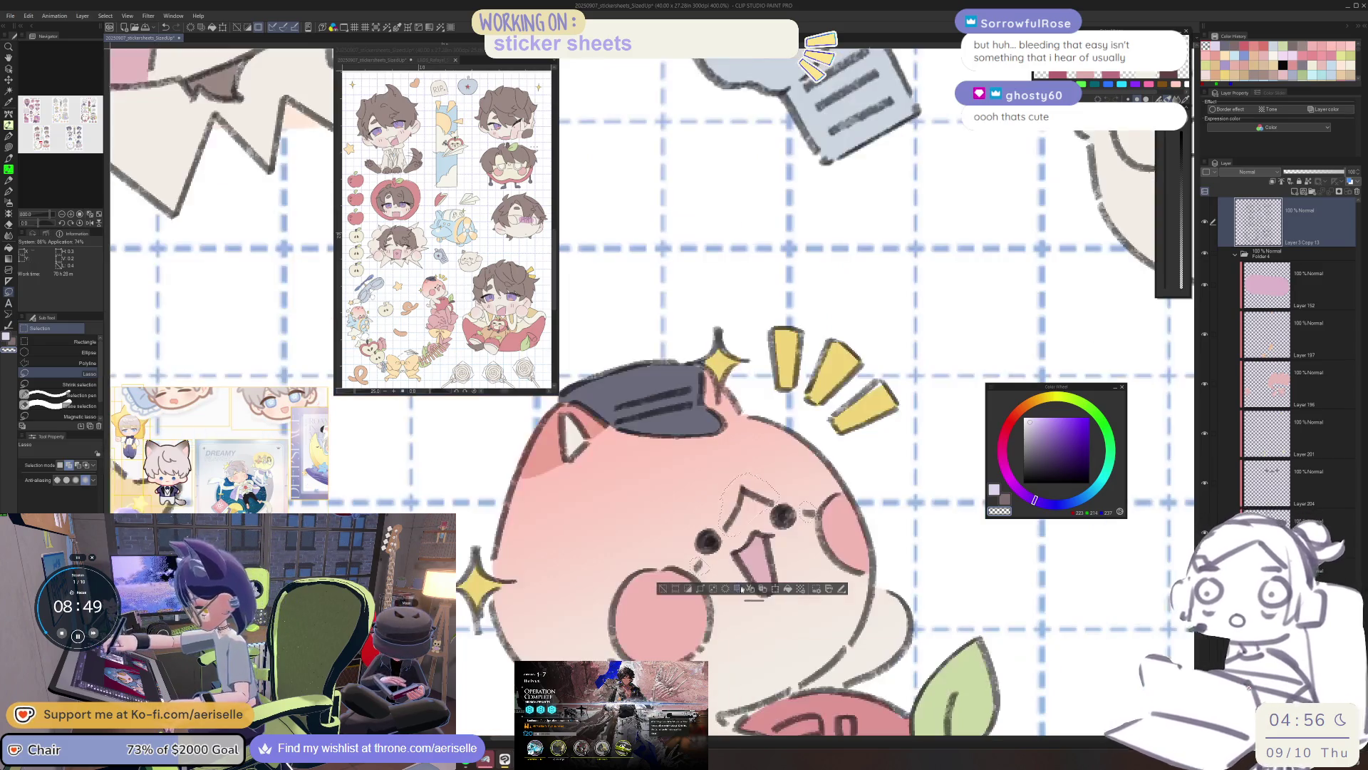
scroll(715, 554, "up", 4)
mouse_move(702, 541)
left_mouse_down()
mouse_move(723, 578)
mouse_move(704, 545)
left_mouse_up()
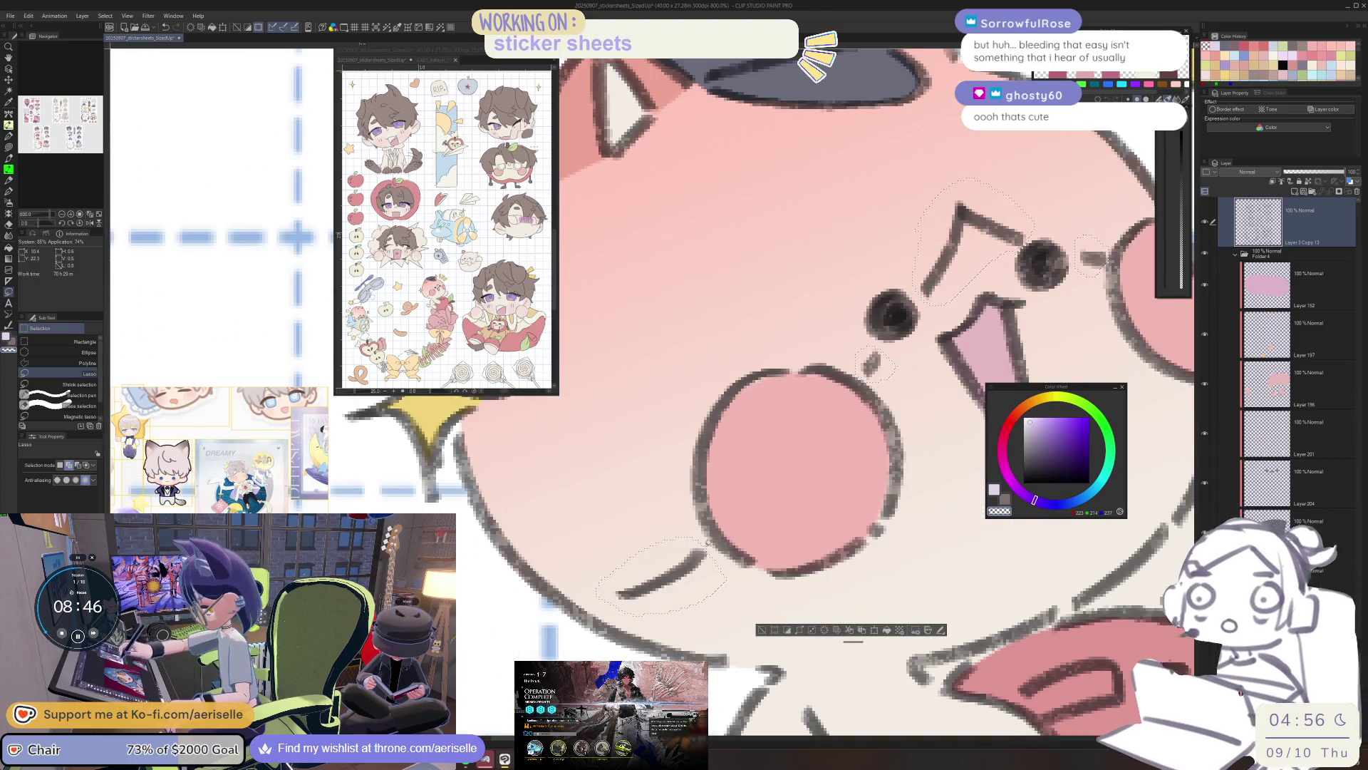
left_click(825, 631)
key("ctrl+d")
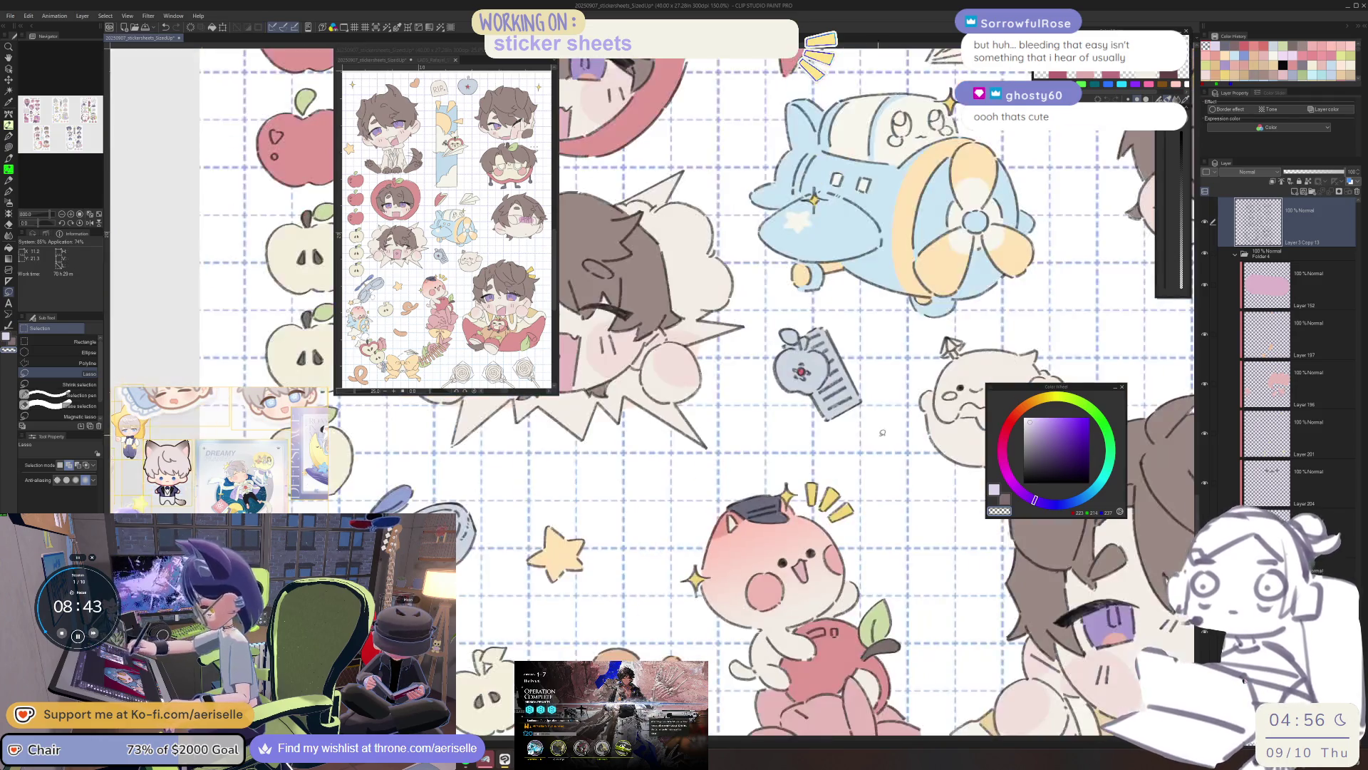
scroll(863, 495, "down", 5)
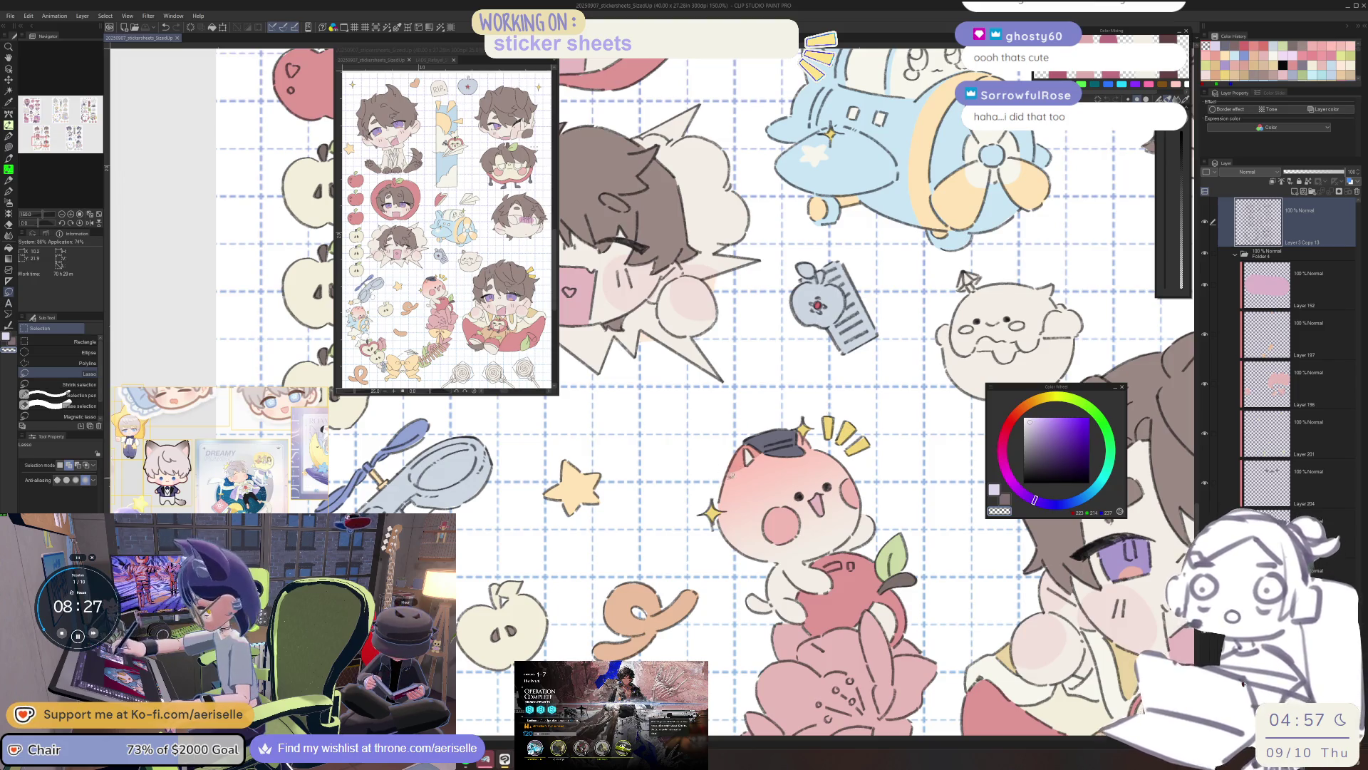
Lasso-fill the small cream apple's stem dark brown beside the glasses.
left_click_drag(716, 487, 712, 491)
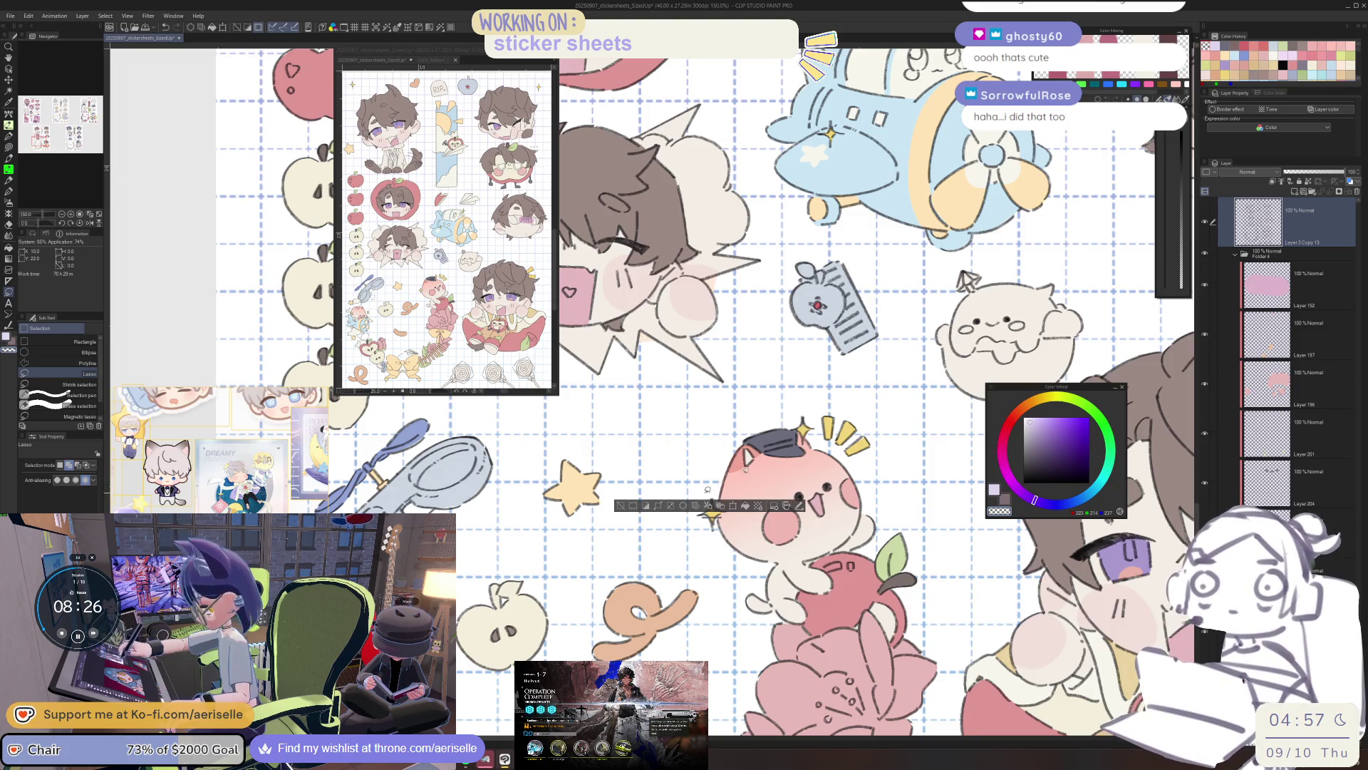
left_click(619, 505)
scroll(784, 392, "down", 3)
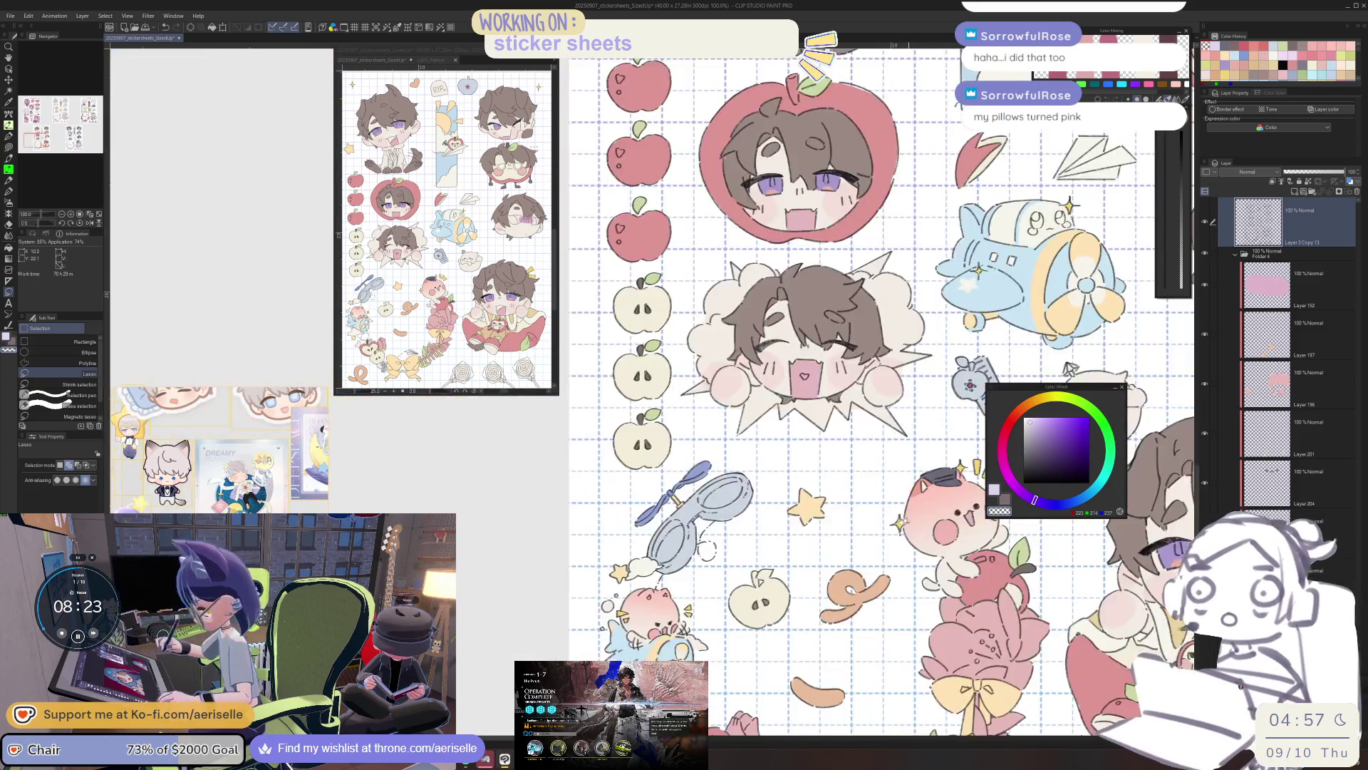
left_click_drag(924, 487, 786, 494)
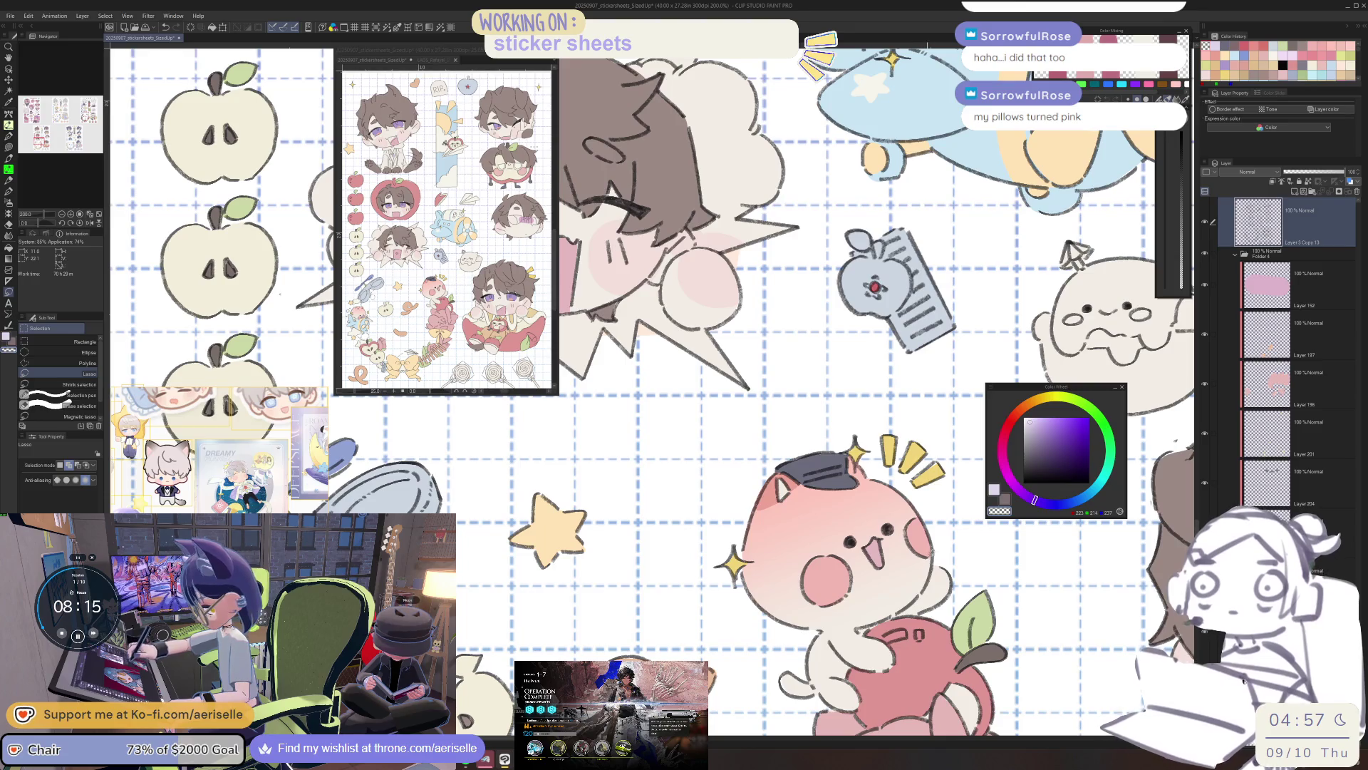
key("ctrl+minus")
scroll(944, 543, "down", 5)
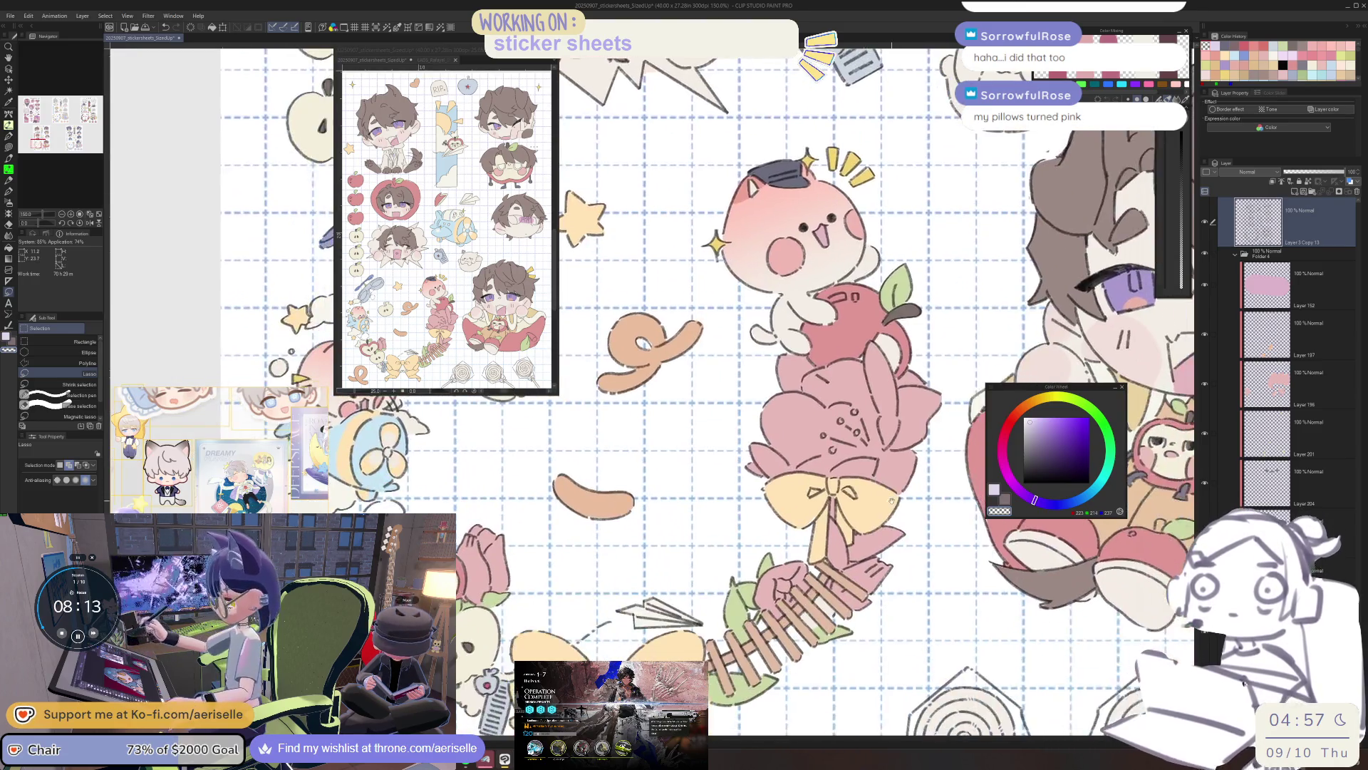
mouse_move(892, 500)
left_mouse_down()
mouse_move(978, 530)
mouse_move(1003, 563)
mouse_move(1019, 555)
left_mouse_up()
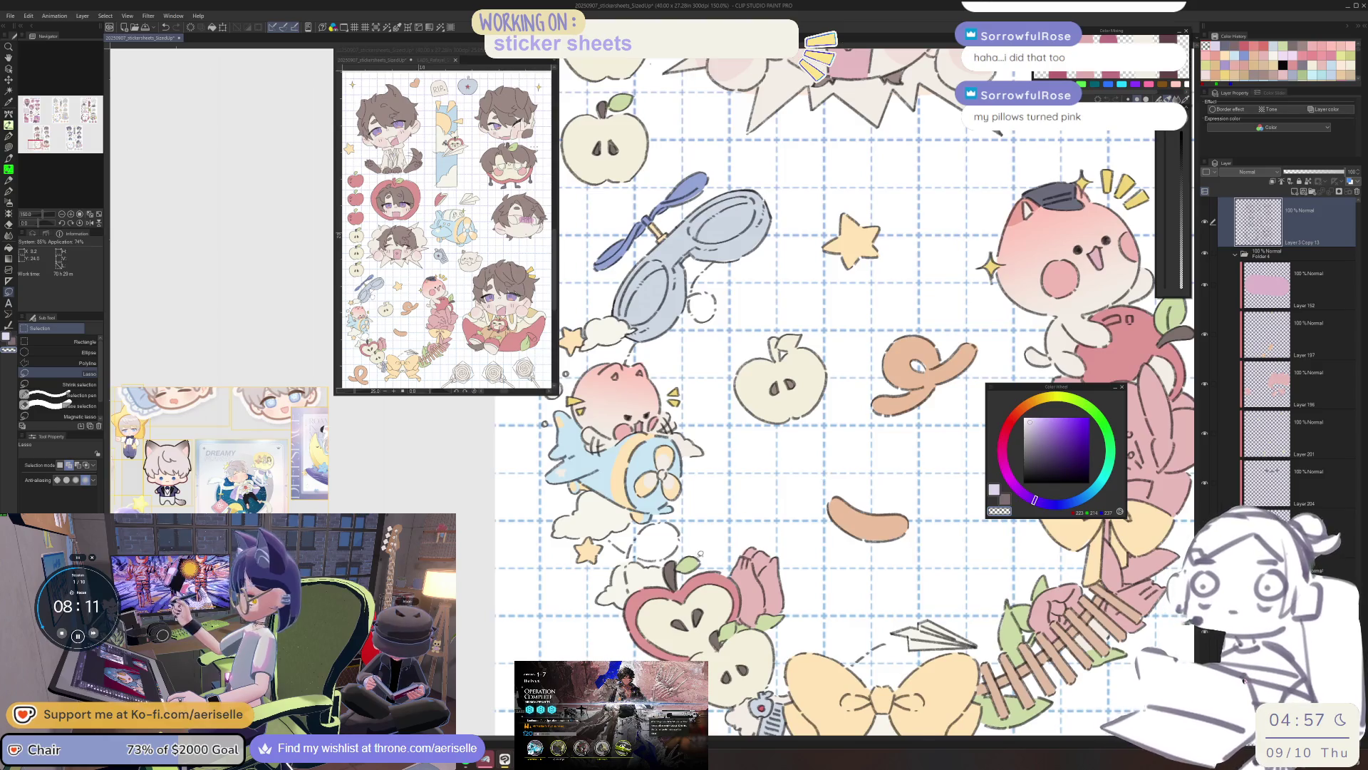
key("ctrl+plus")
key("o")
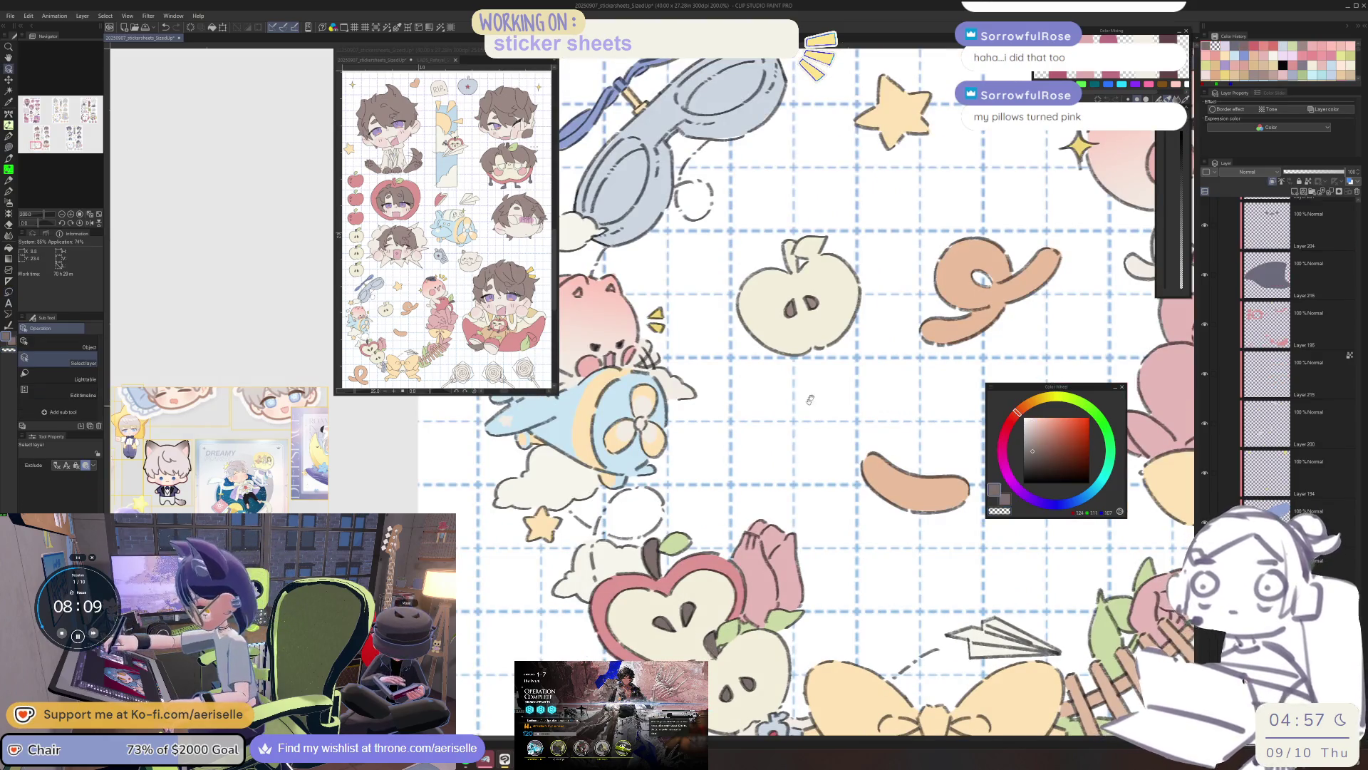
scroll(805, 392, "up", 5)
scroll(786, 457, "up", 5)
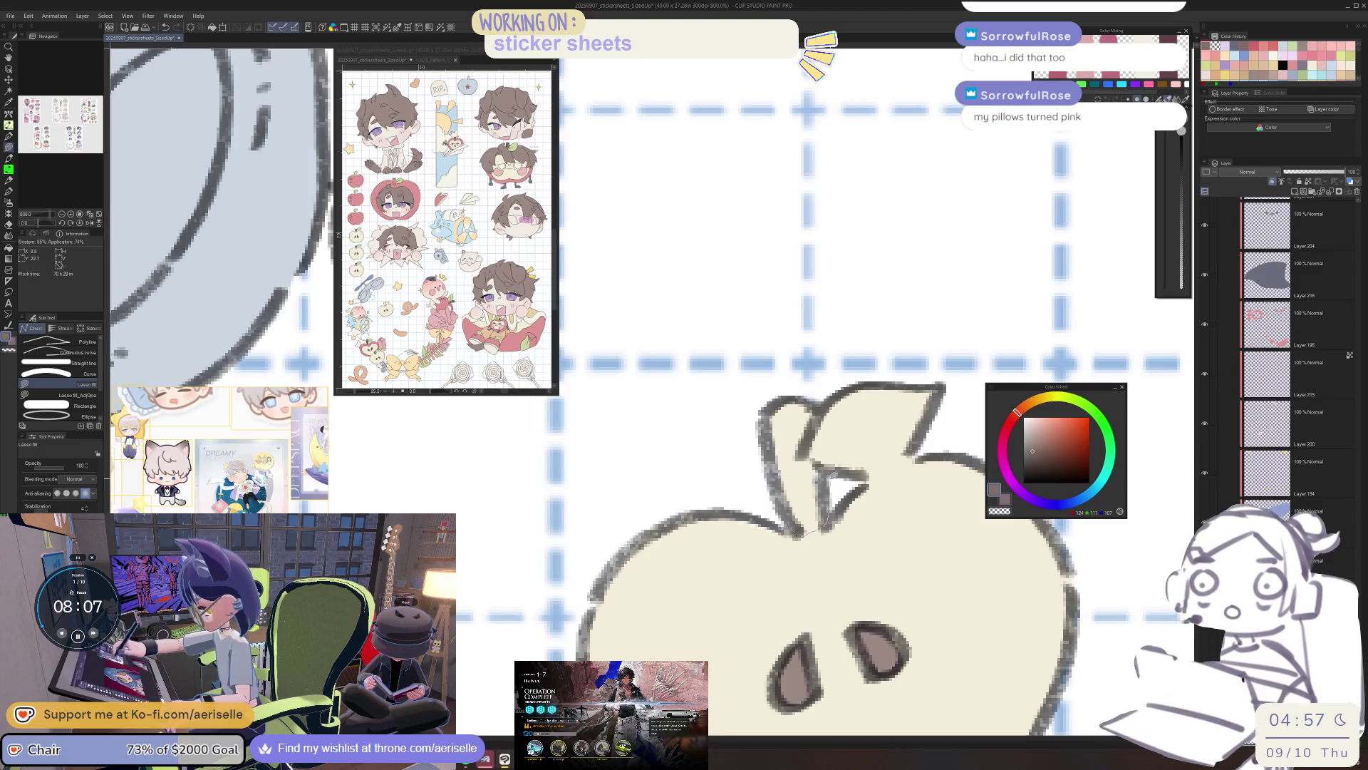
mouse_move(799, 443)
left_mouse_down()
mouse_move(745, 409)
mouse_move(794, 527)
left_mouse_up()
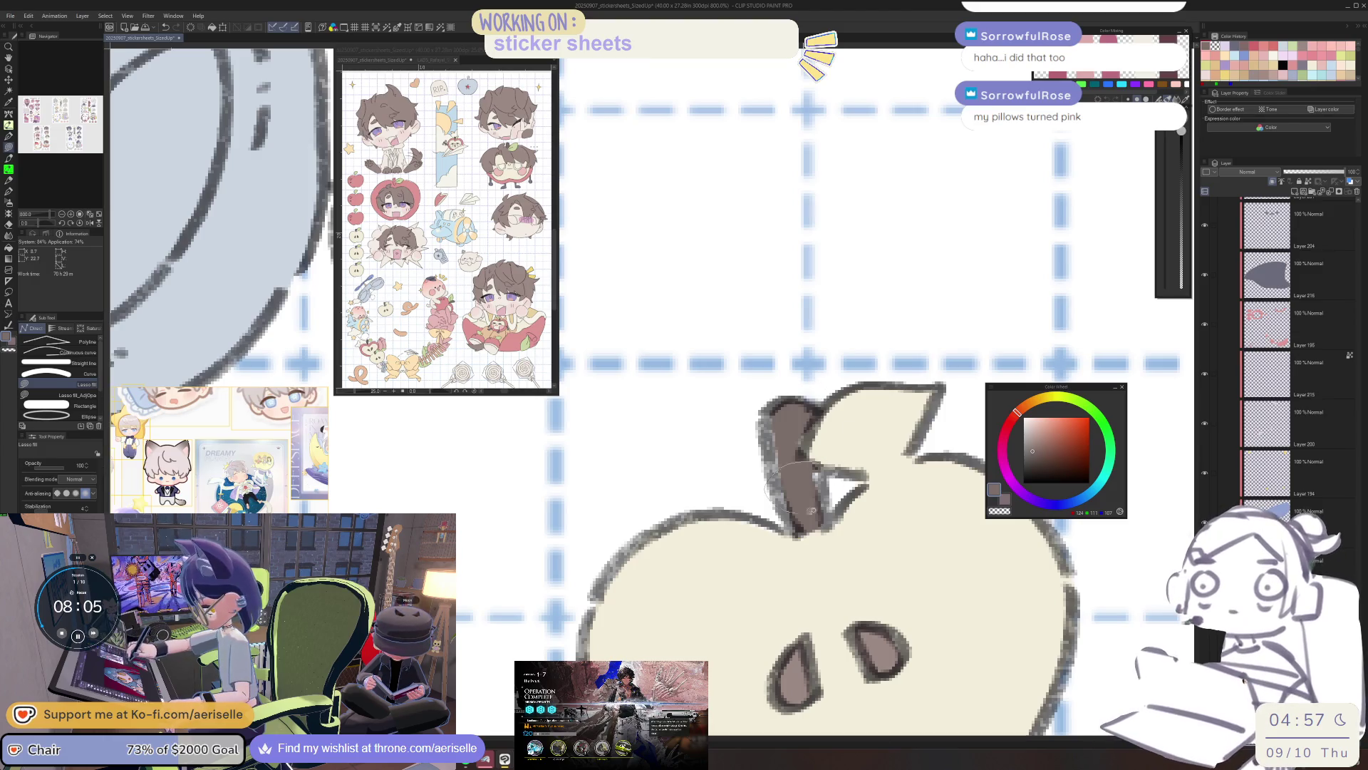
Eyedrop the leaf layer's light green and lasso-fill the apple's leaf.
left_click_drag(922, 446, 848, 529)
scroll(849, 529, "down", 5)
left_click_drag(784, 727, 766, 595)
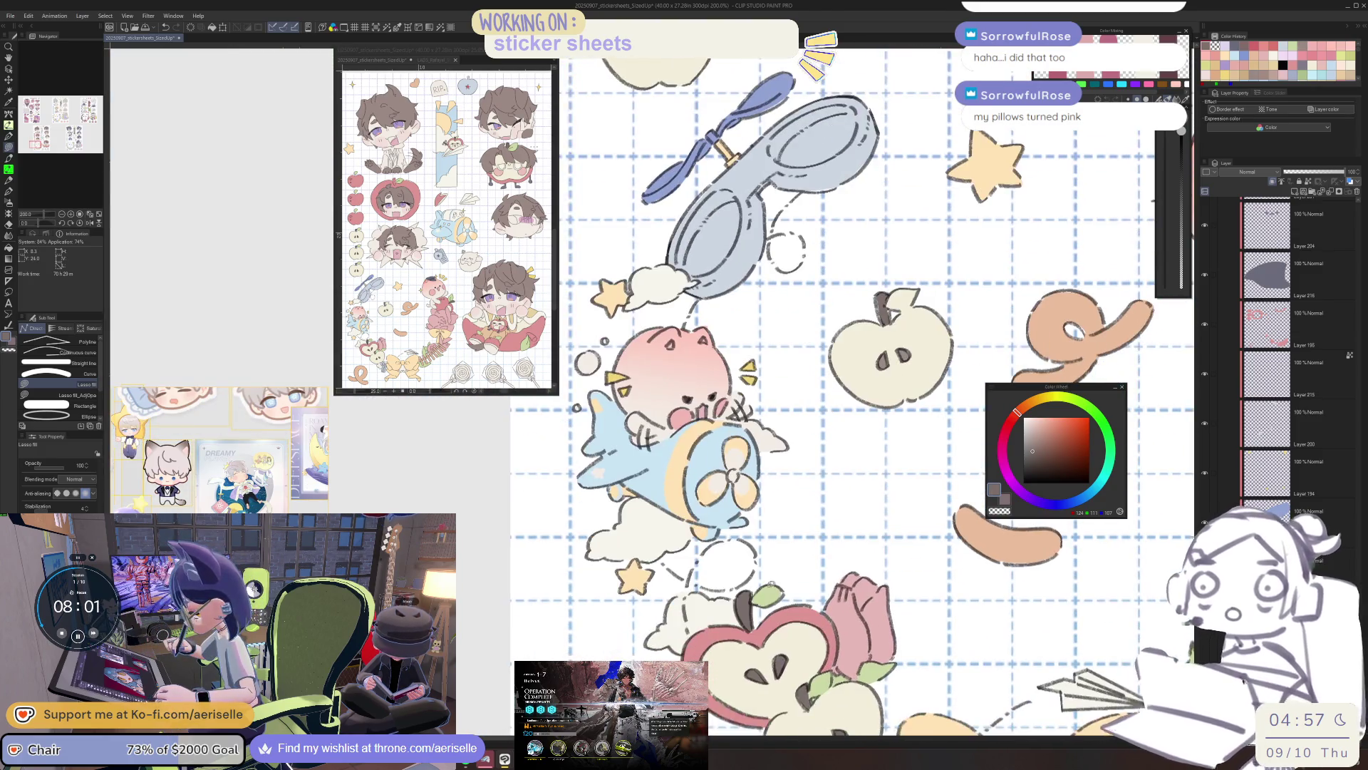
key("o")
left_click(767, 595)
scroll(777, 556, "up", 6)
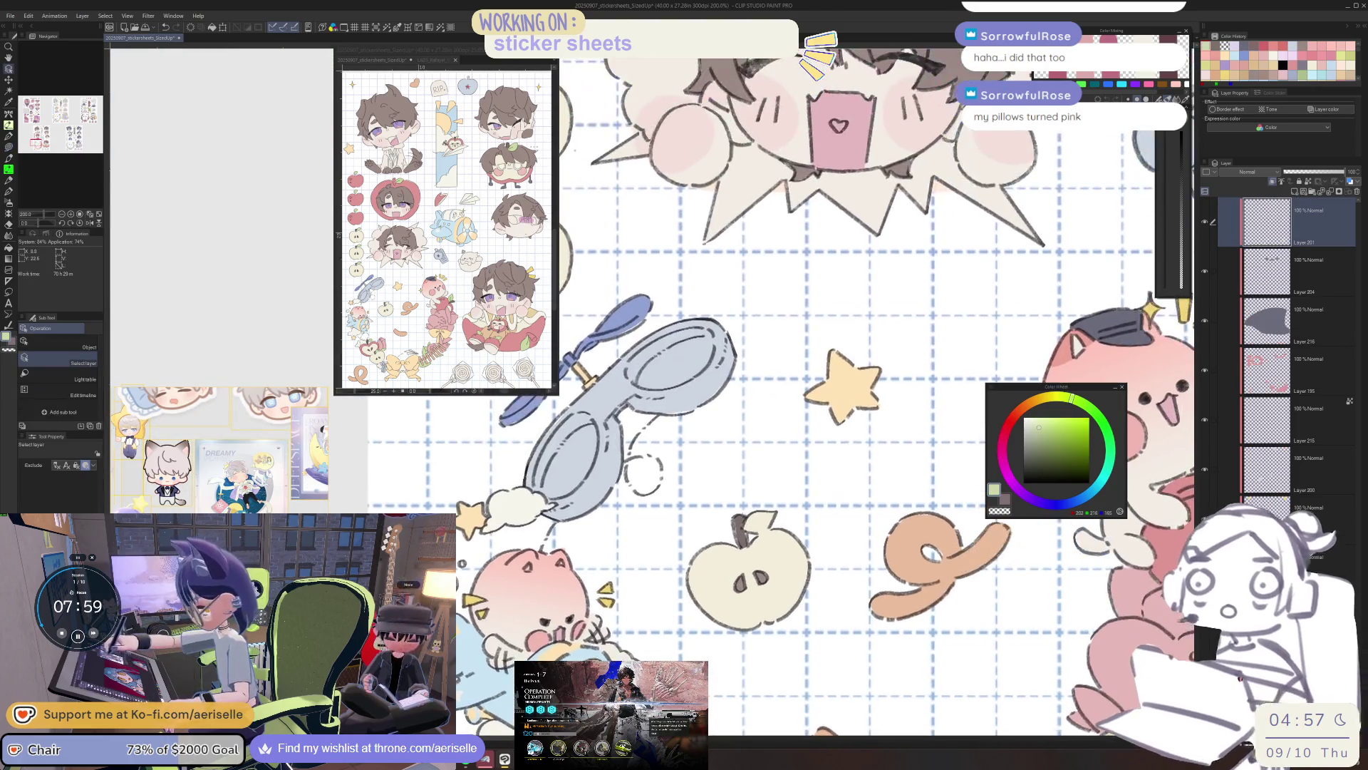
scroll(798, 513, "down", 2)
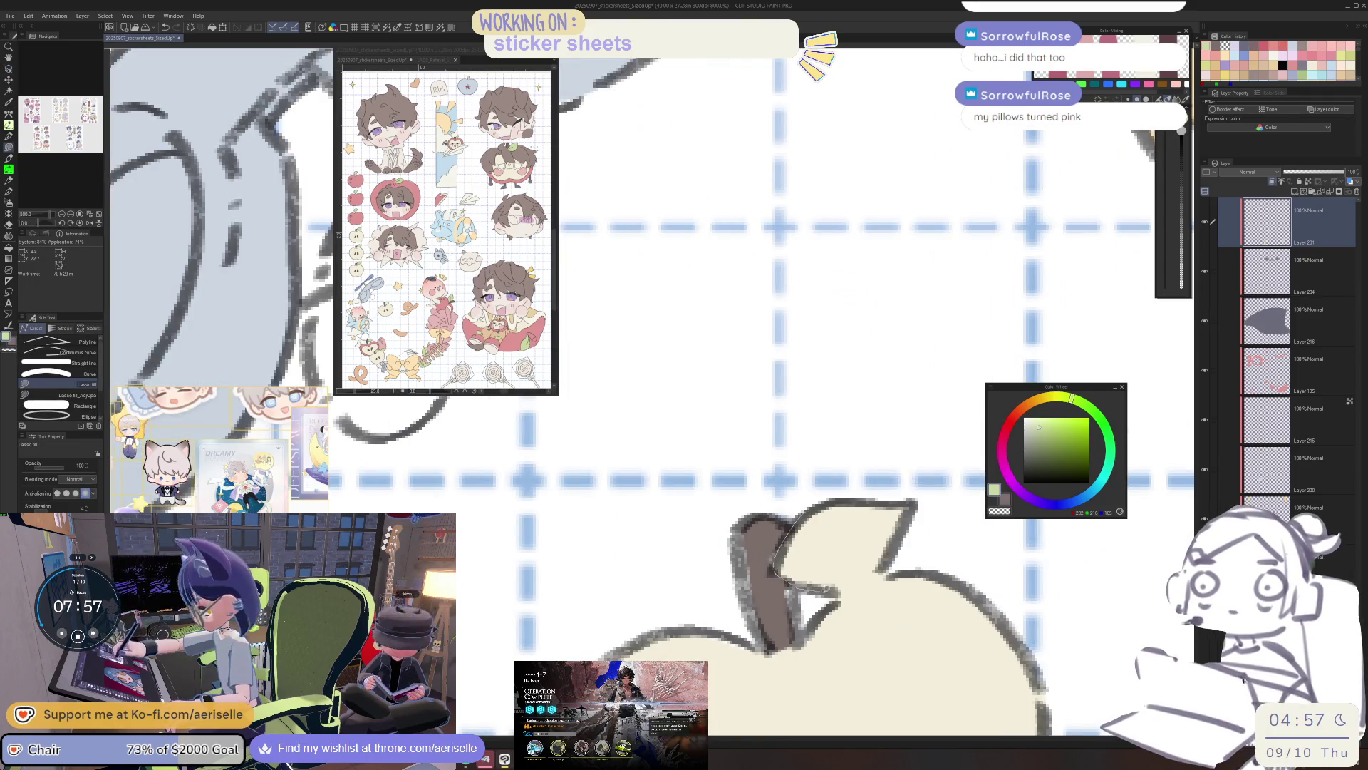
left_click_drag(891, 566, 883, 570)
scroll(929, 455, "down", 4)
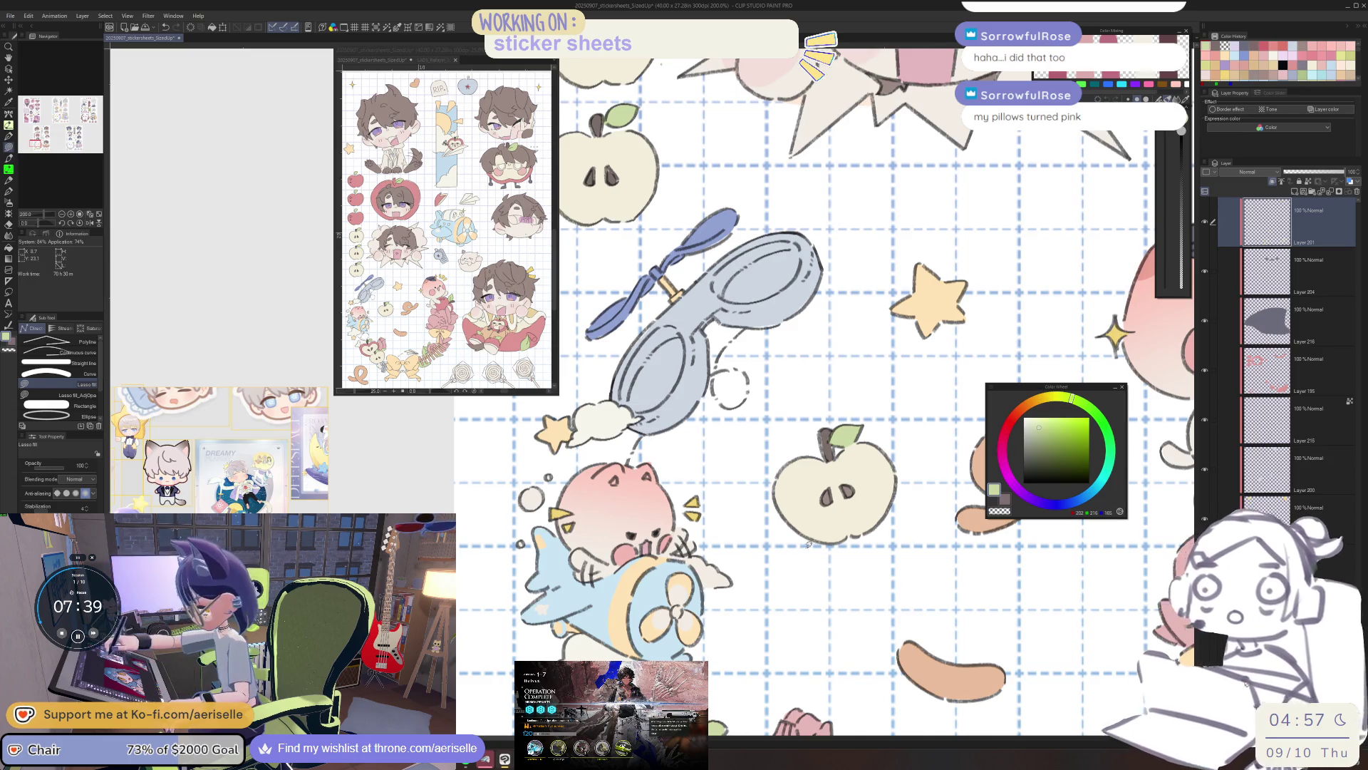
key("ctrl+alt+0")
scroll(885, 611, "right", 3)
scroll(848, 574, "down", 3)
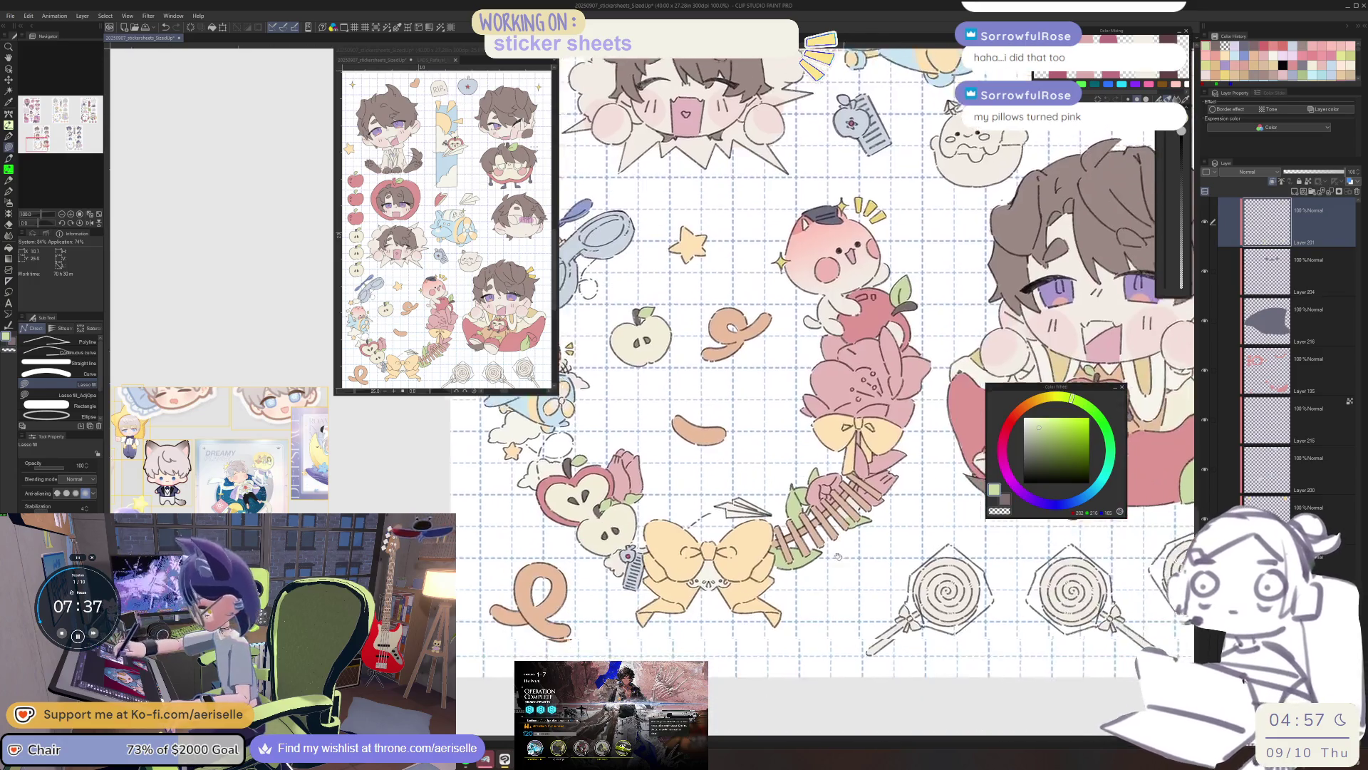
scroll(873, 576, "up", 2)
scroll(873, 585, "left", 2)
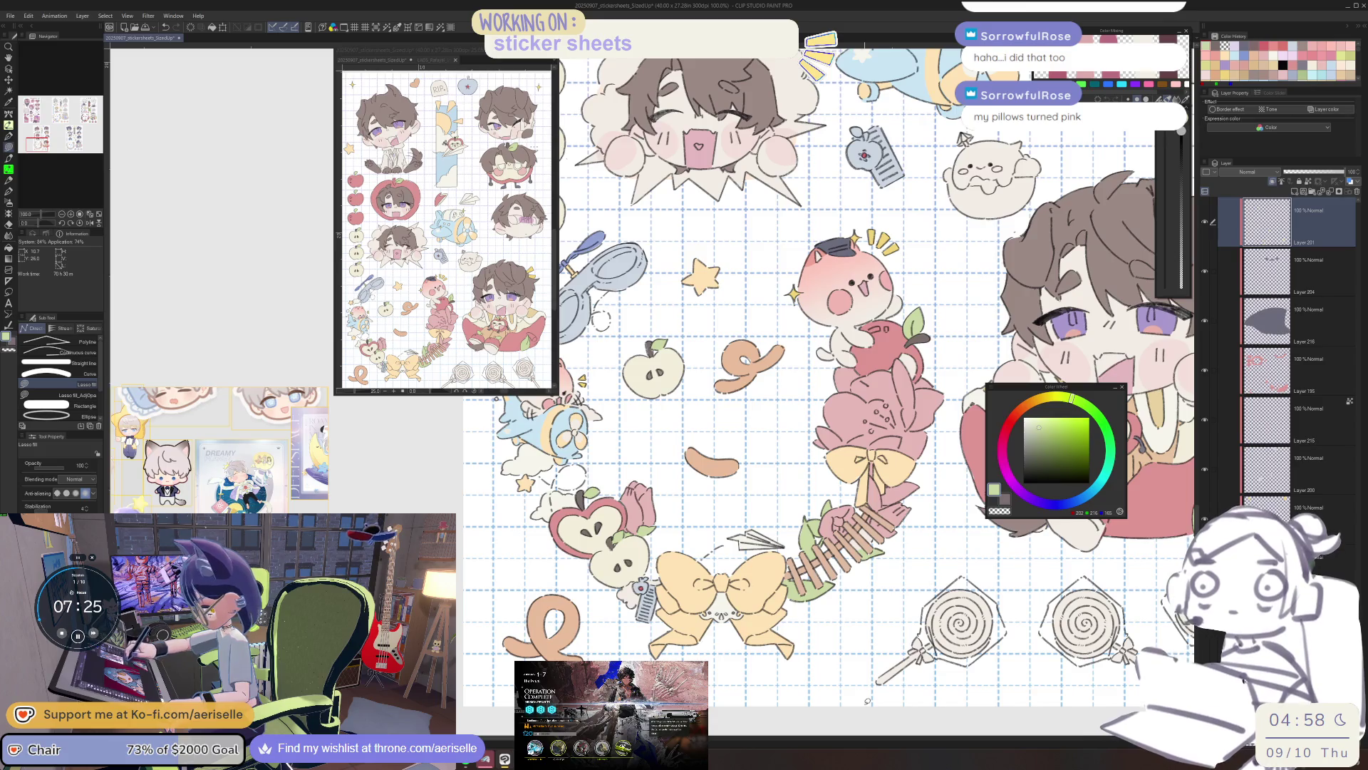
key("ctrl+minus")
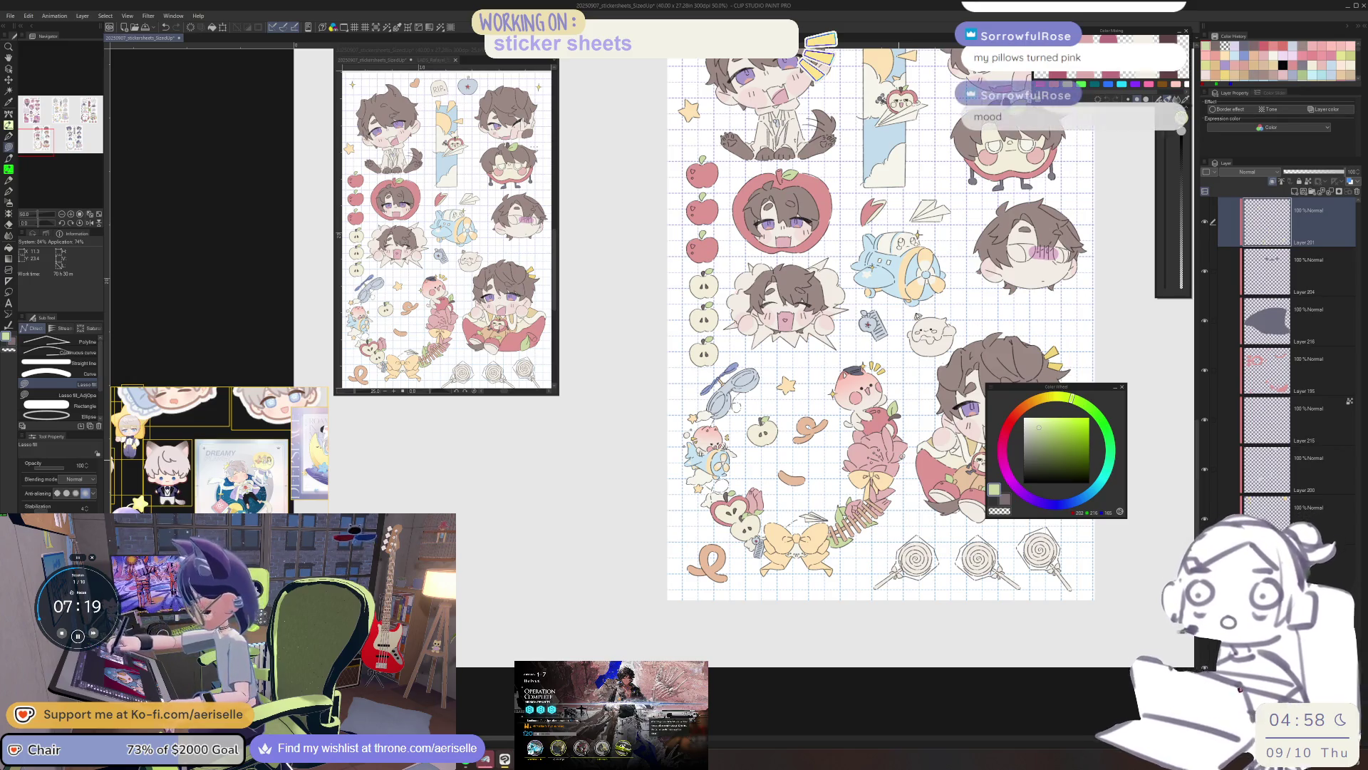
mouse_move(187, 487)
left_mouse_down()
mouse_move(313, 482)
mouse_move(246, 481)
left_mouse_up()
scroll(787, 698, "down", 2)
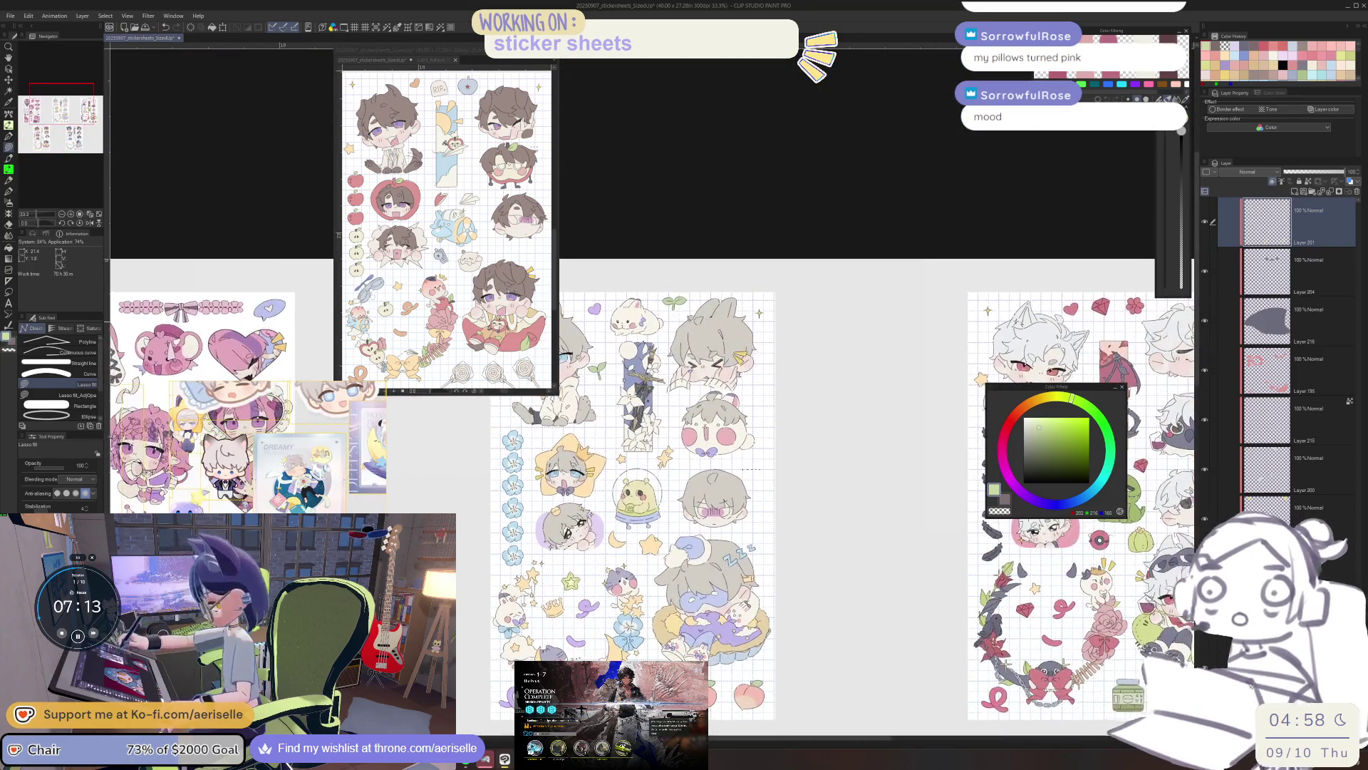
scroll(641, 285, "up", 3)
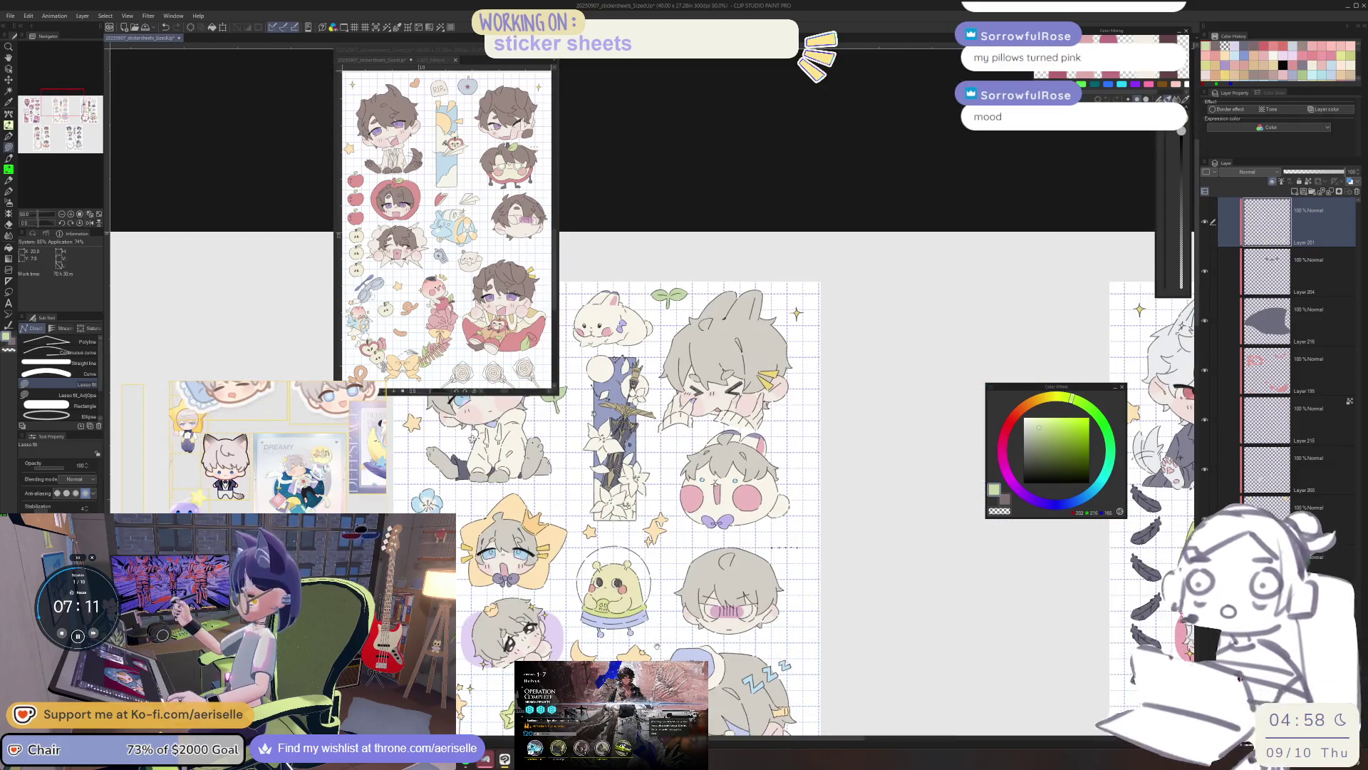
scroll(784, 392, "down", 5)
scroll(684, 385, "down", 5)
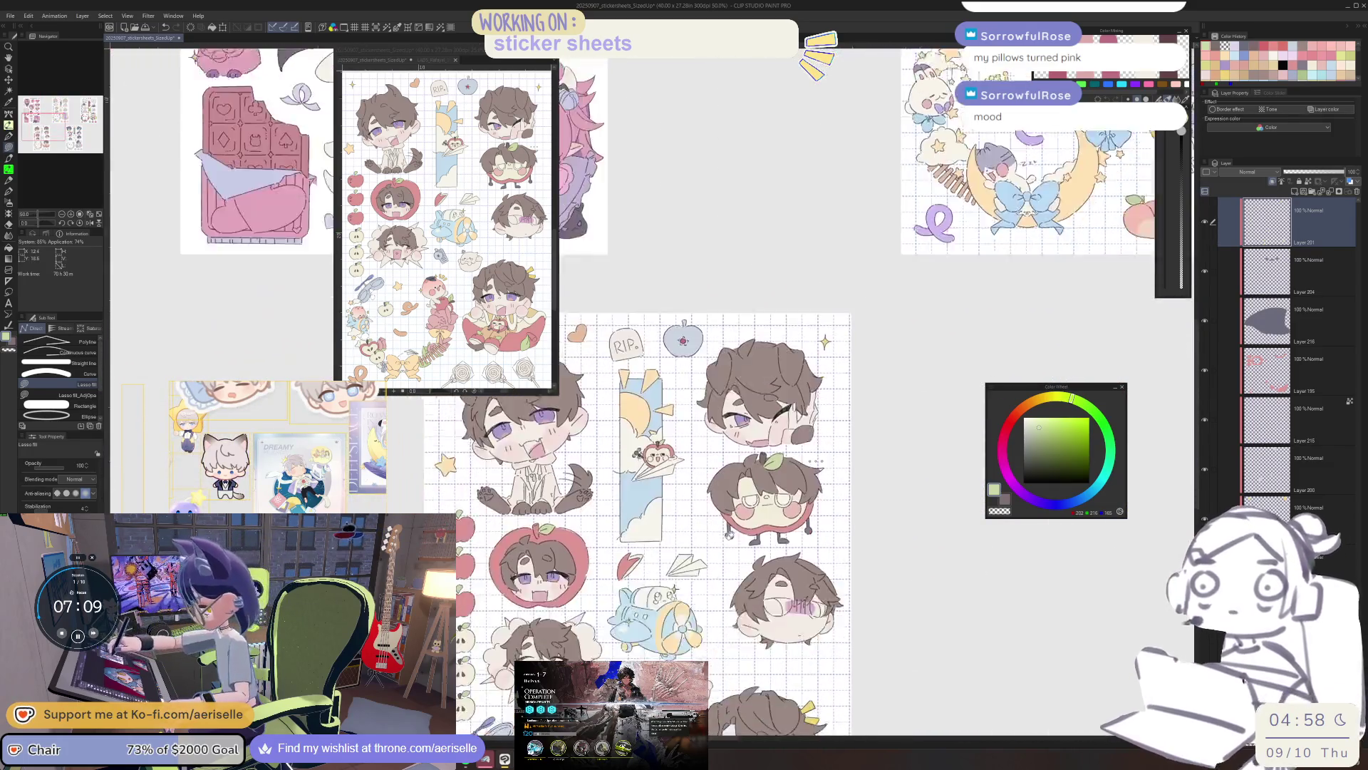
scroll(762, 392, "up", 1)
scroll(763, 392, "down", 4)
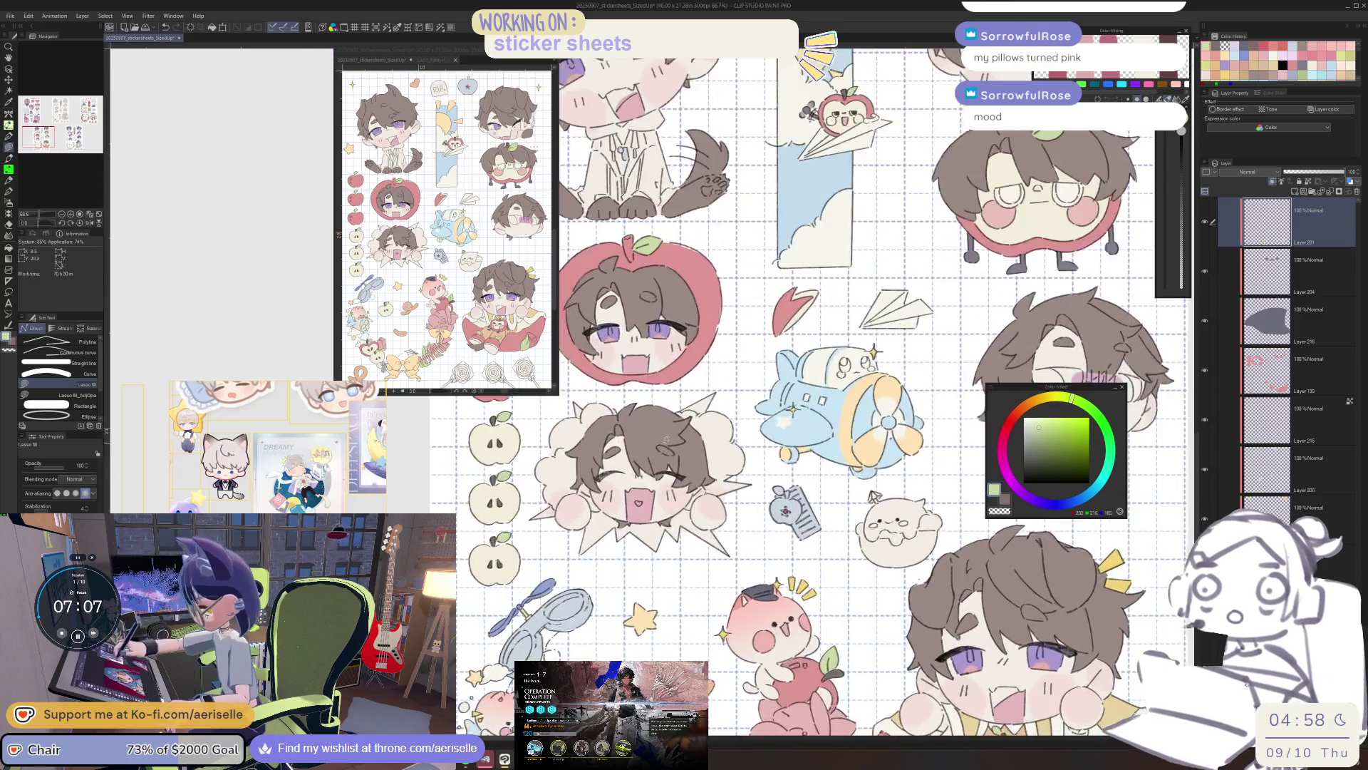
scroll(762, 392, "up", 1)
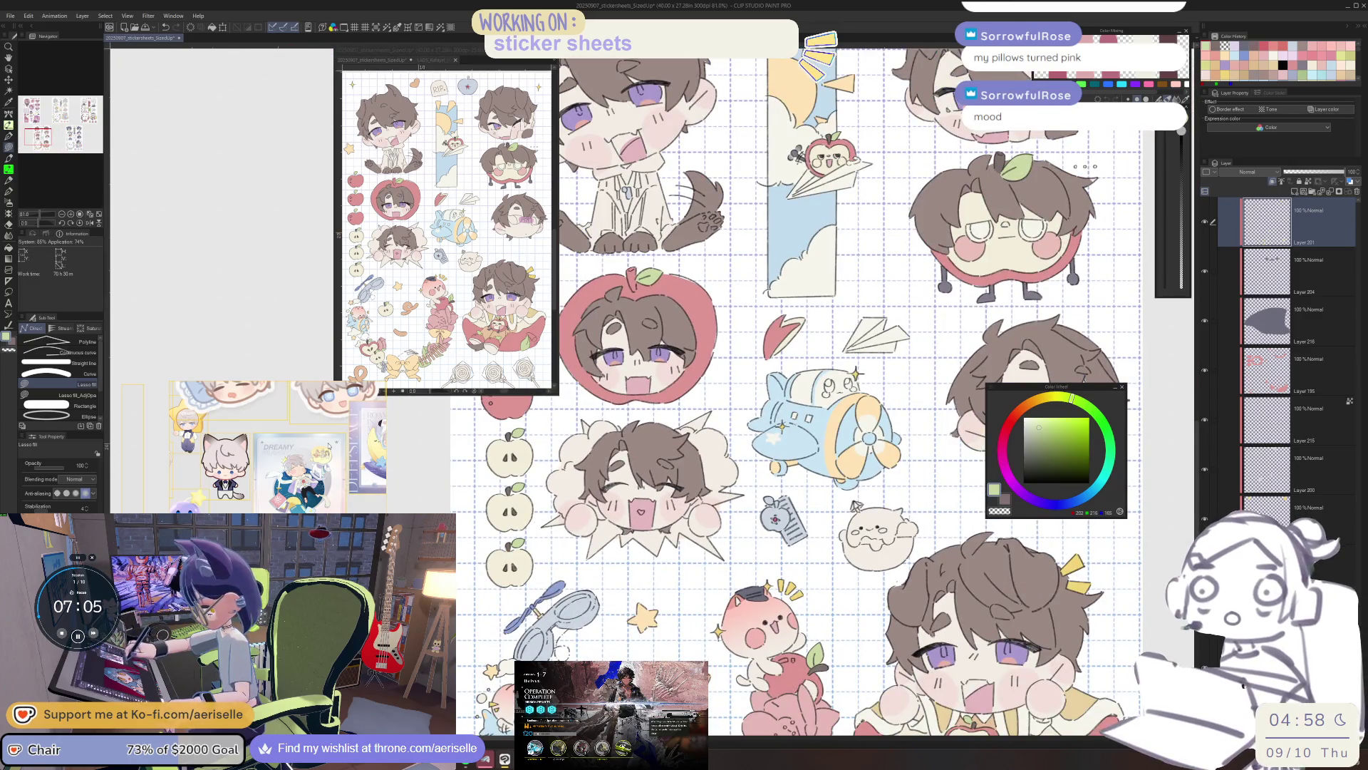
scroll(277, 447, "down", 3)
scroll(278, 447, "down", 5)
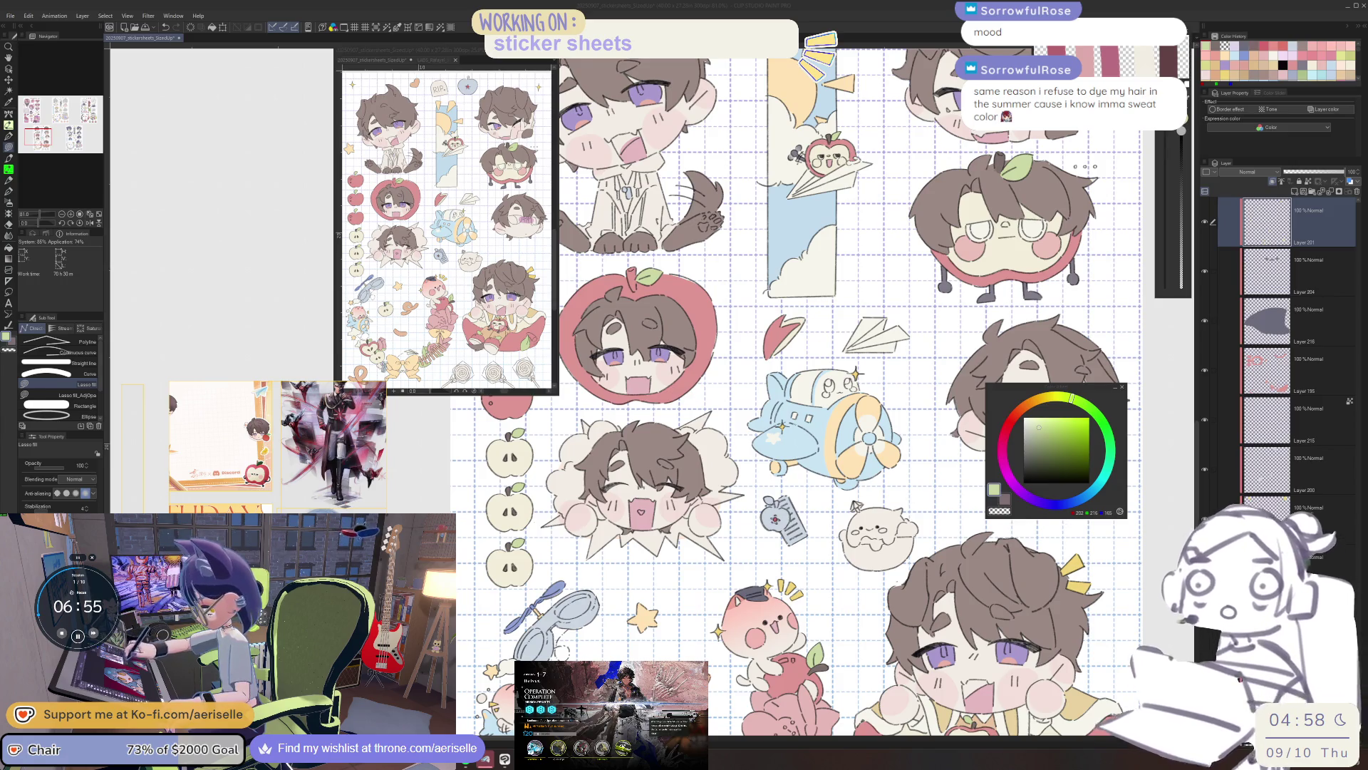
Zoom out and give the paper plane beside the sun banner a flat lasso fill.
scroll(278, 447, "down", 3)
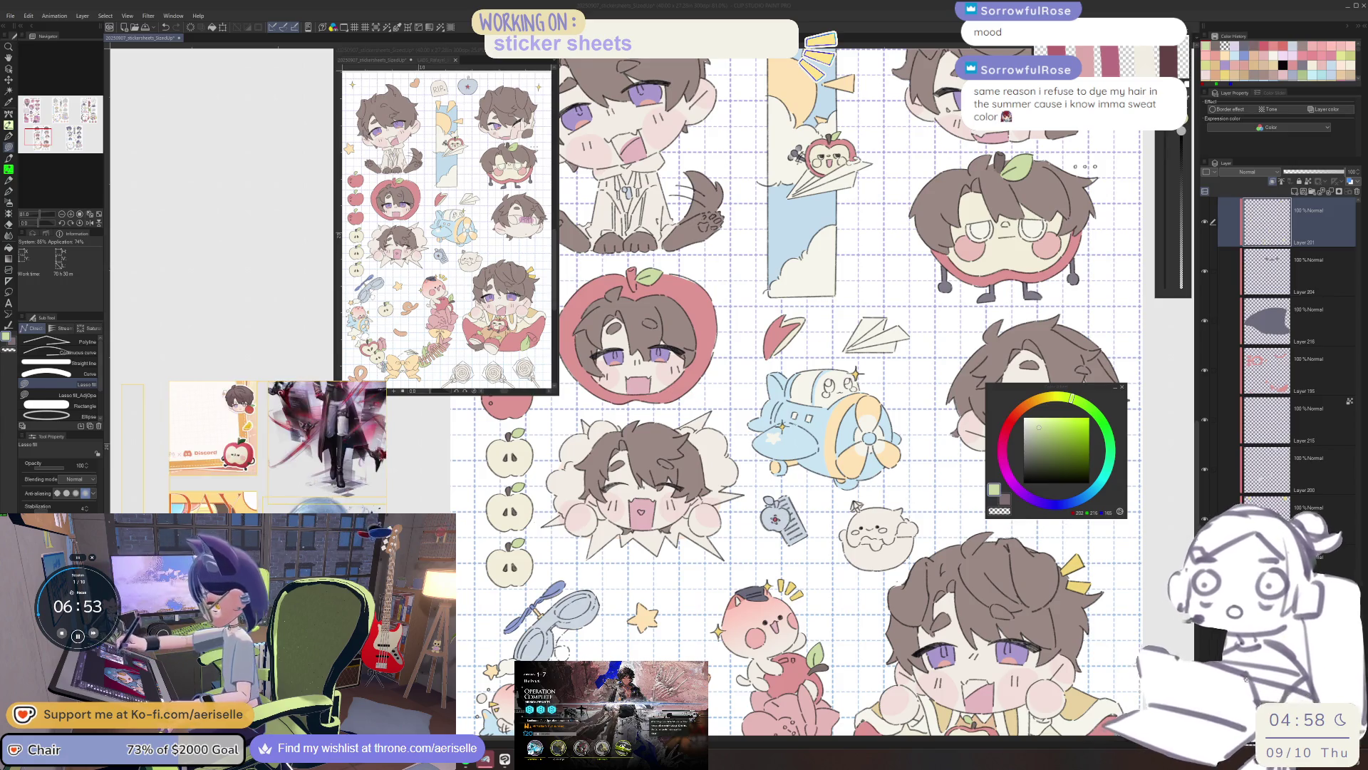
scroll(285, 447, "down", 5)
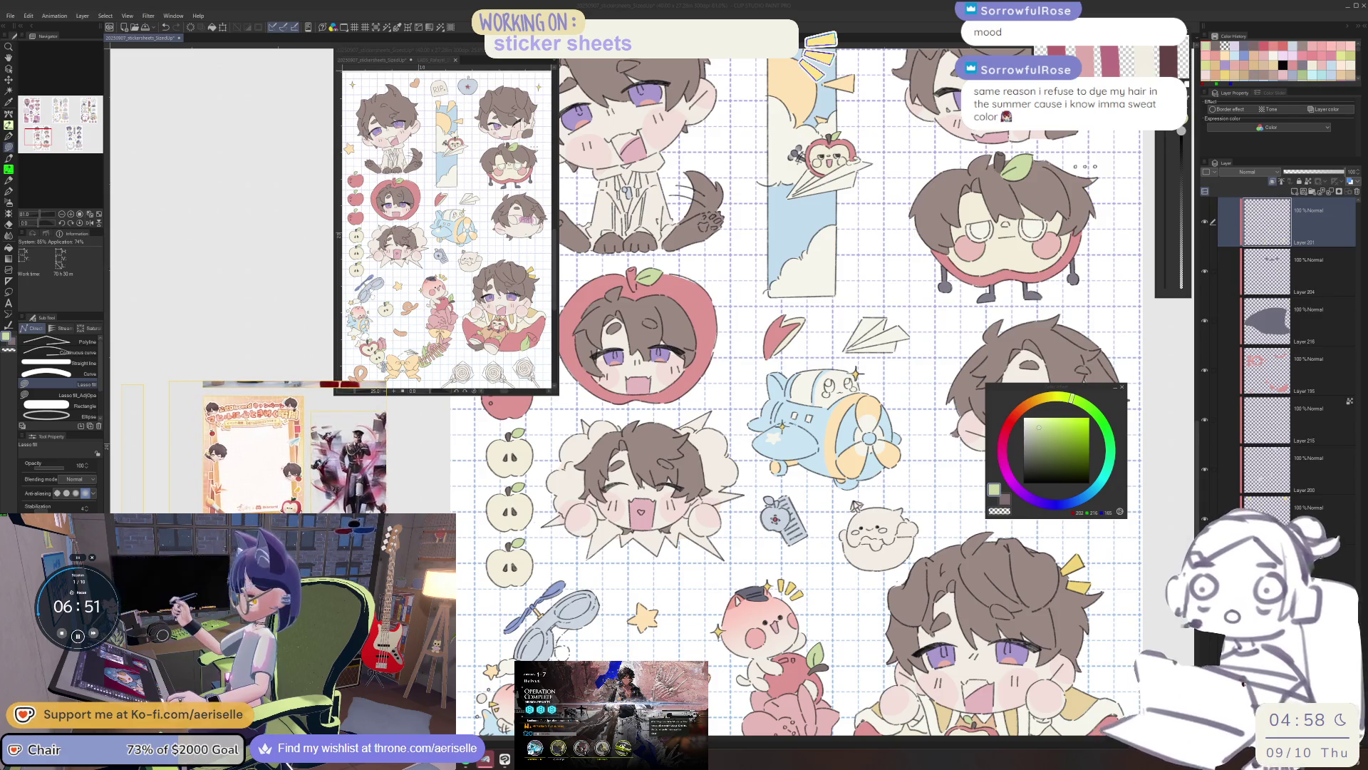
scroll(277, 447, "down", 5)
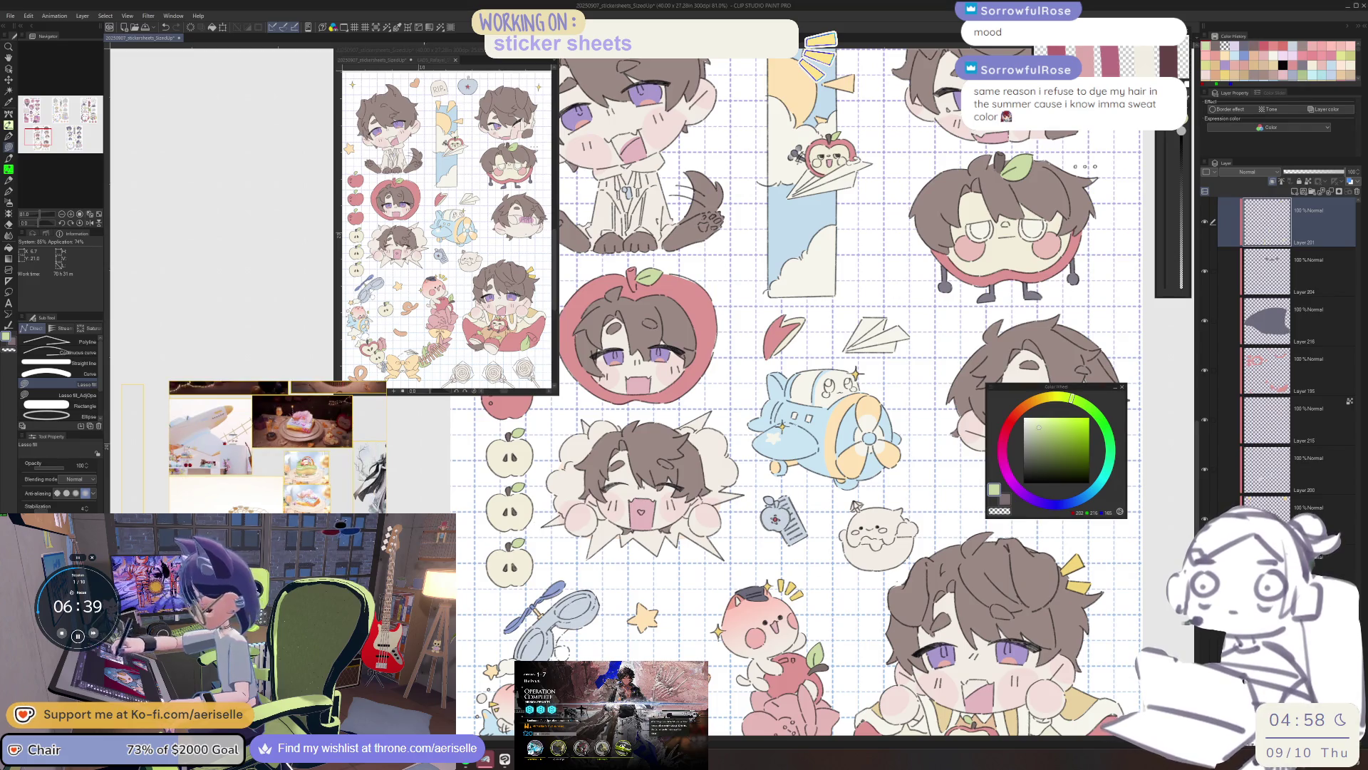
key("ctrl+minus")
key("ctrl+minus")
scroll(720, 392, "down", 5)
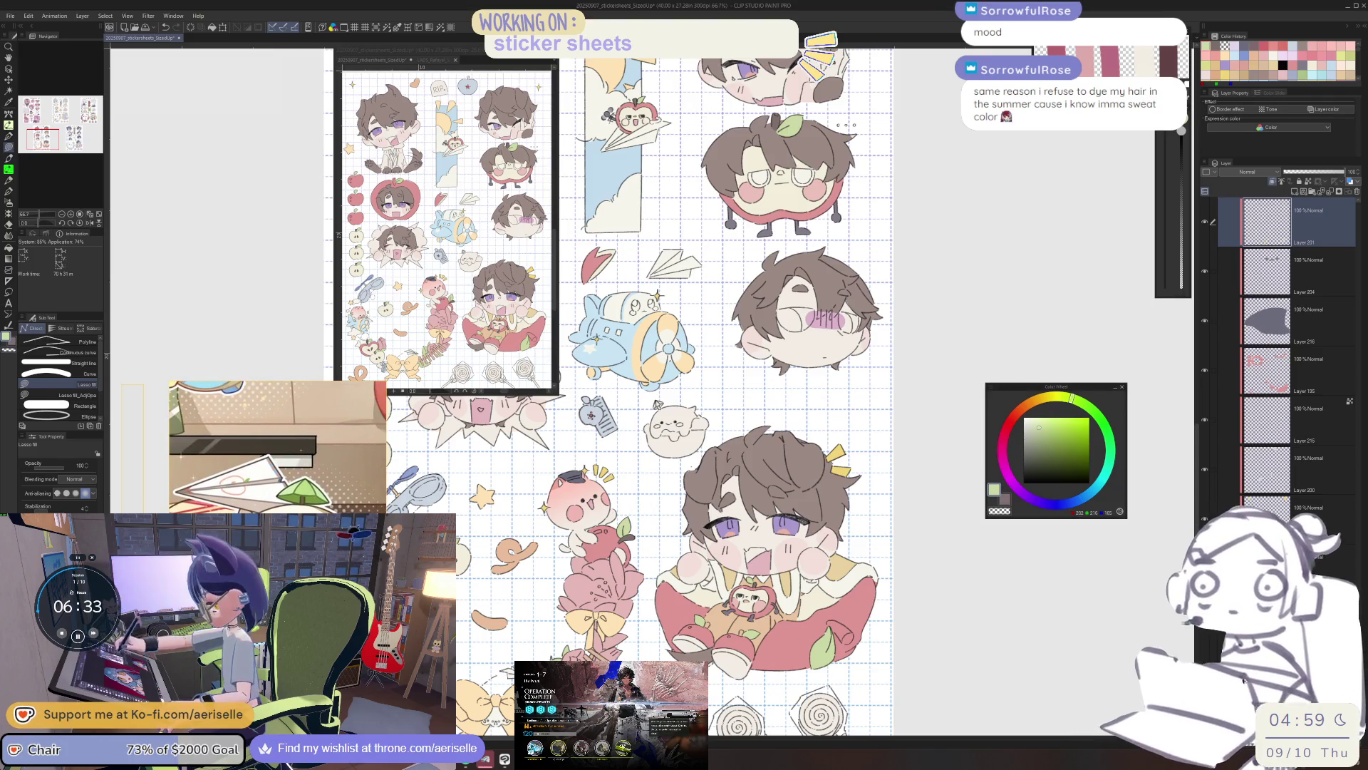
left_click(991, 389)
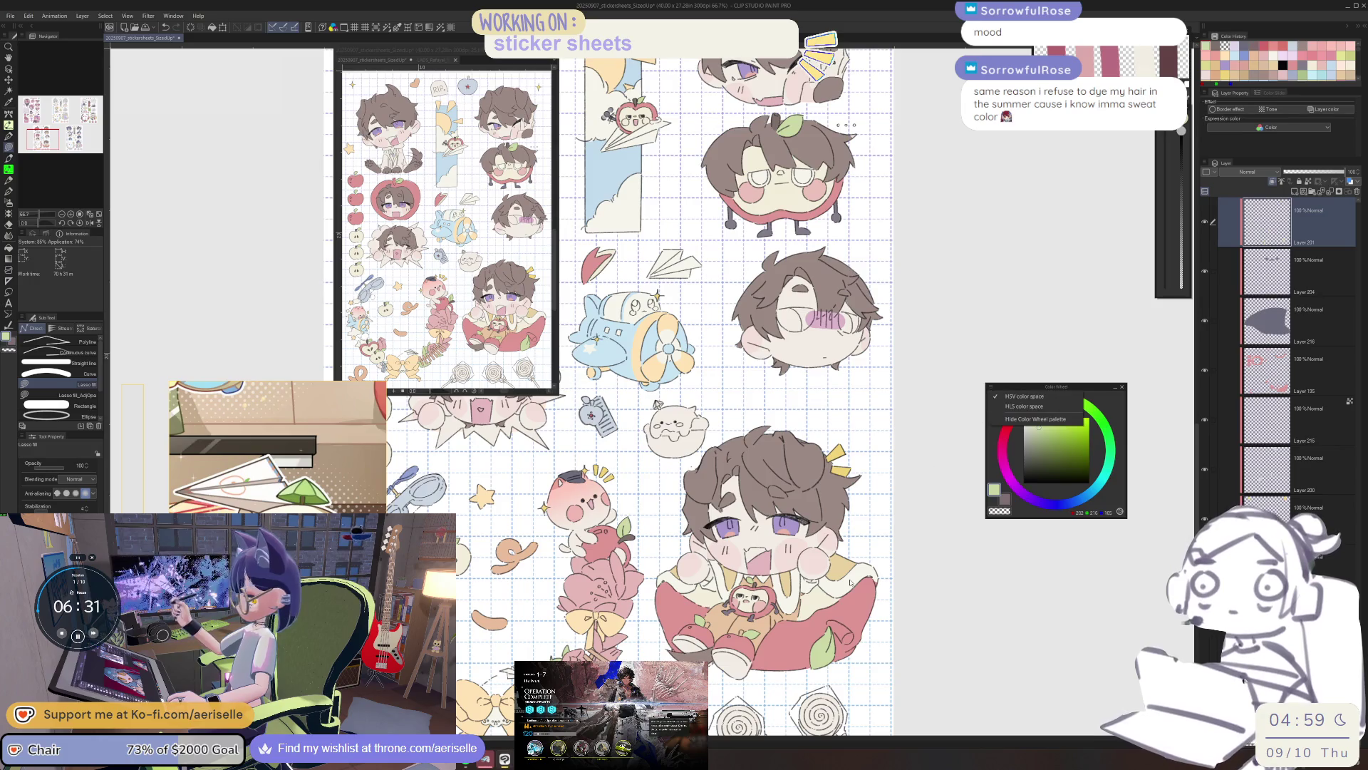
key("Escape")
key("o")
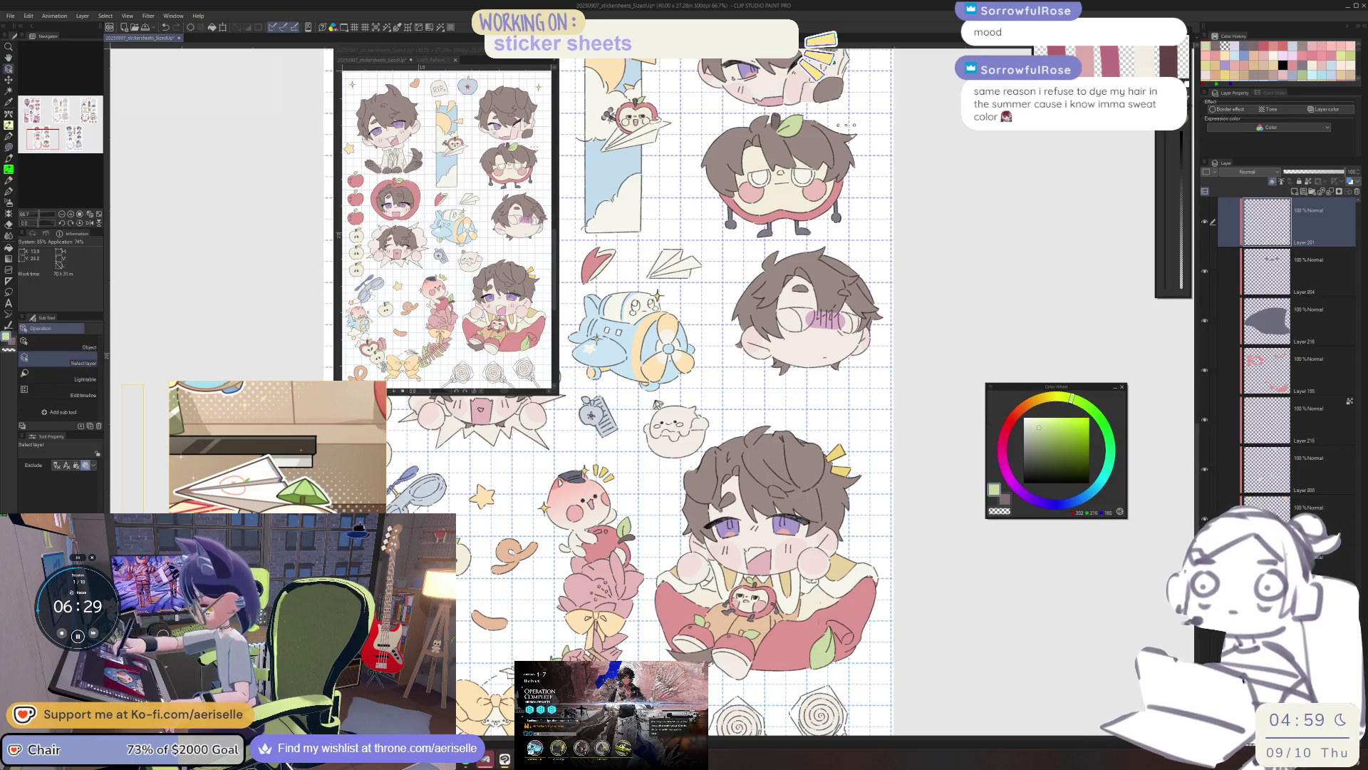
mouse_move(712, 356)
left_mouse_down()
mouse_move(724, 492)
mouse_move(773, 495)
left_mouse_up()
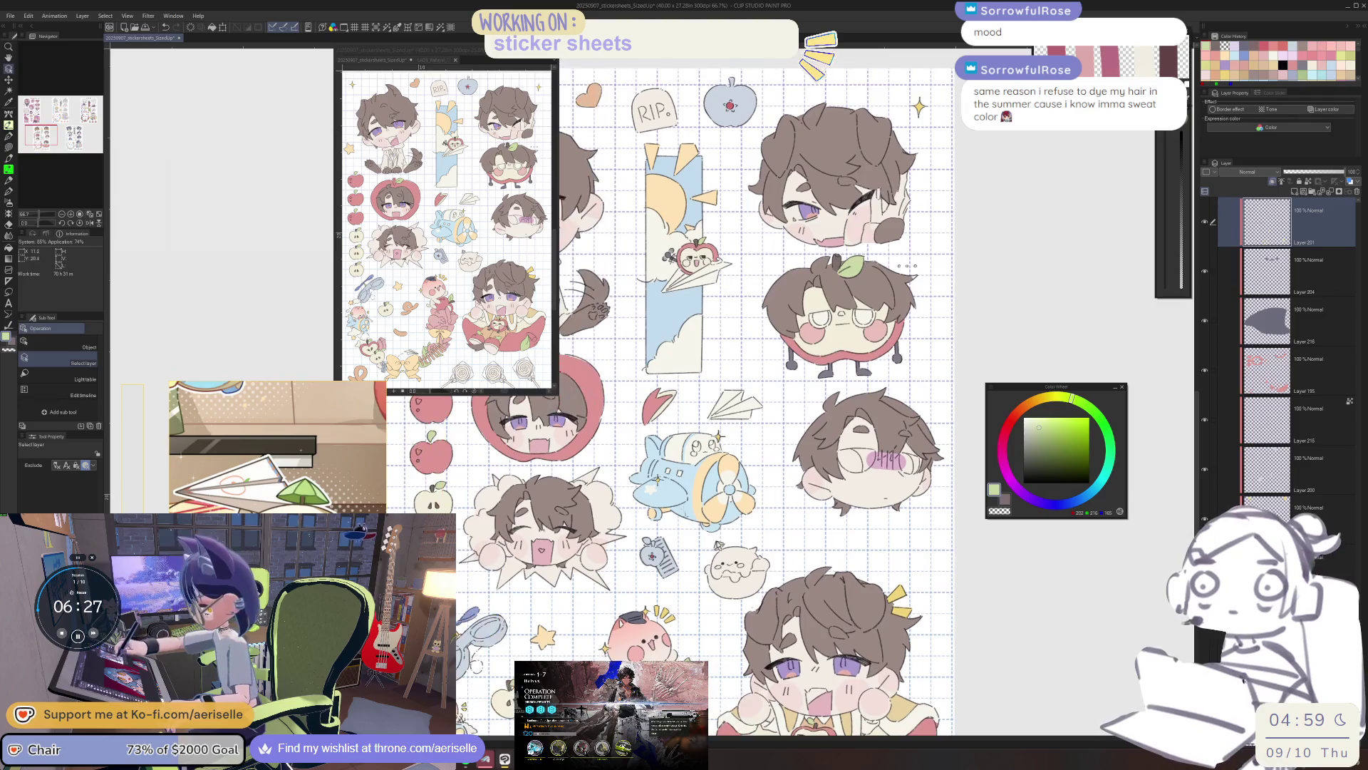
scroll(722, 545, "up", 8)
mouse_move(687, 591)
left_mouse_down()
mouse_move(769, 468)
mouse_move(766, 541)
mouse_move(677, 563)
left_mouse_up()
scroll(889, 595, "down", 8)
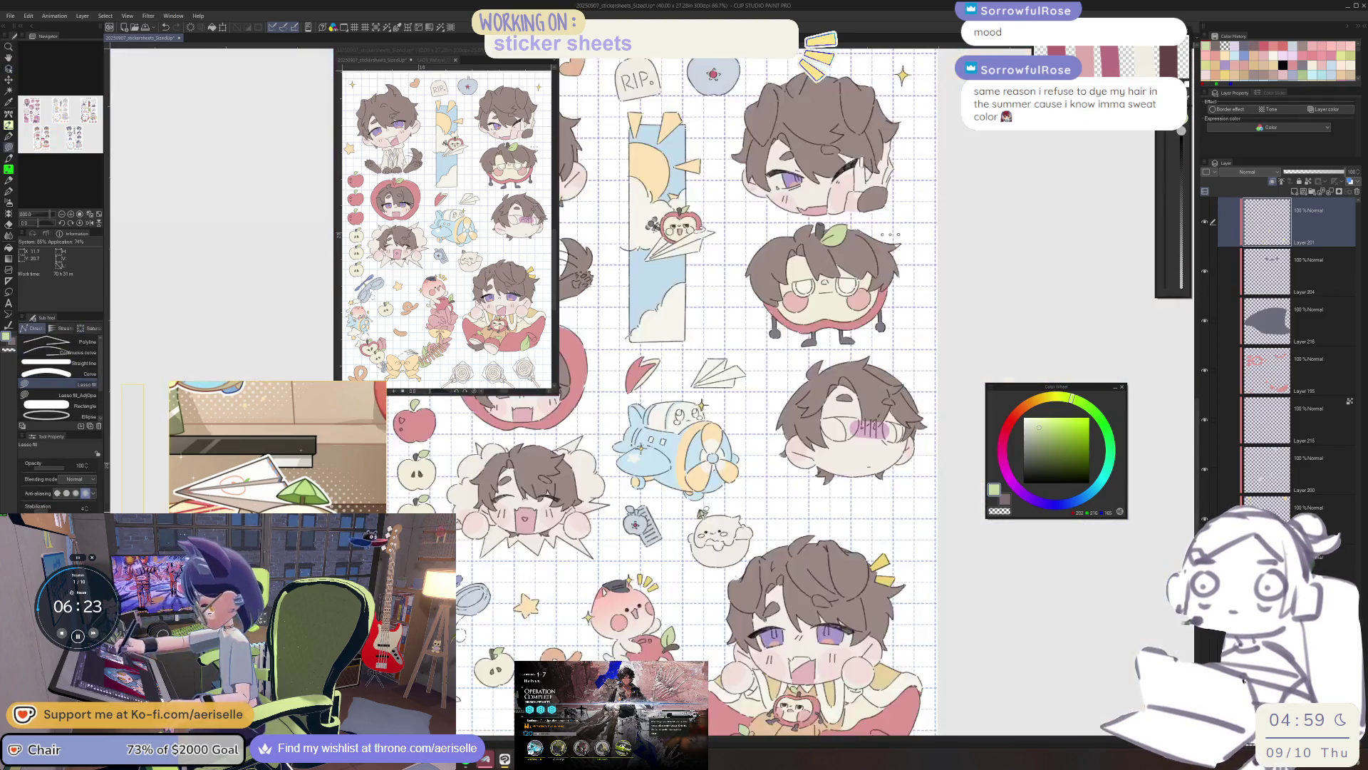
Pick a warm greyish brown and start outlining the seal's lower half.
mouse_move(889, 594)
left_mouse_down()
mouse_move(947, 591)
mouse_move(917, 599)
left_mouse_up()
left_click_drag(827, 579, 837, 557)
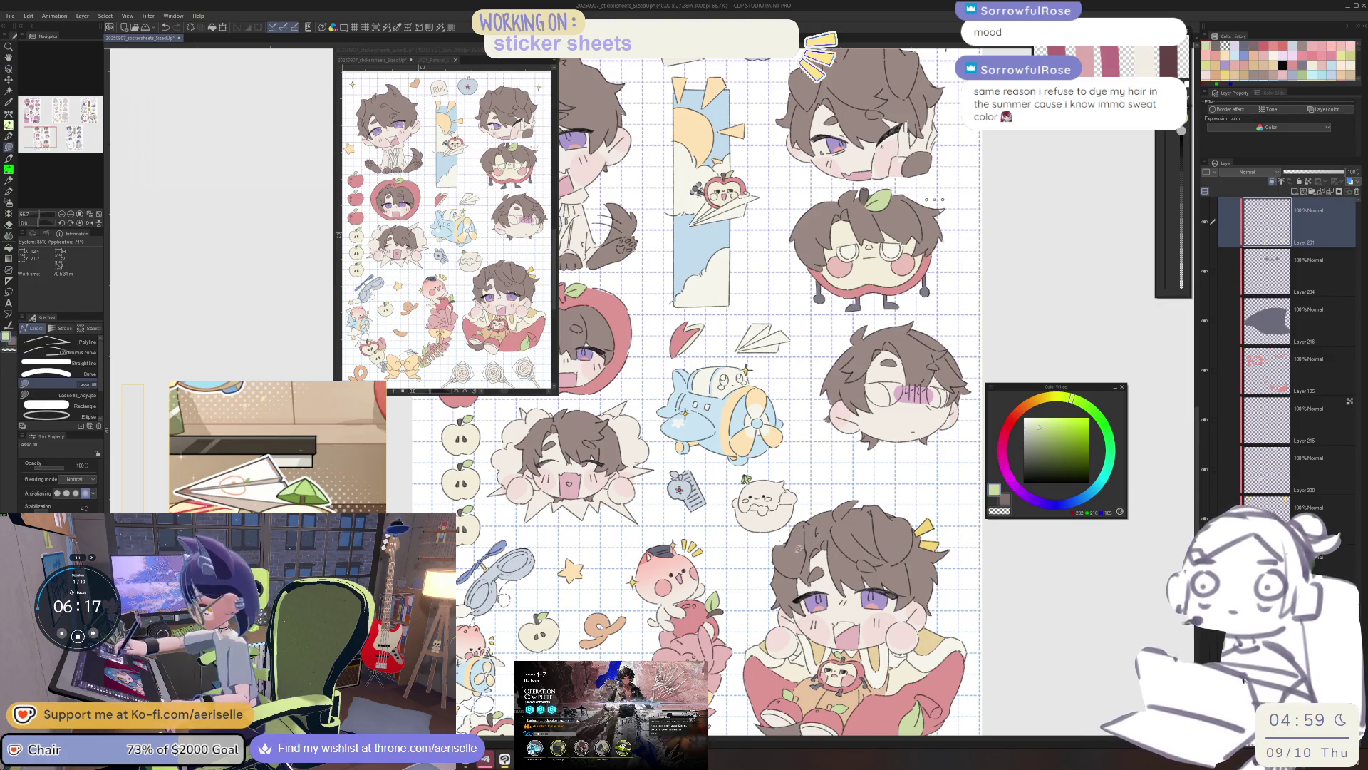
key("o")
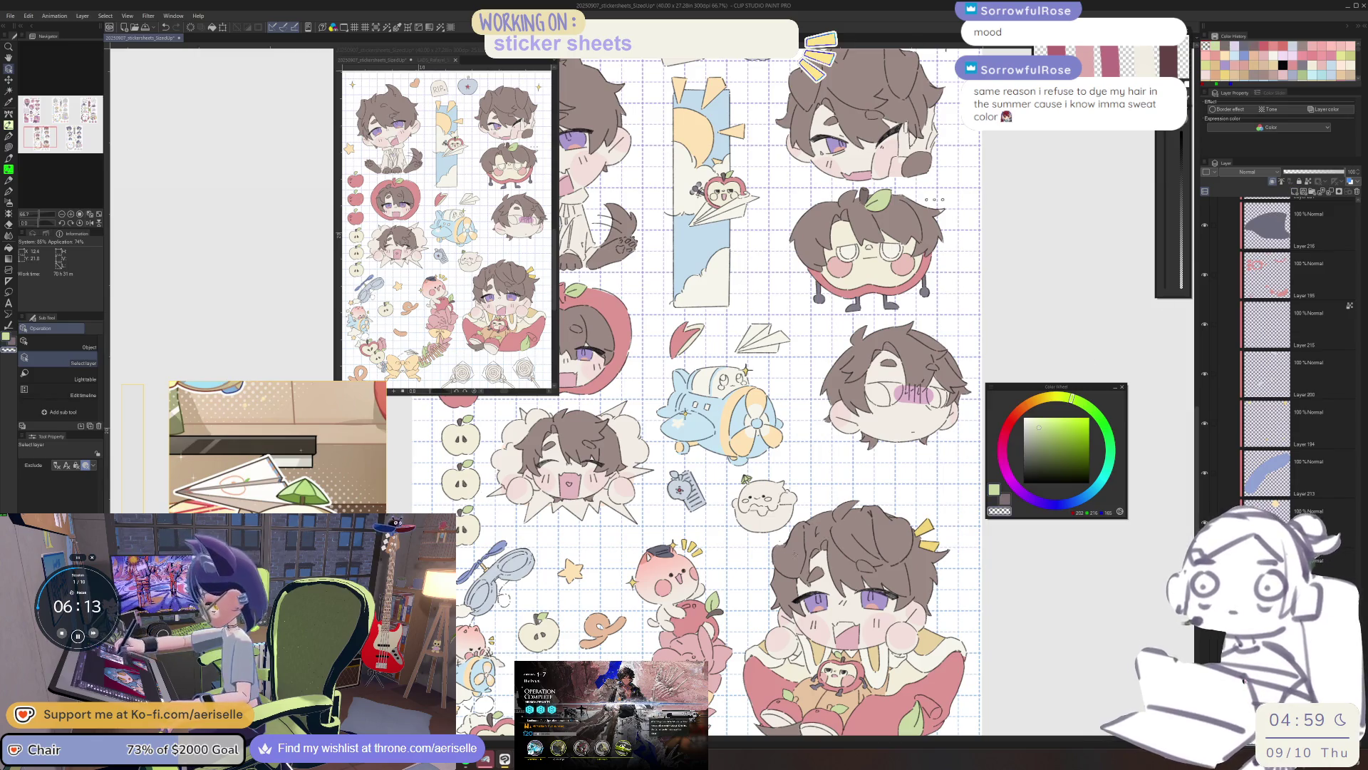
left_click(973, 445)
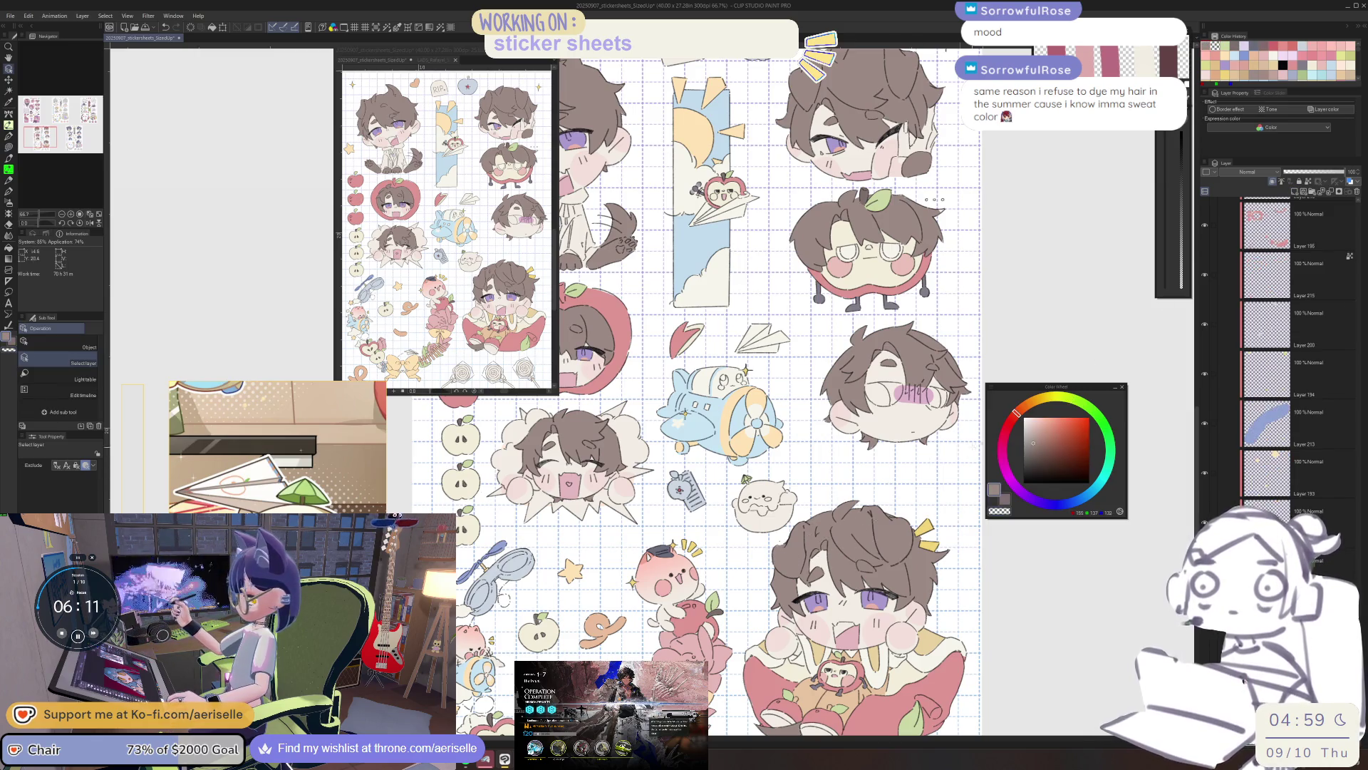
left_click(1033, 426)
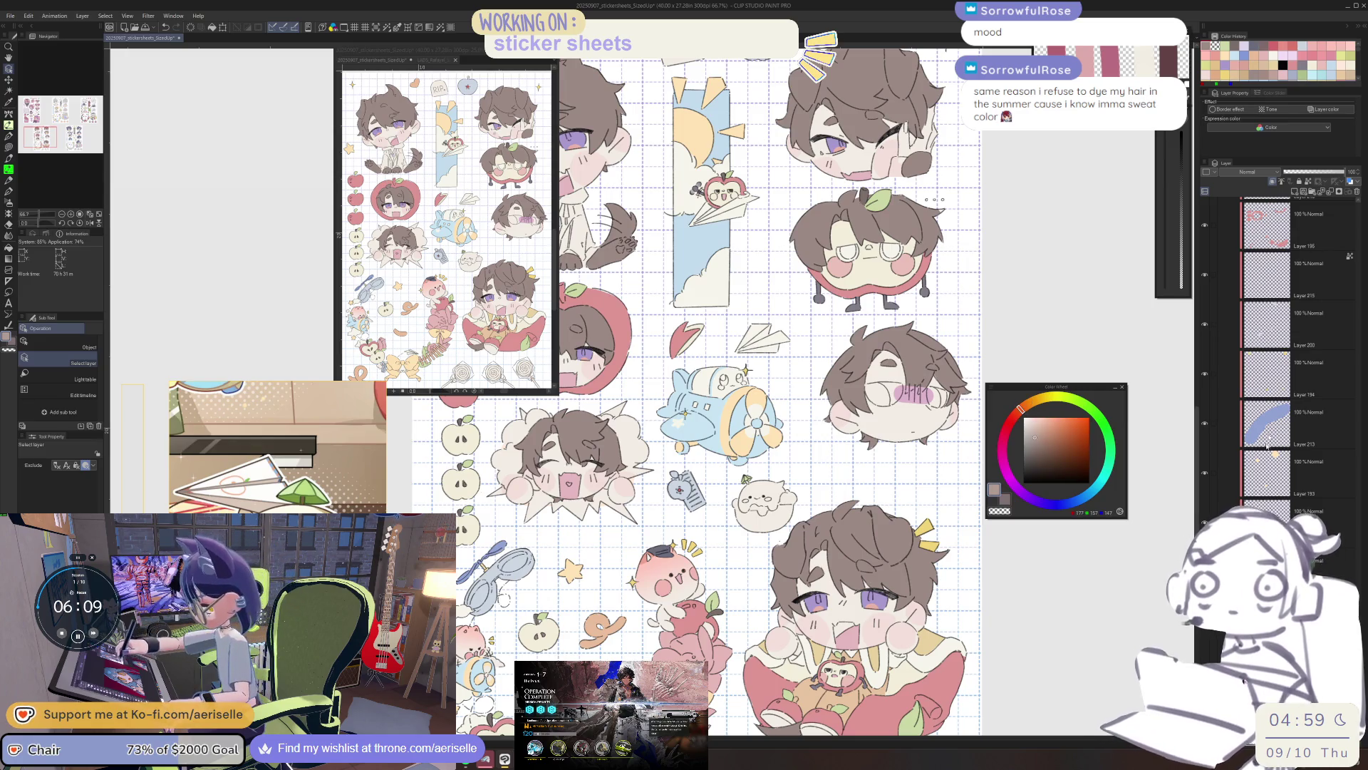
scroll(748, 485, "up", 5)
key("u")
mouse_move(725, 535)
left_mouse_down()
mouse_move(734, 655)
mouse_move(907, 558)
mouse_move(841, 530)
mouse_move(787, 563)
left_mouse_up()
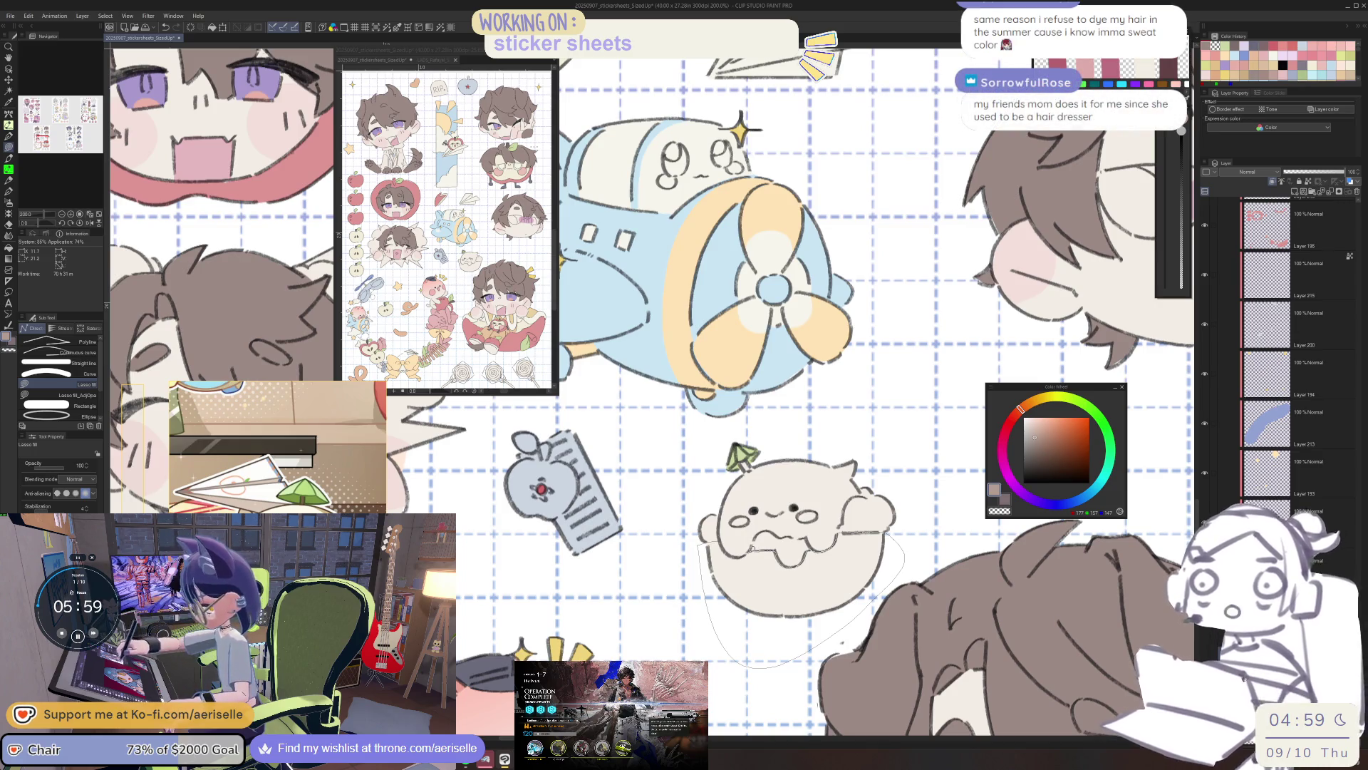
Fill the seal's lower half brown, then bucket-refill the bowl a lighter brown.
left_click_drag(743, 554, 726, 549)
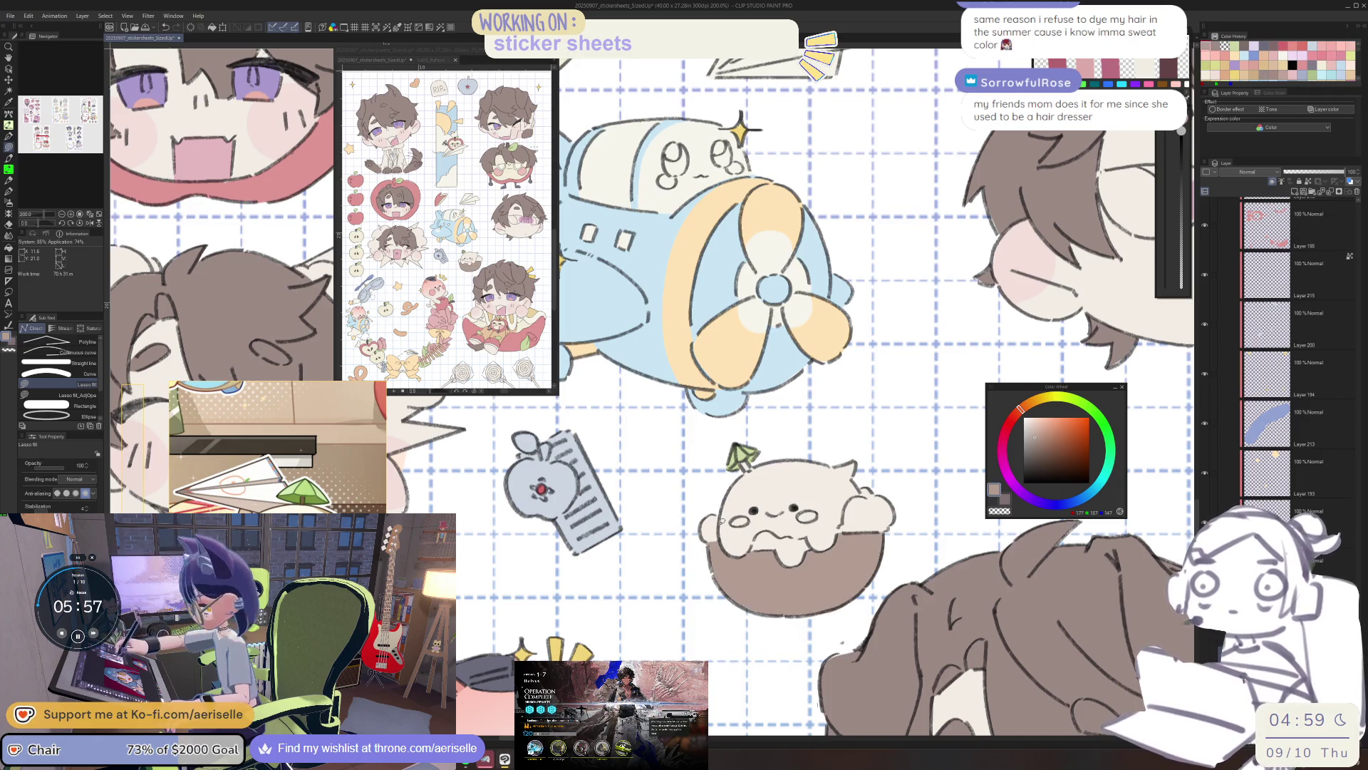
left_click_drag(836, 608, 819, 608)
left_click(814, 574, "alt")
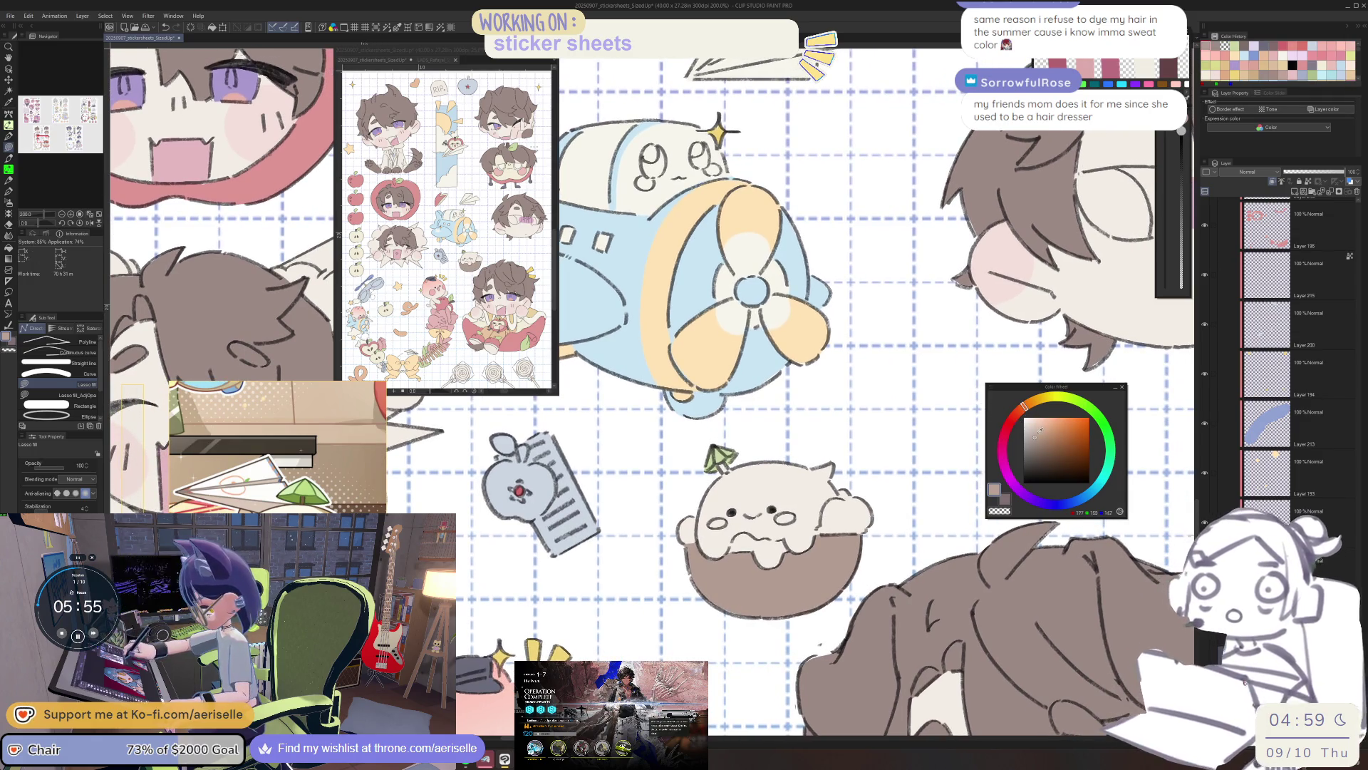
key("g")
left_click(814, 574)
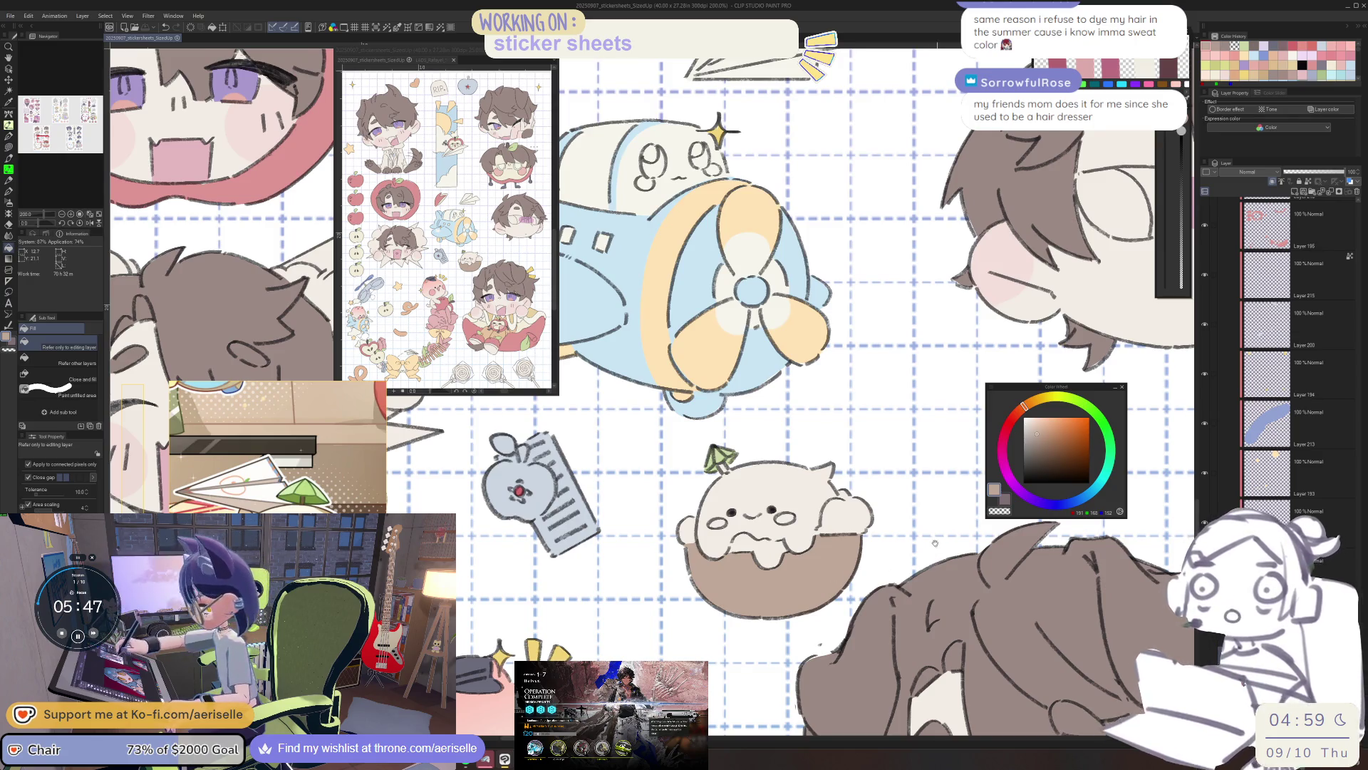
Move the bowl's Layer 217 below Layer 192 Copy in the layer stack.
key("u")
key("o")
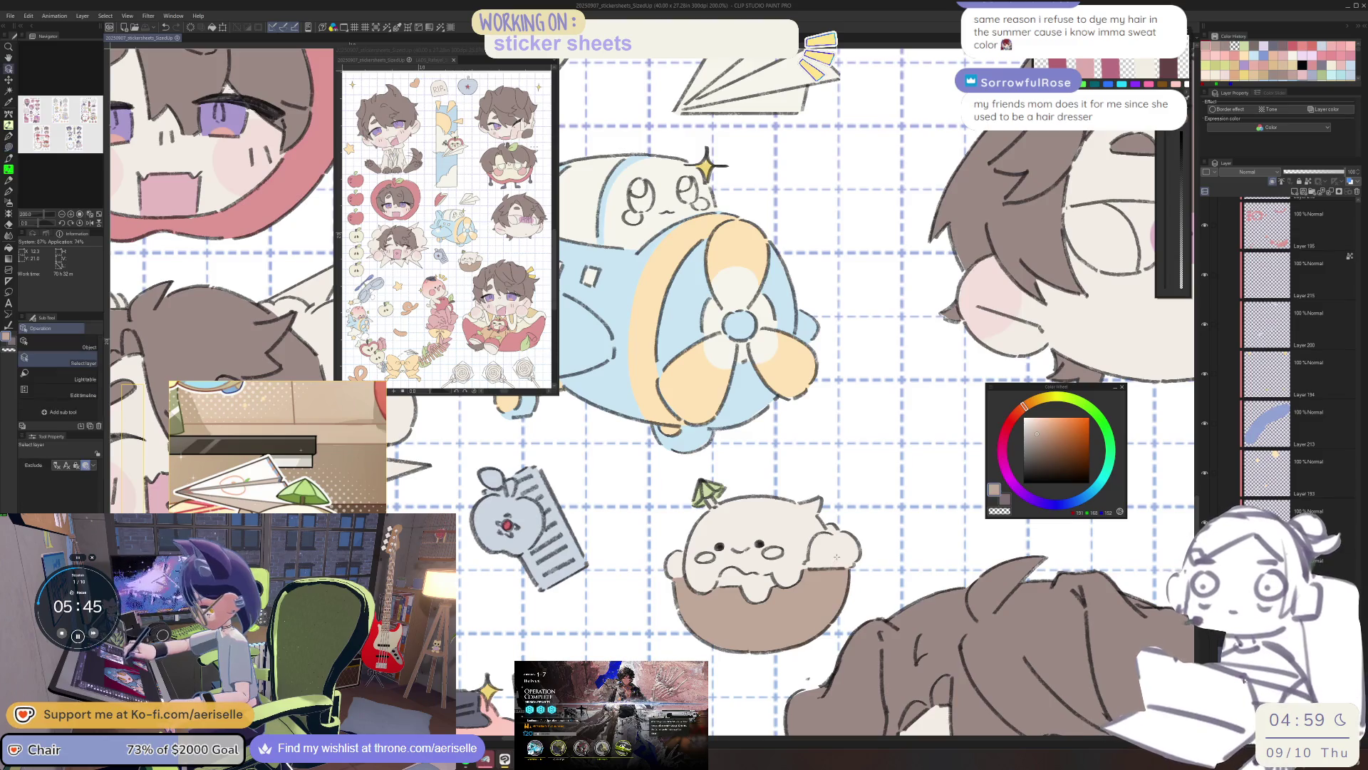
left_click(837, 555)
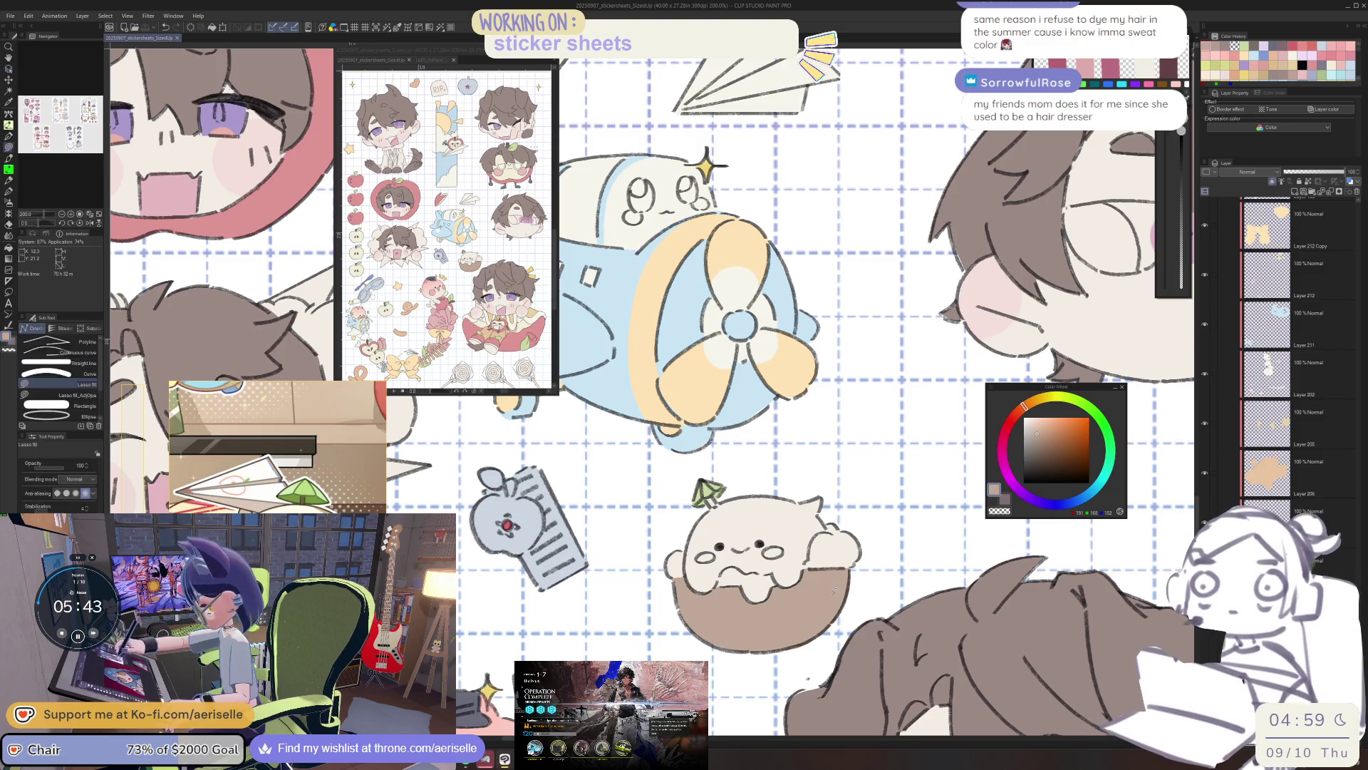
left_click(829, 596)
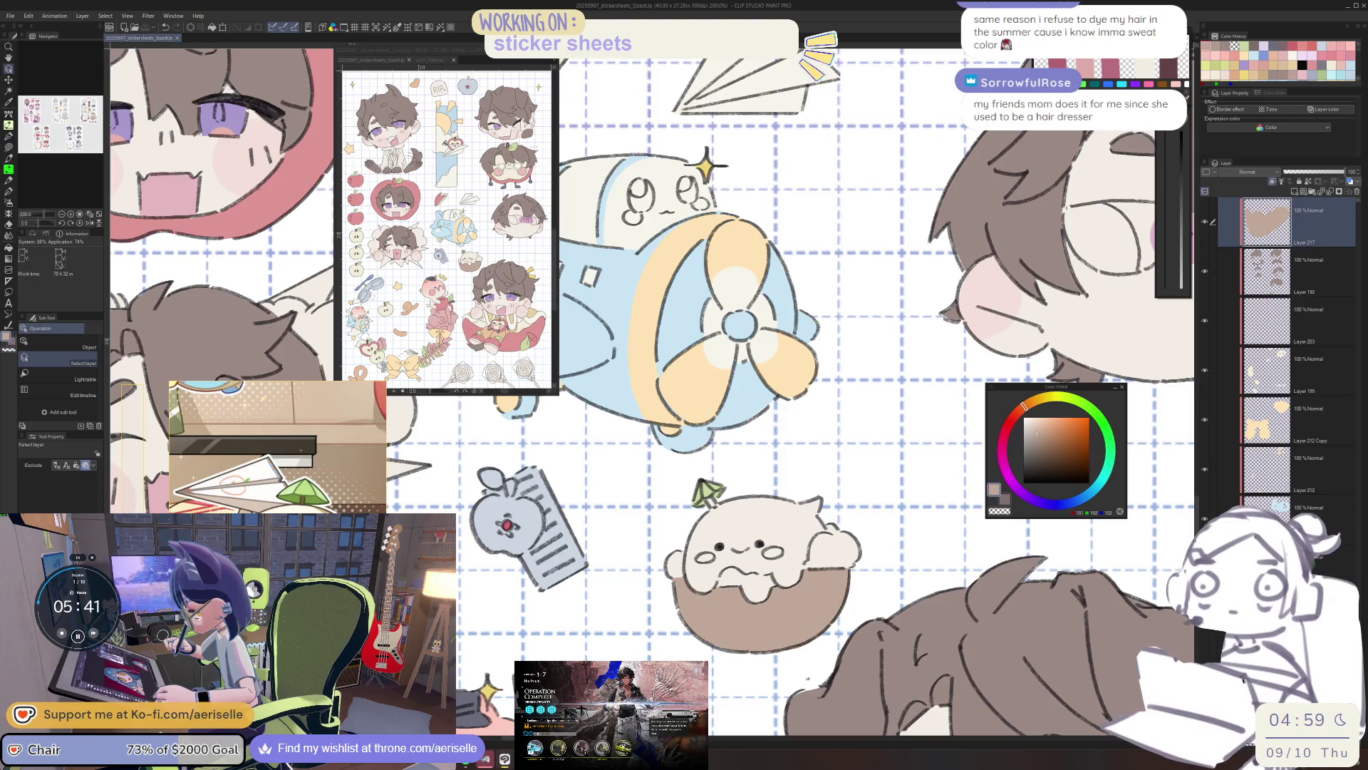
left_click_drag(1266, 220, 1282, 472)
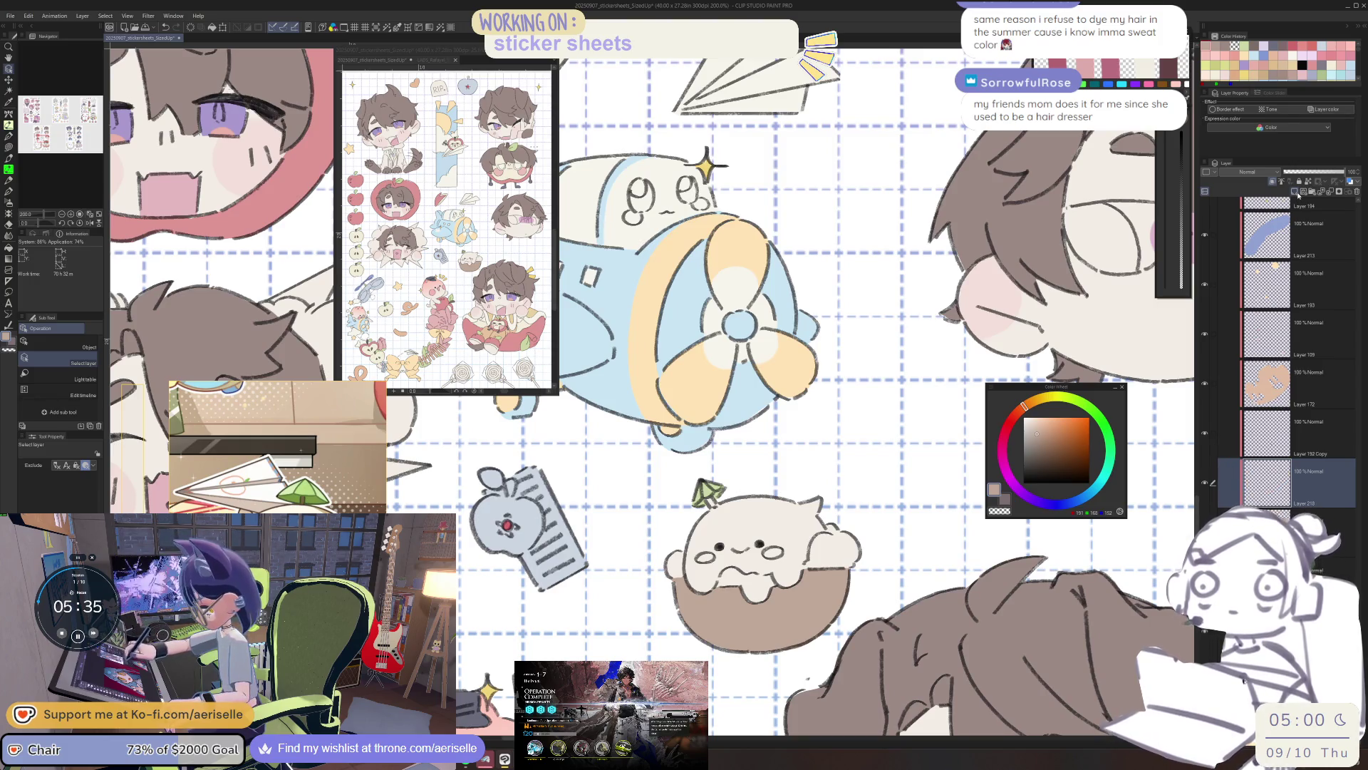
Choose a pale yellow and start outlining an area at the bowl's left edge.
left_click(1047, 397)
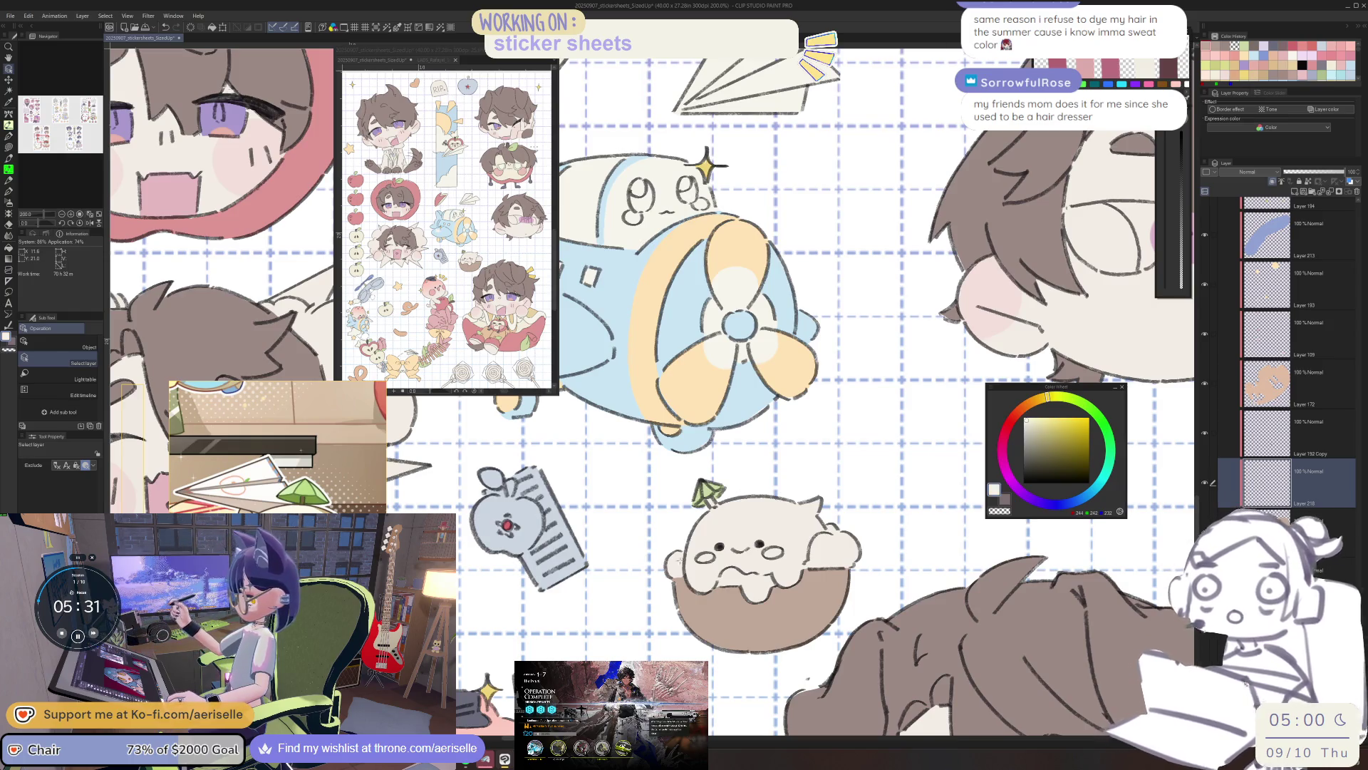
scroll(688, 557, "up", 2)
key("u")
mouse_move(686, 552)
left_mouse_down()
mouse_move(666, 539)
mouse_move(652, 630)
mouse_move(682, 561)
left_mouse_up()
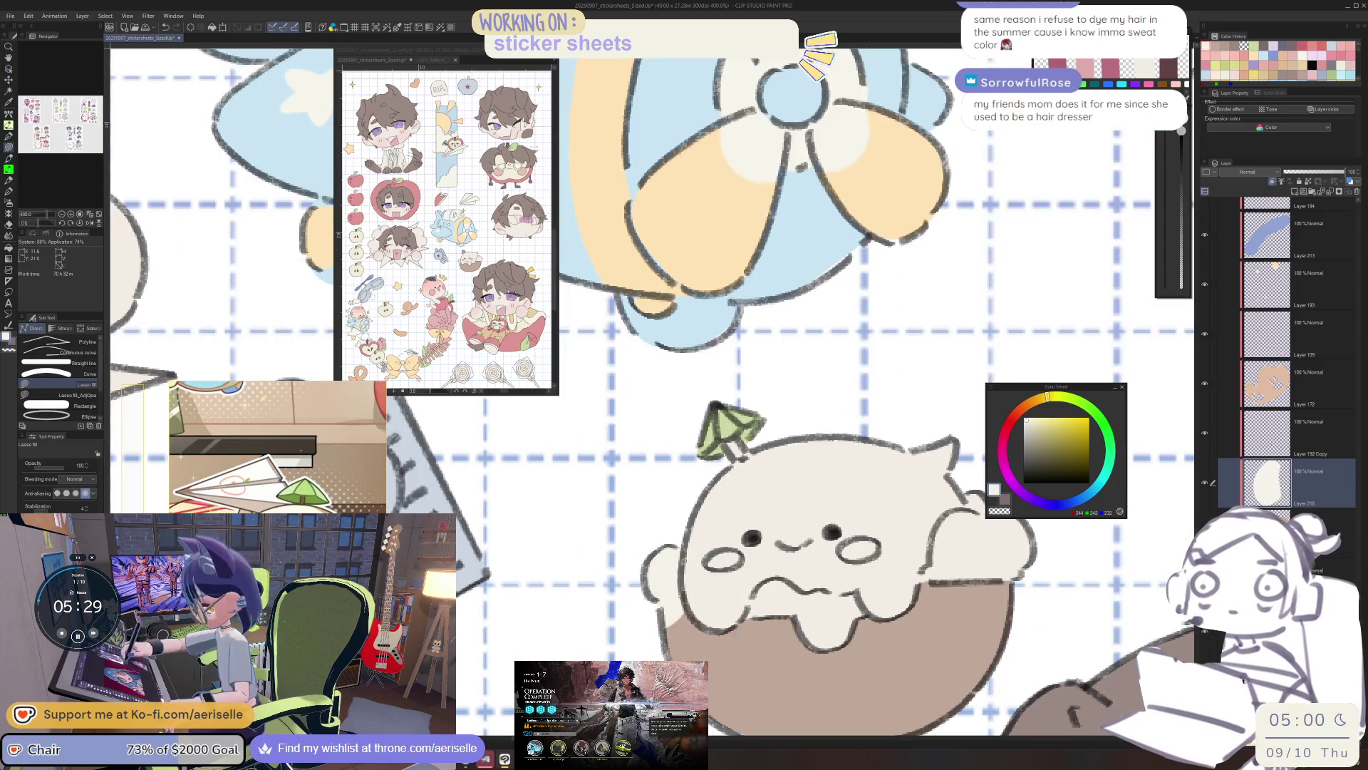
Move Layer 218 below the bowl layer and lasso a cream patch on the creature's right cheek.
left_click_drag(1267, 482, 1267, 531)
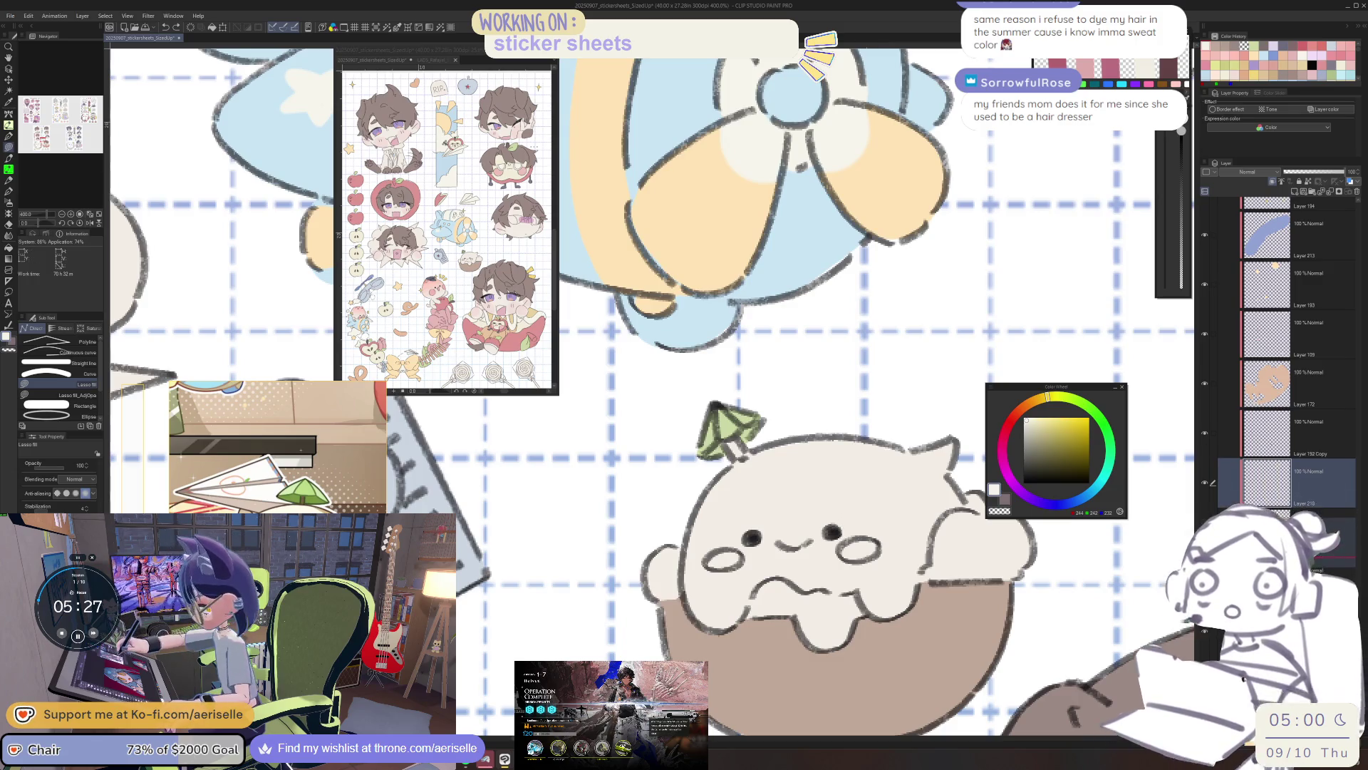
left_click(1029, 419)
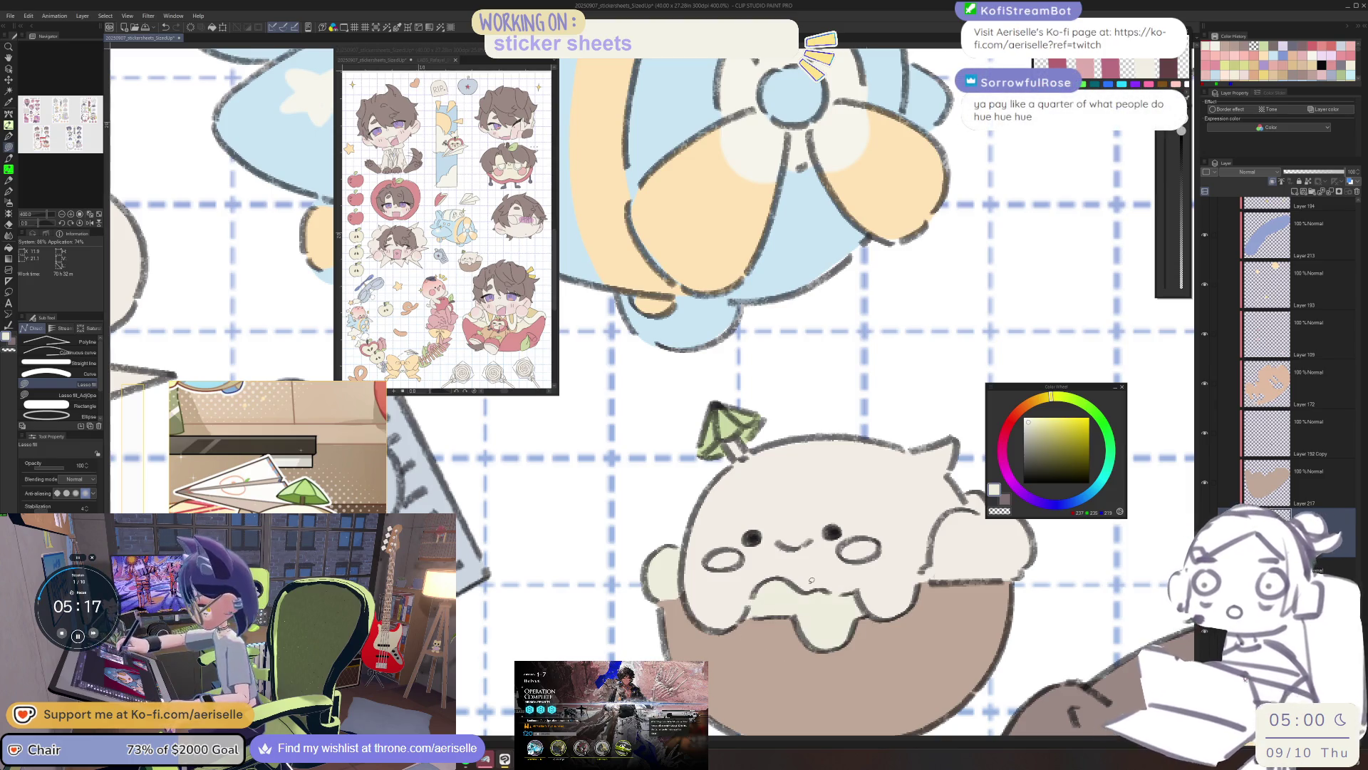
left_click_drag(809, 589, 703, 616)
mouse_move(814, 617)
left_mouse_down()
mouse_move(899, 501)
mouse_move(862, 504)
left_mouse_up()
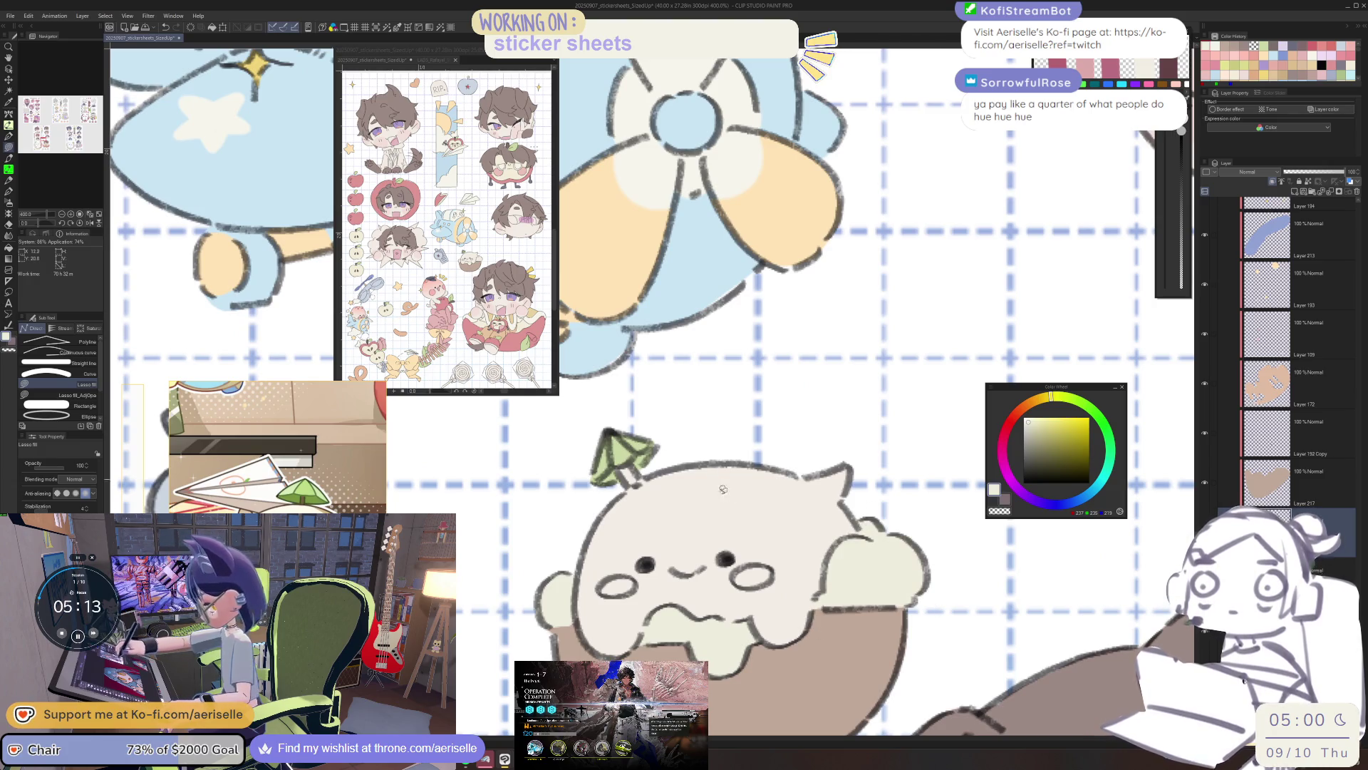
Select the creature's layer from the canvas and settle on a lighter cream colour.
scroll(716, 480, "down", 3)
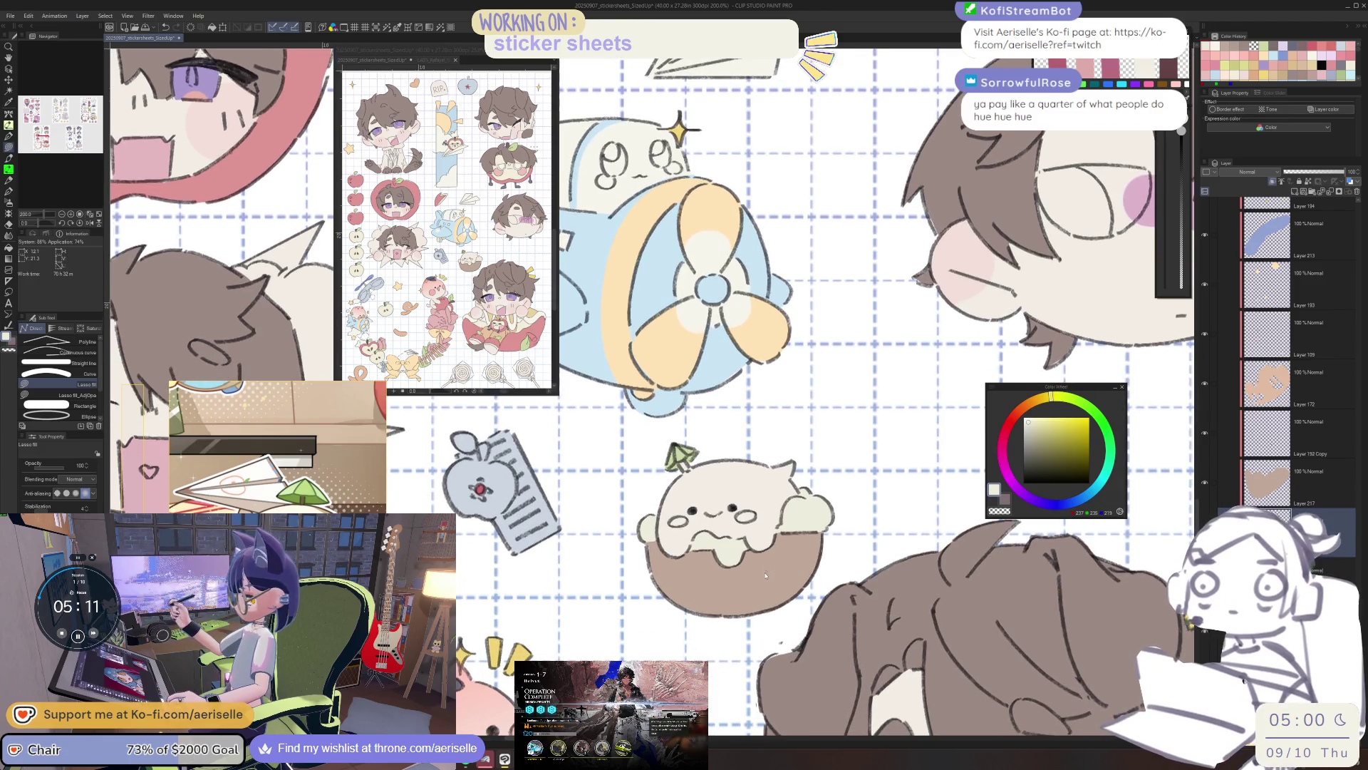
scroll(758, 545, "up", 3)
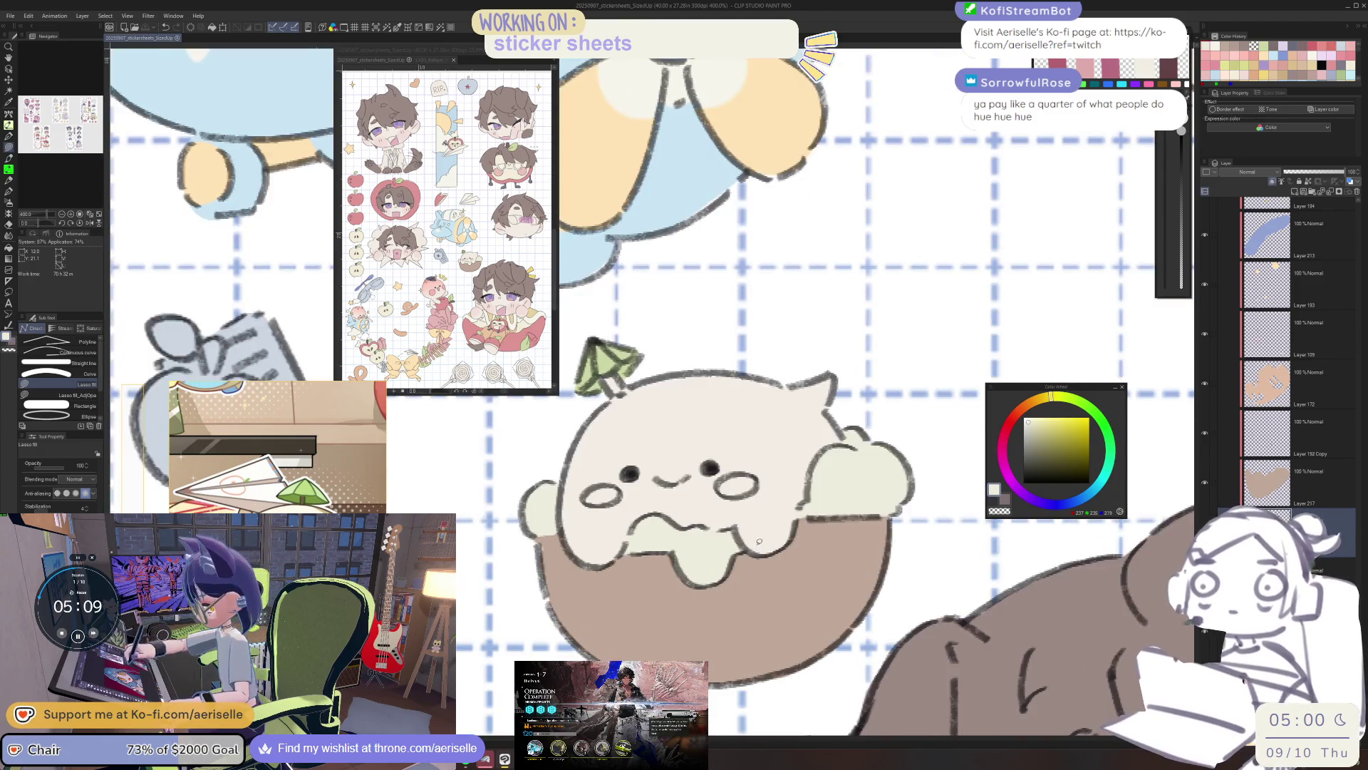
scroll(861, 508, "down", 1)
scroll(834, 556, "up", 1)
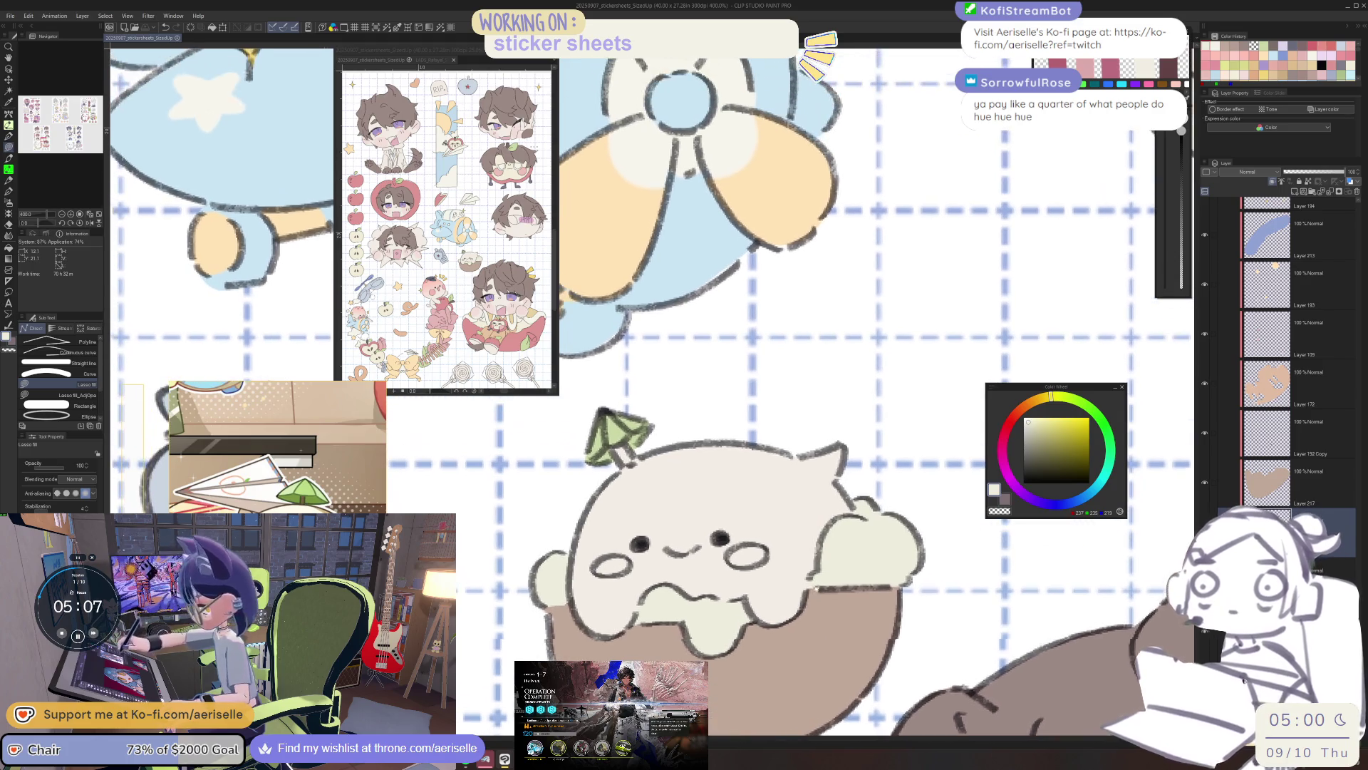
left_click(876, 551, "alt")
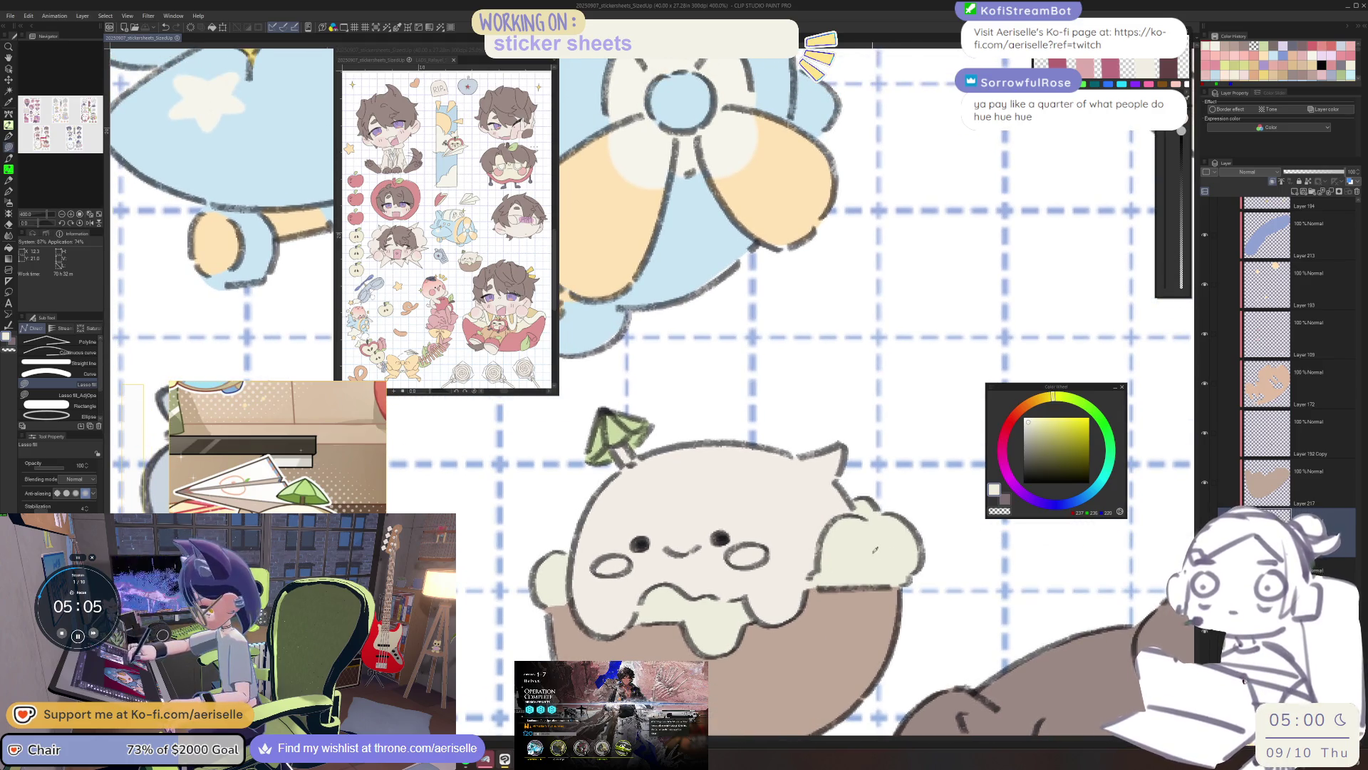
left_click(1028, 421)
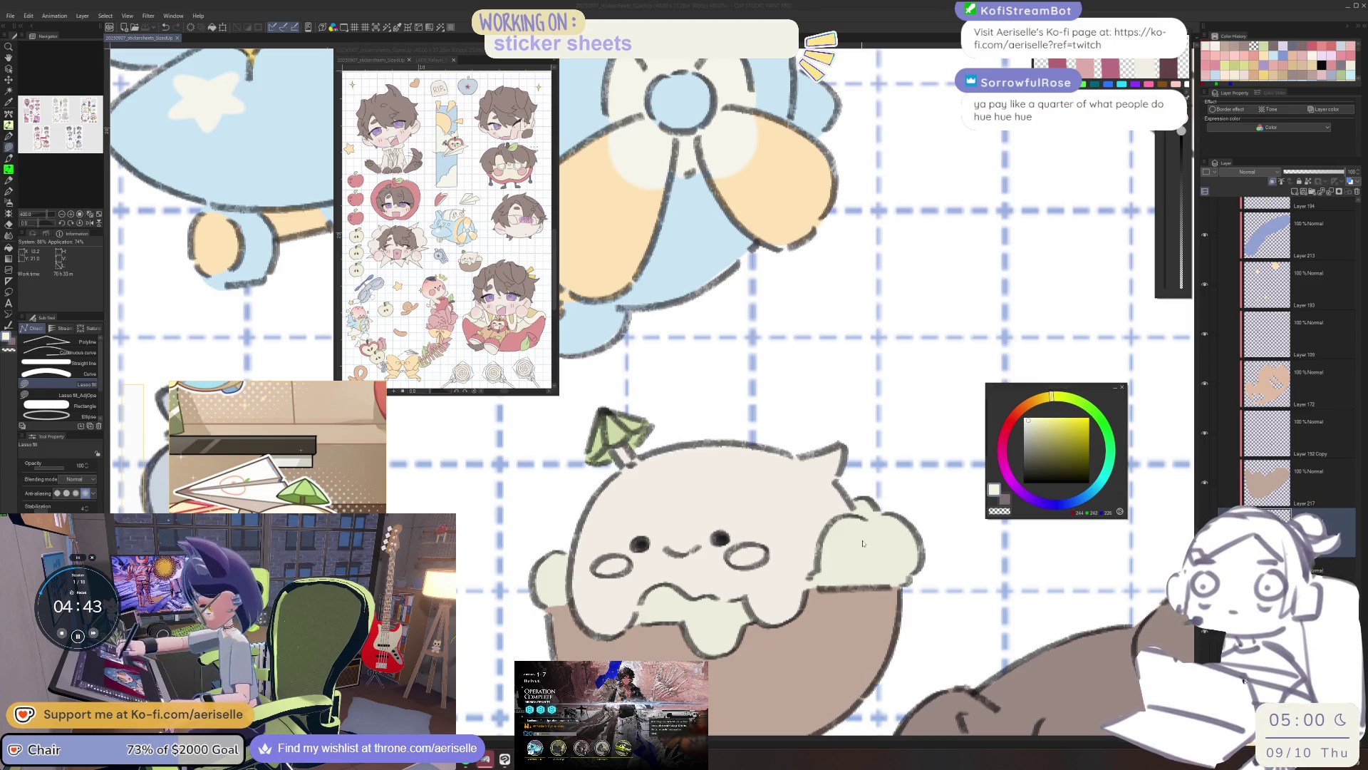
left_click(853, 563)
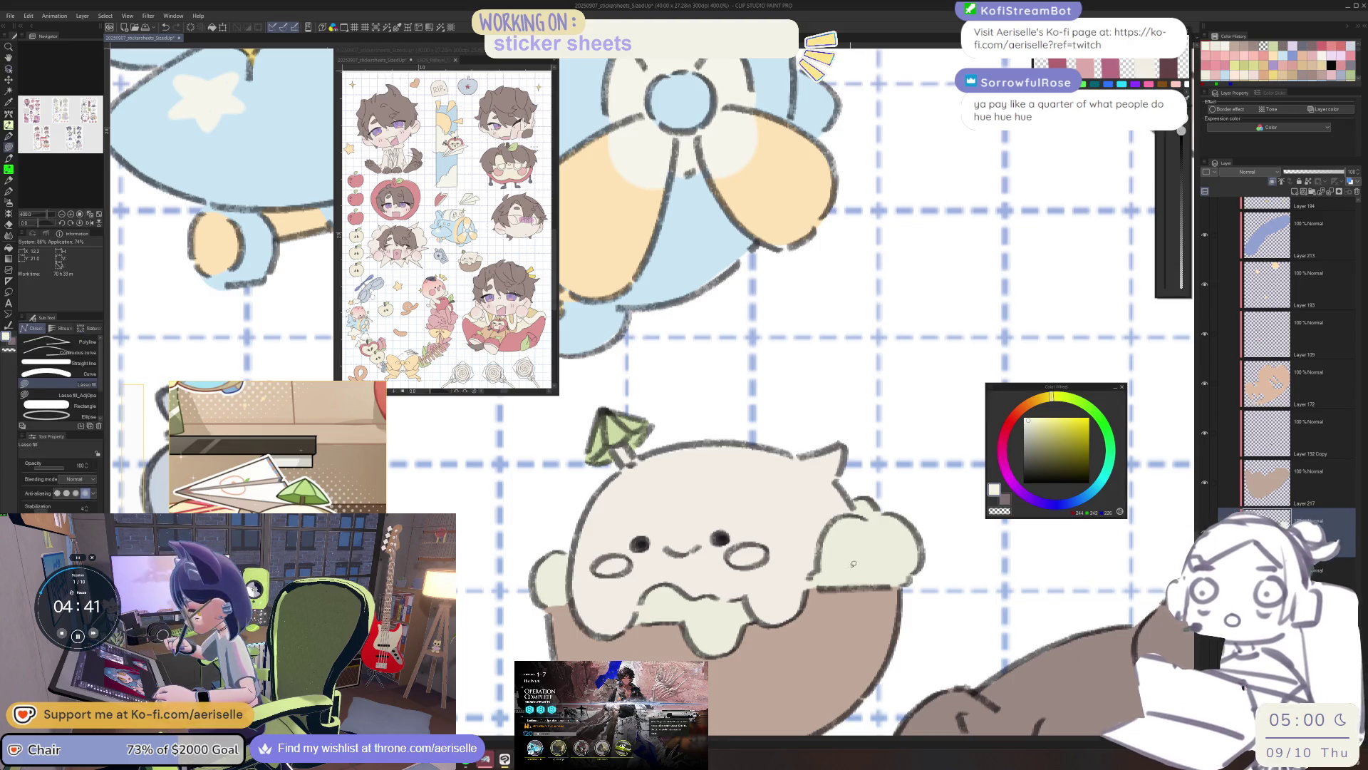
key("o")
left_click(1053, 396)
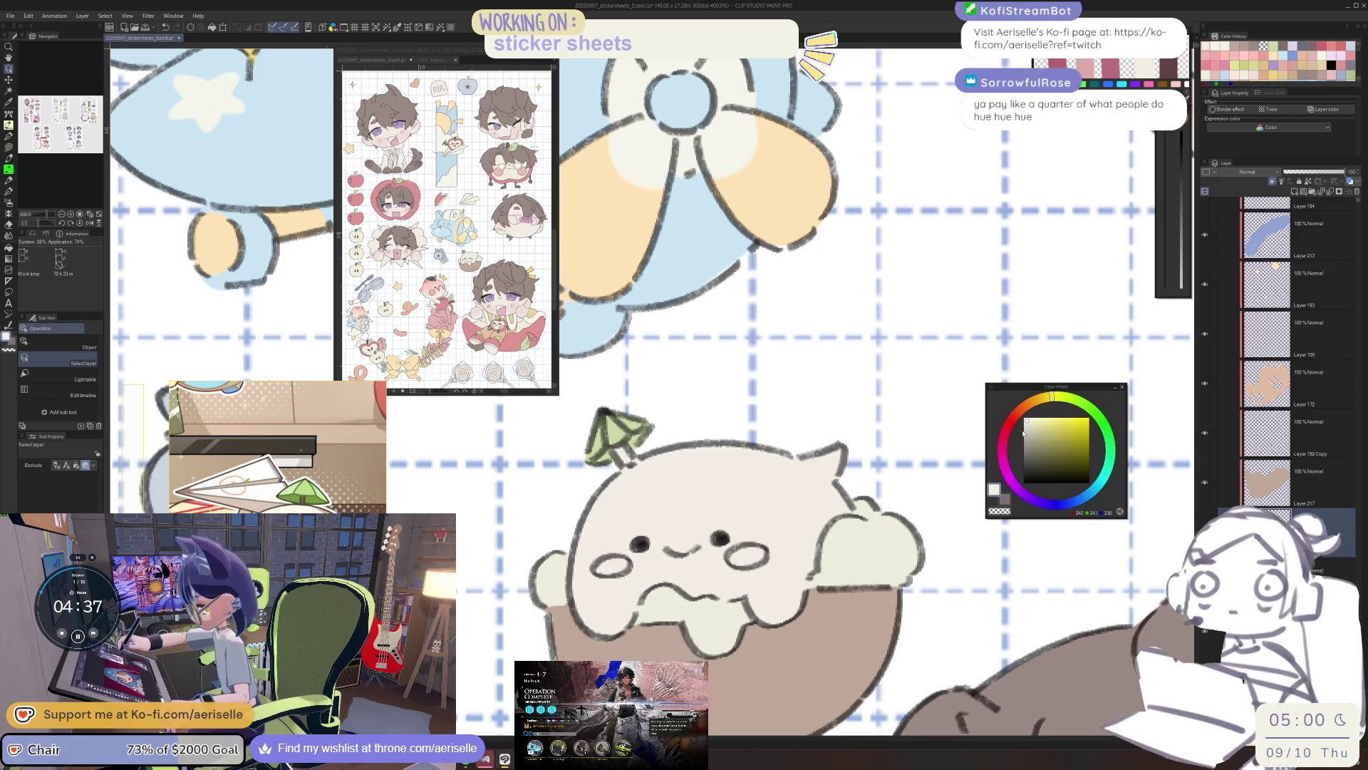
left_click(1026, 420)
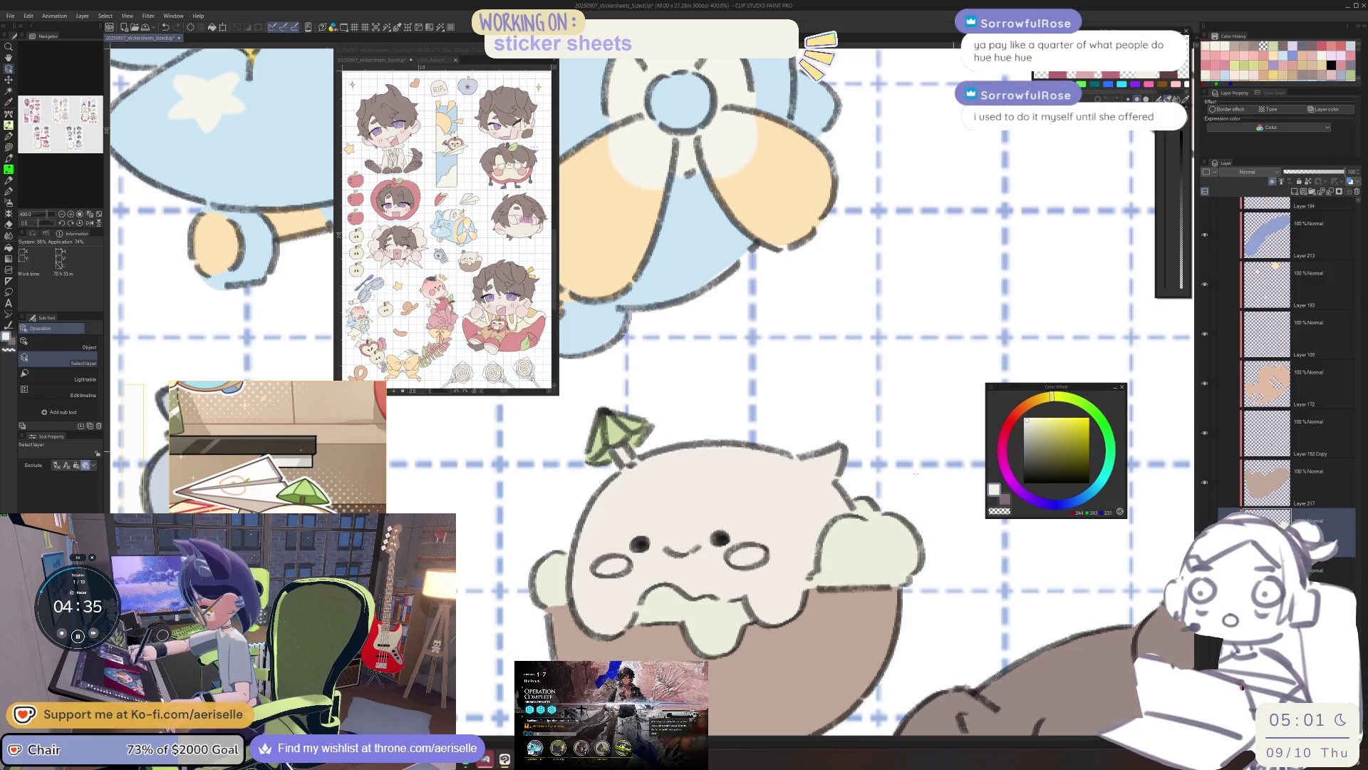
Switch to Lasso fill on a new layer for the head, with a slightly adjusted cream hue.
key("g")
key("g")
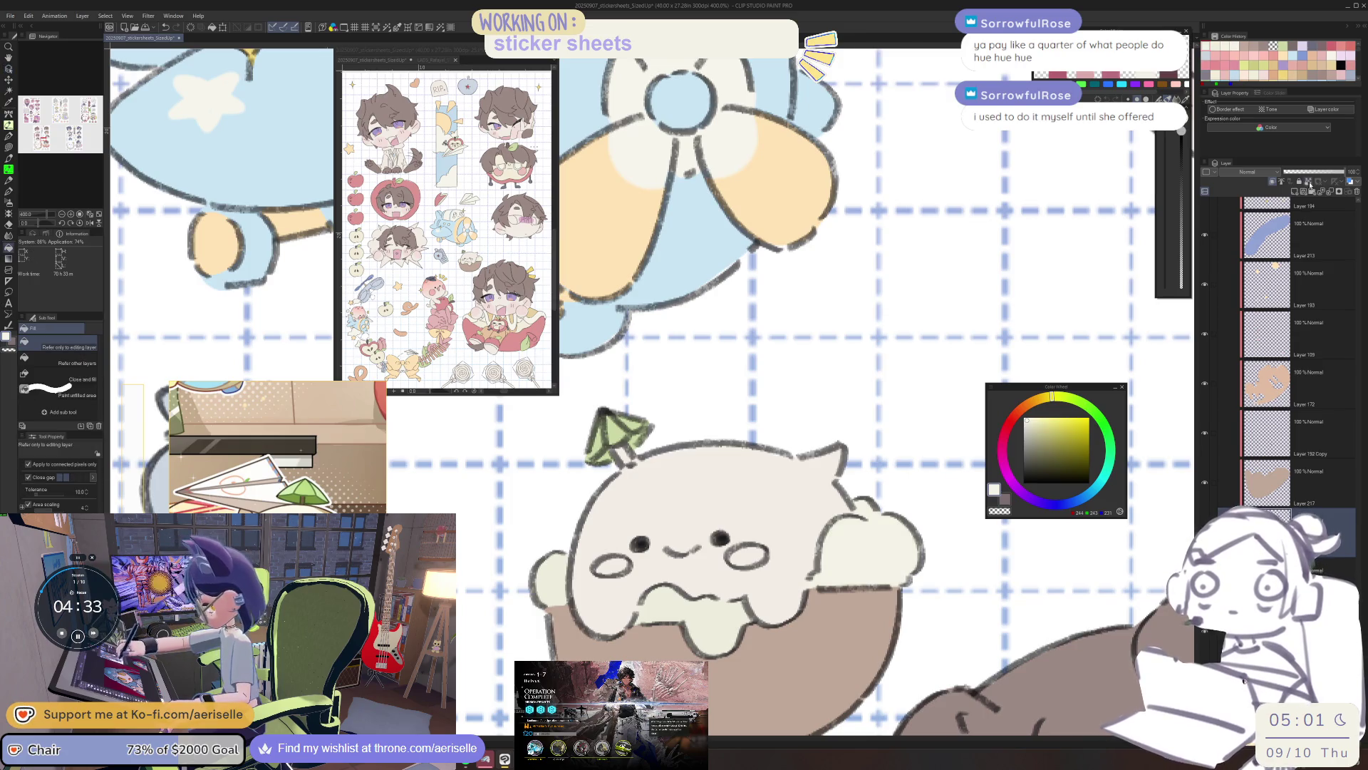
key("u")
mouse_move(891, 476)
left_mouse_down()
mouse_move(634, 428)
mouse_move(877, 662)
mouse_move(890, 477)
mouse_move(527, 627)
mouse_move(899, 491)
left_mouse_up()
left_click(1295, 193)
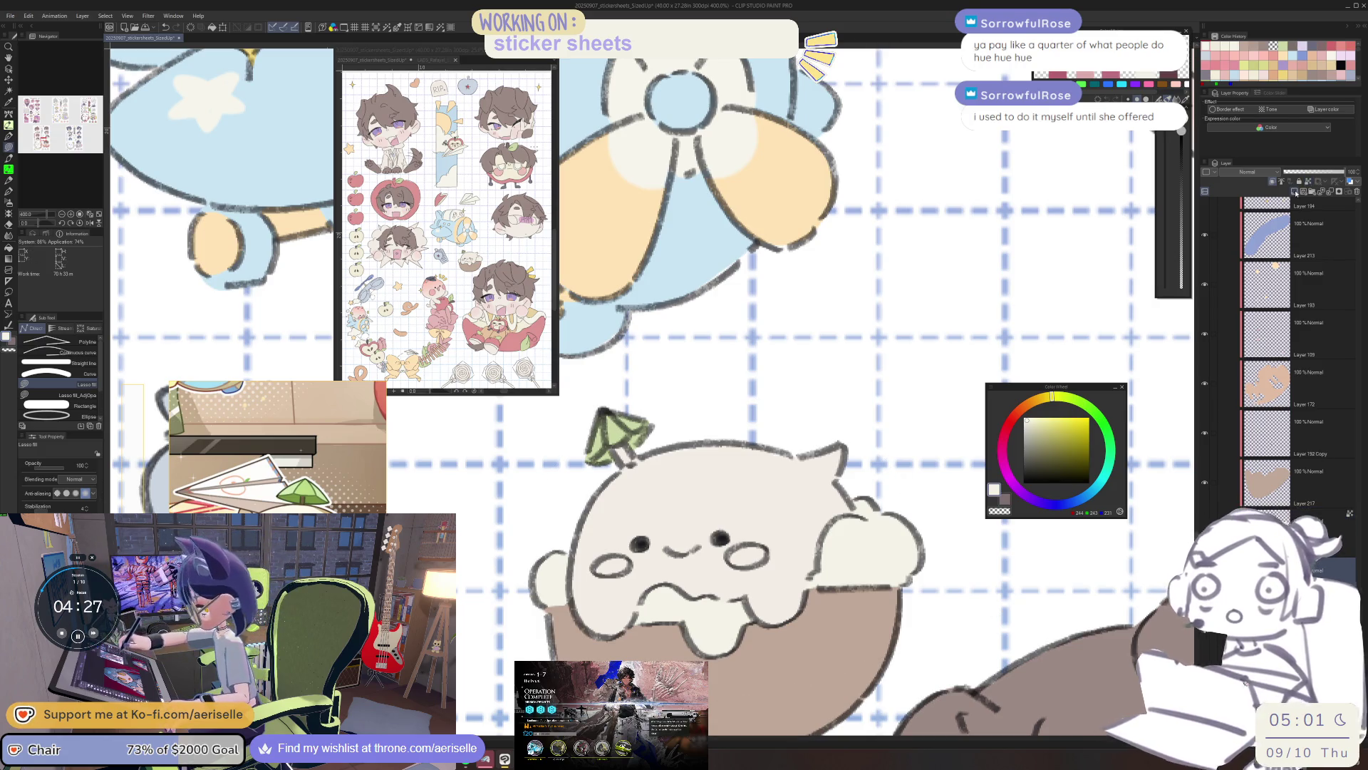
left_click_drag(1049, 399, 1033, 418)
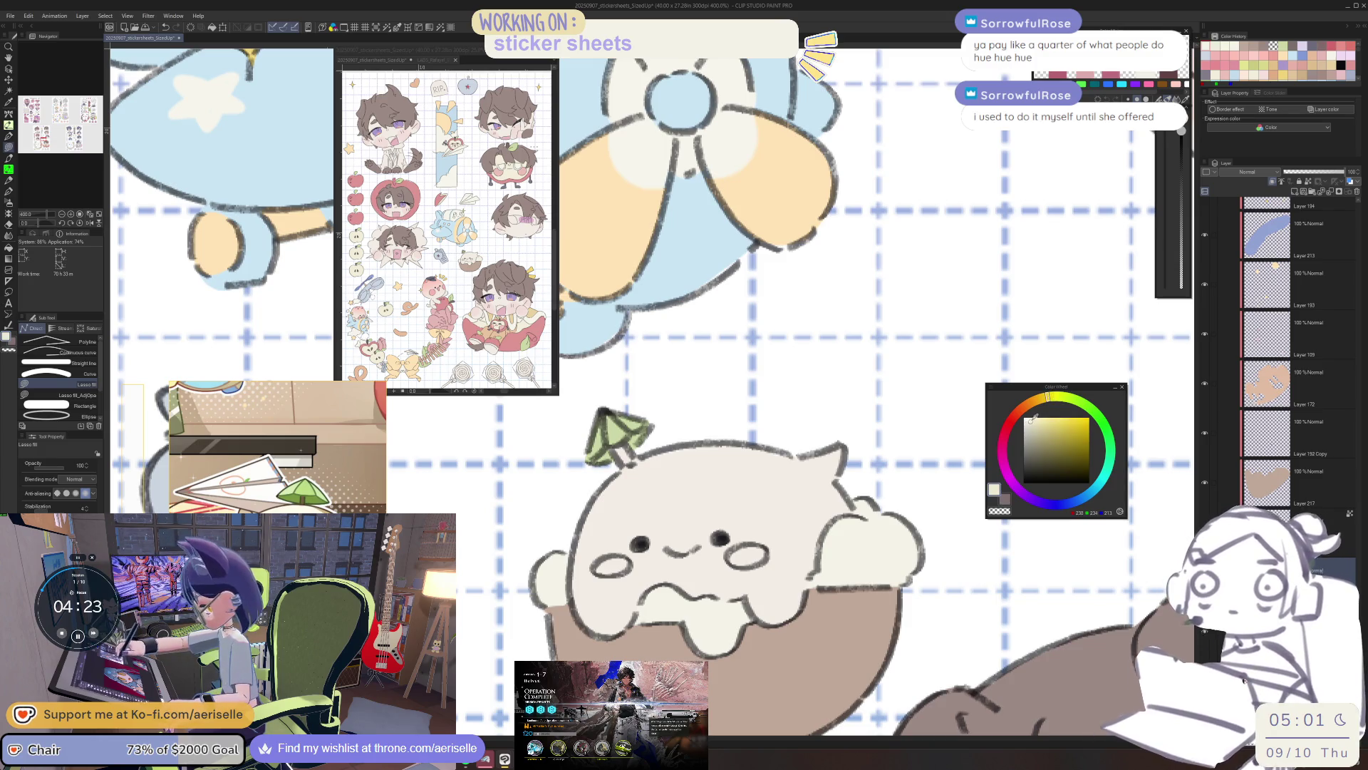
Lasso-fill the top, left and right sections of the creature's head in cream.
mouse_move(857, 520)
left_mouse_down()
mouse_move(862, 461)
mouse_move(650, 438)
left_mouse_up()
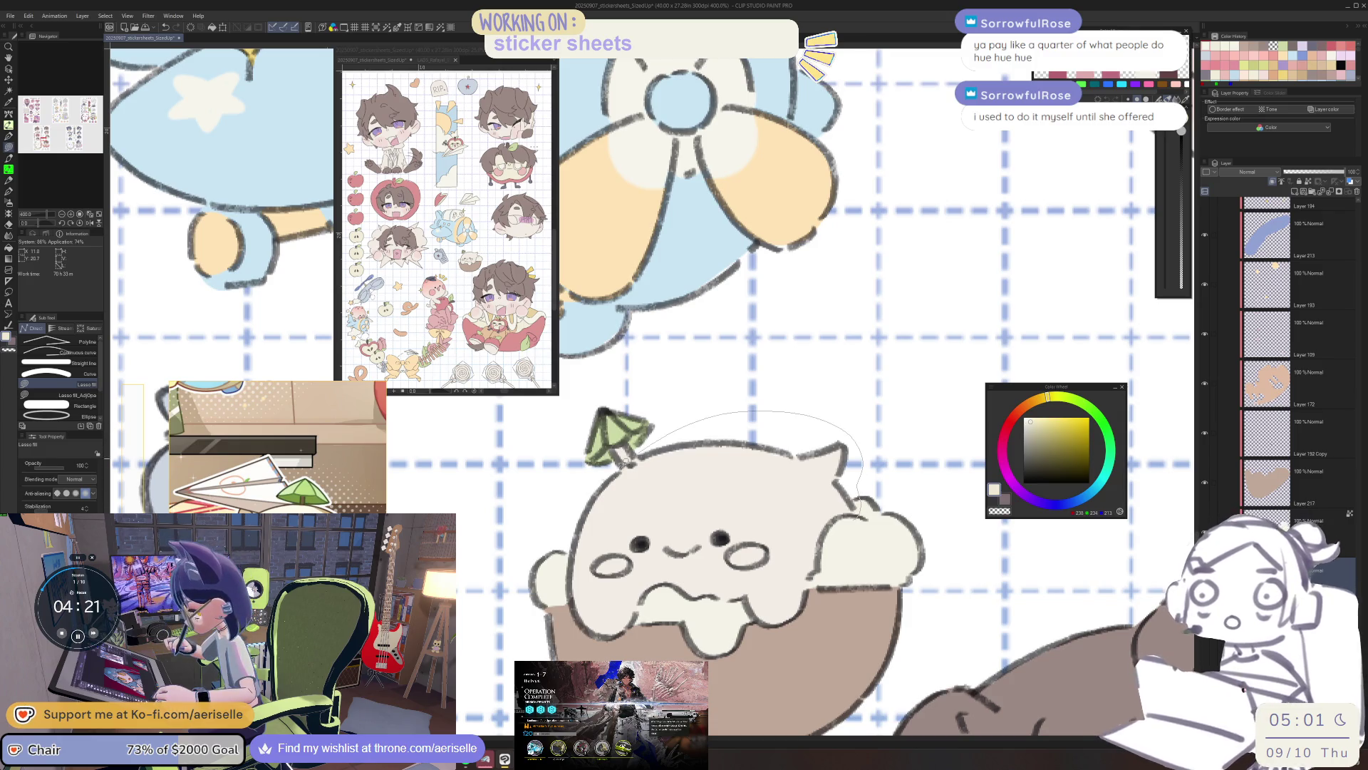
left_click_drag(633, 653, 862, 547)
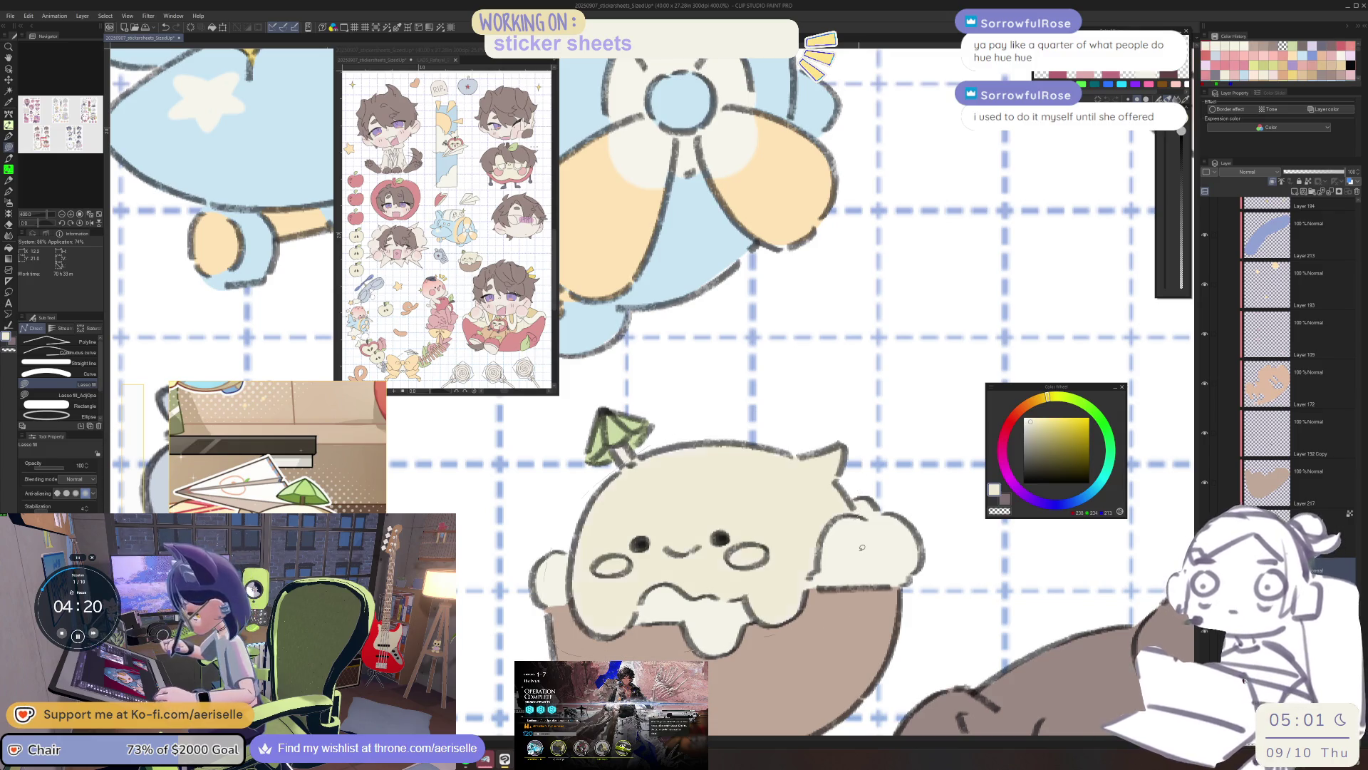
left_click(1032, 422)
mouse_move(872, 499)
left_mouse_down()
mouse_move(781, 413)
mouse_move(563, 656)
left_mouse_up()
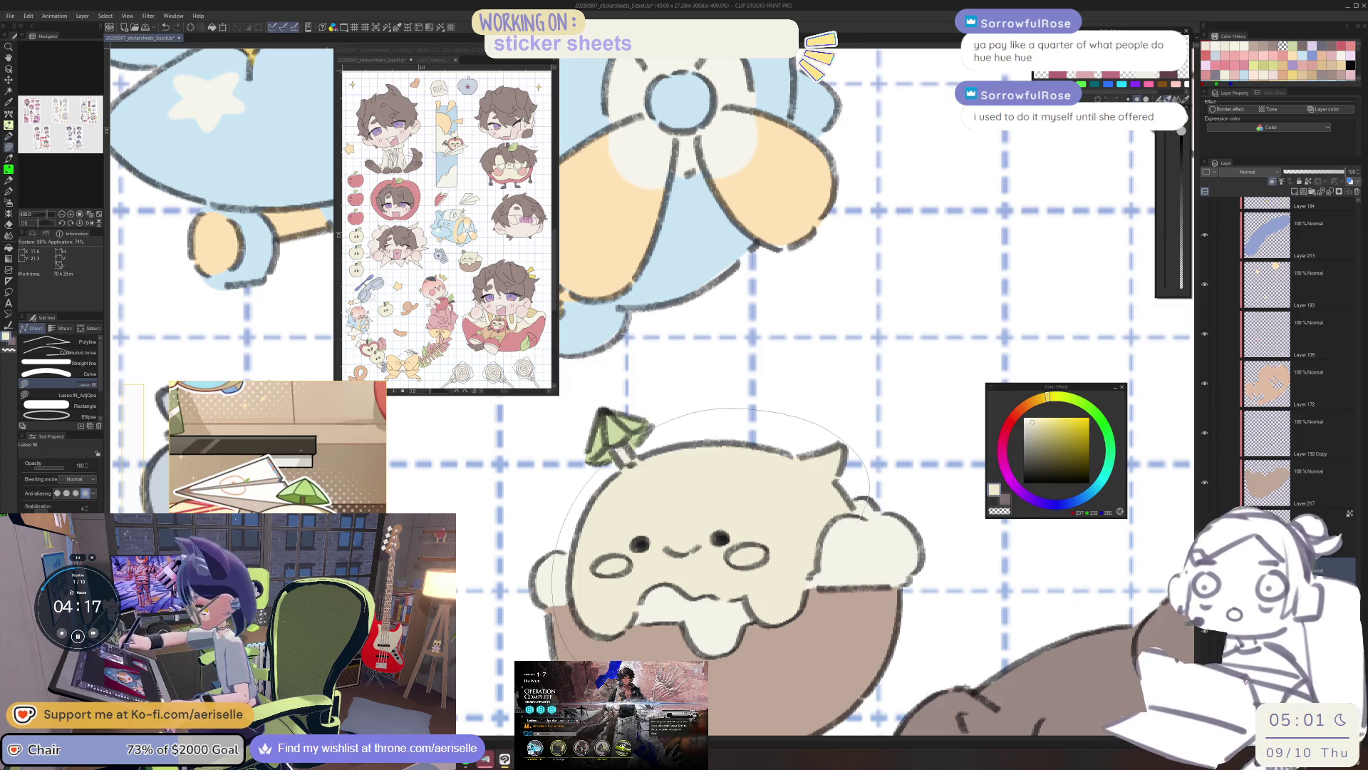
mouse_move(884, 595)
left_mouse_down()
mouse_move(872, 503)
mouse_move(759, 399)
mouse_move(805, 652)
left_mouse_up()
left_click(1033, 423)
scroll(798, 561, "down", 6)
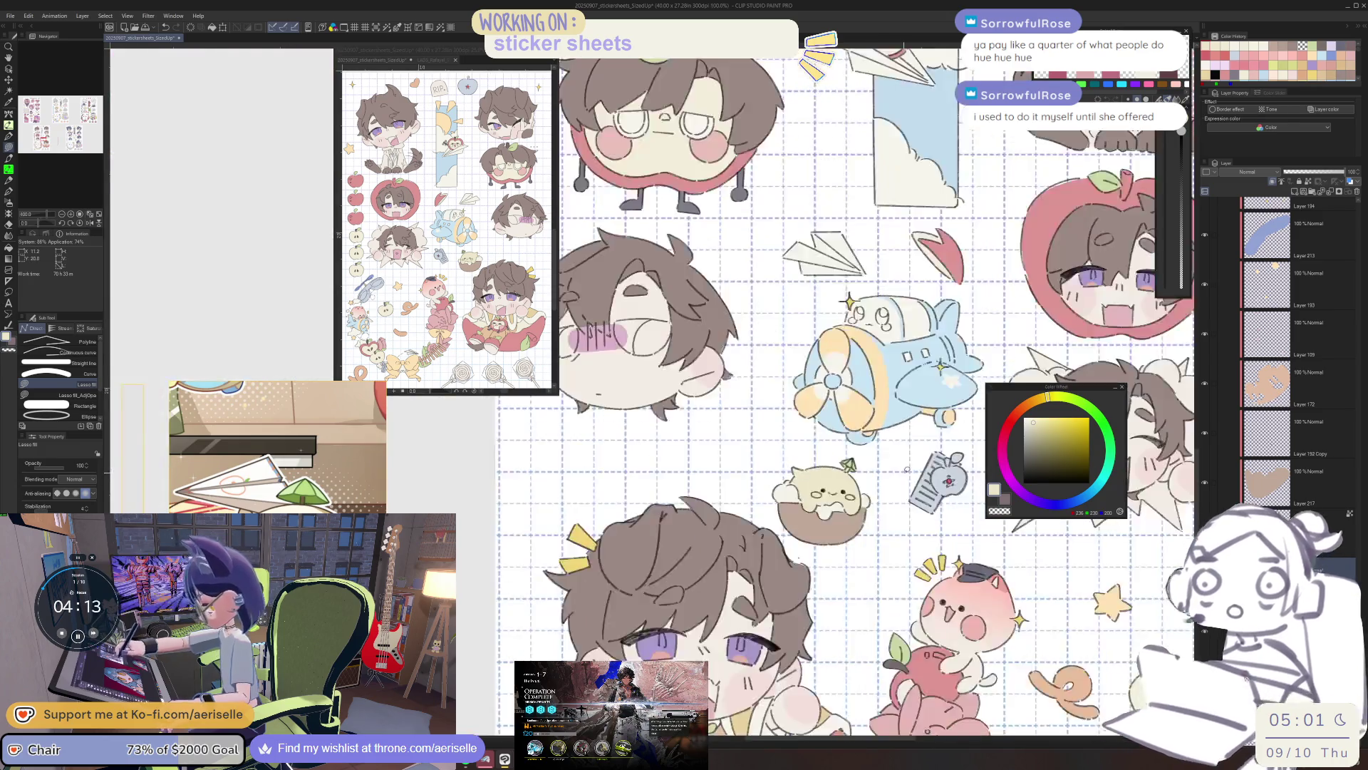
scroll(798, 561, "left", 5)
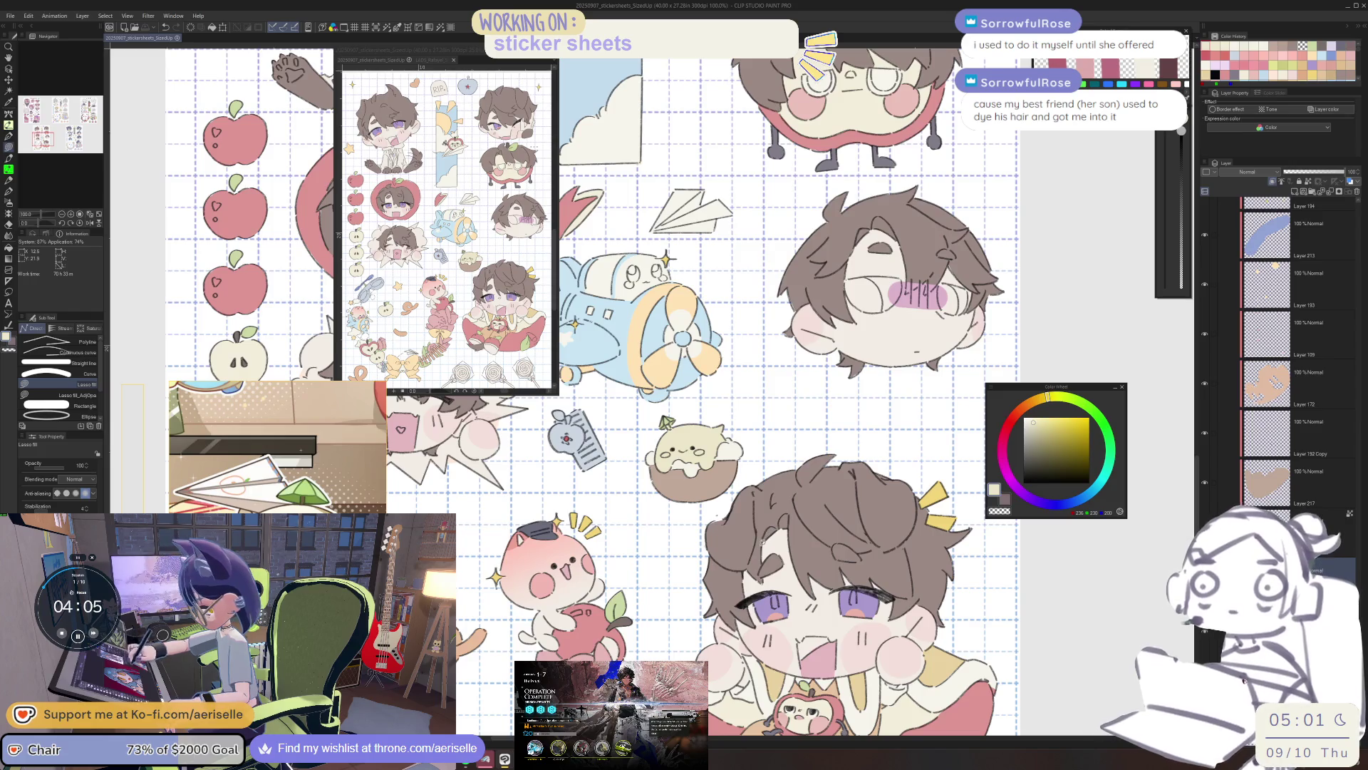
scroll(769, 520, "up", 2)
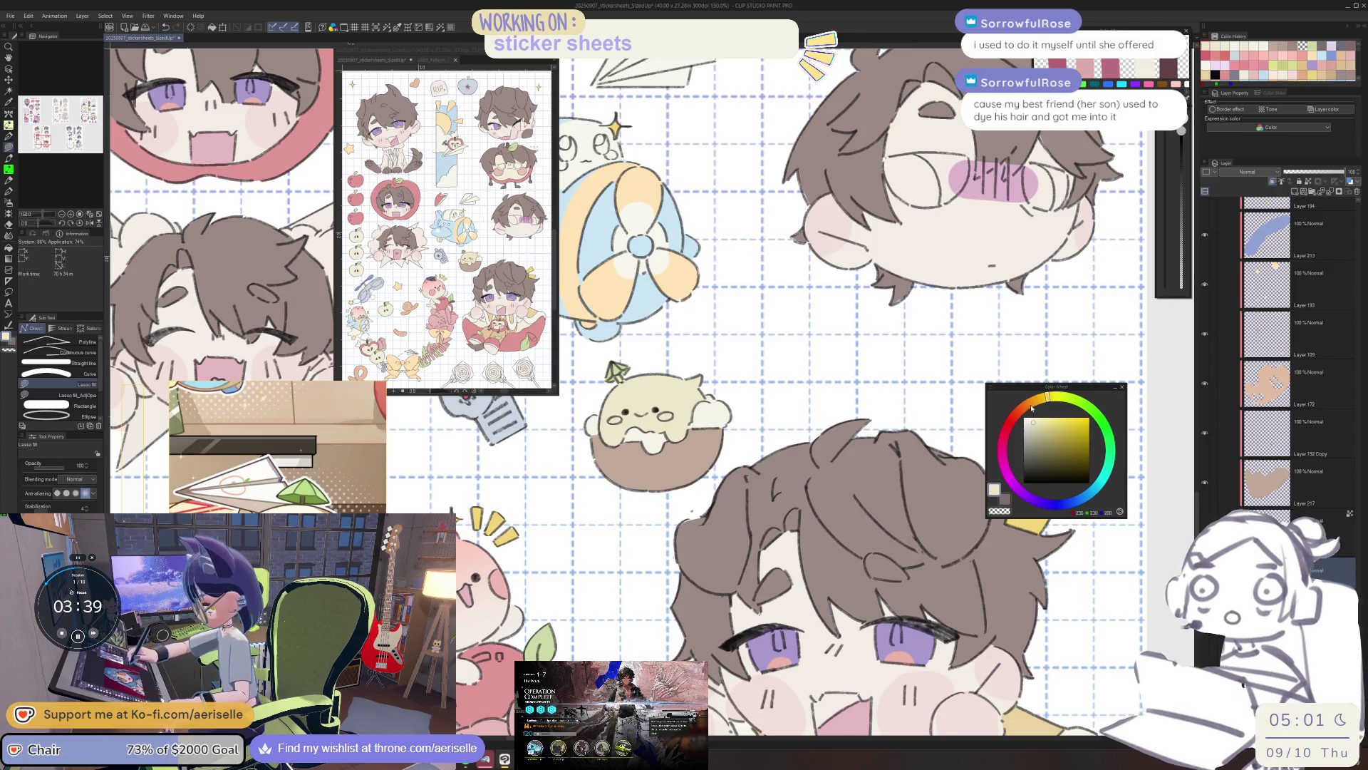
Lasso-fill peach-pink blush on both of the creature's cheeks.
left_click(1028, 404)
scroll(691, 561, "up", 5)
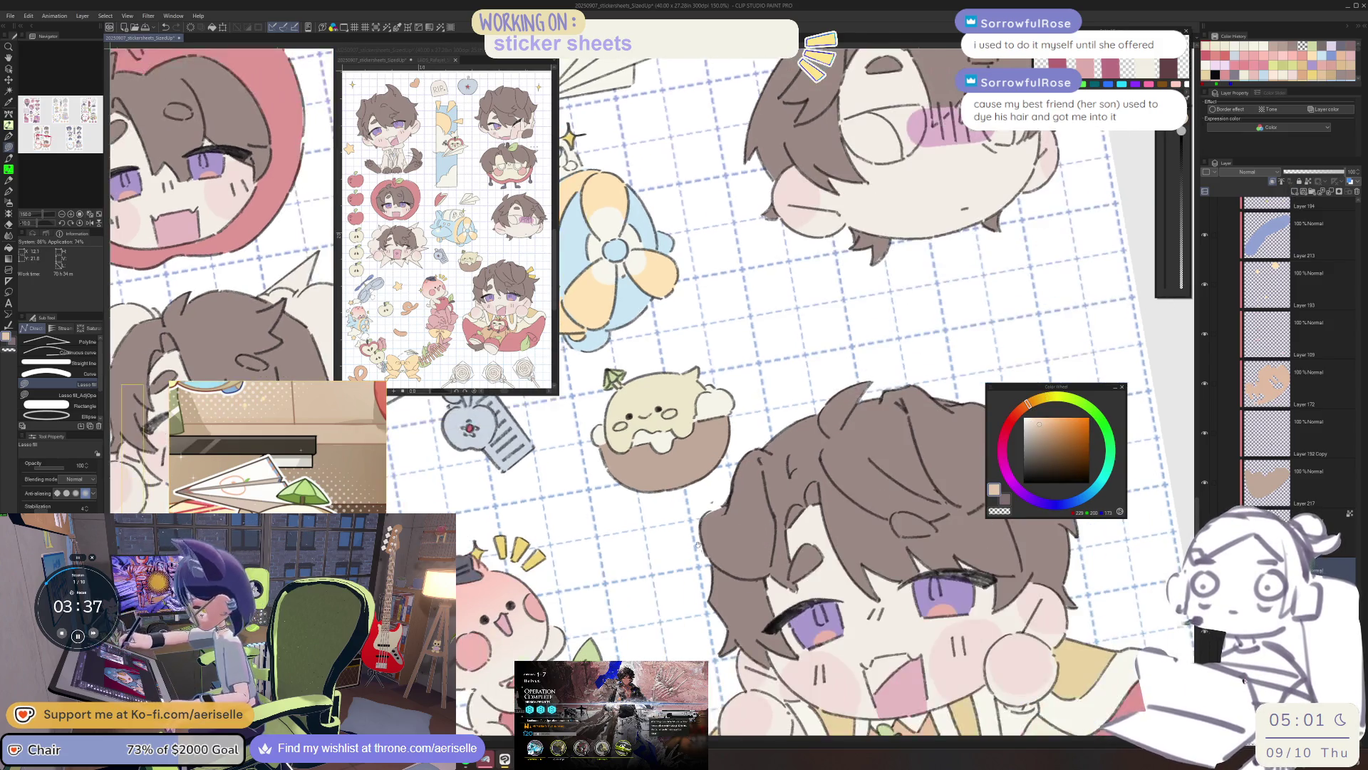
key("minus")
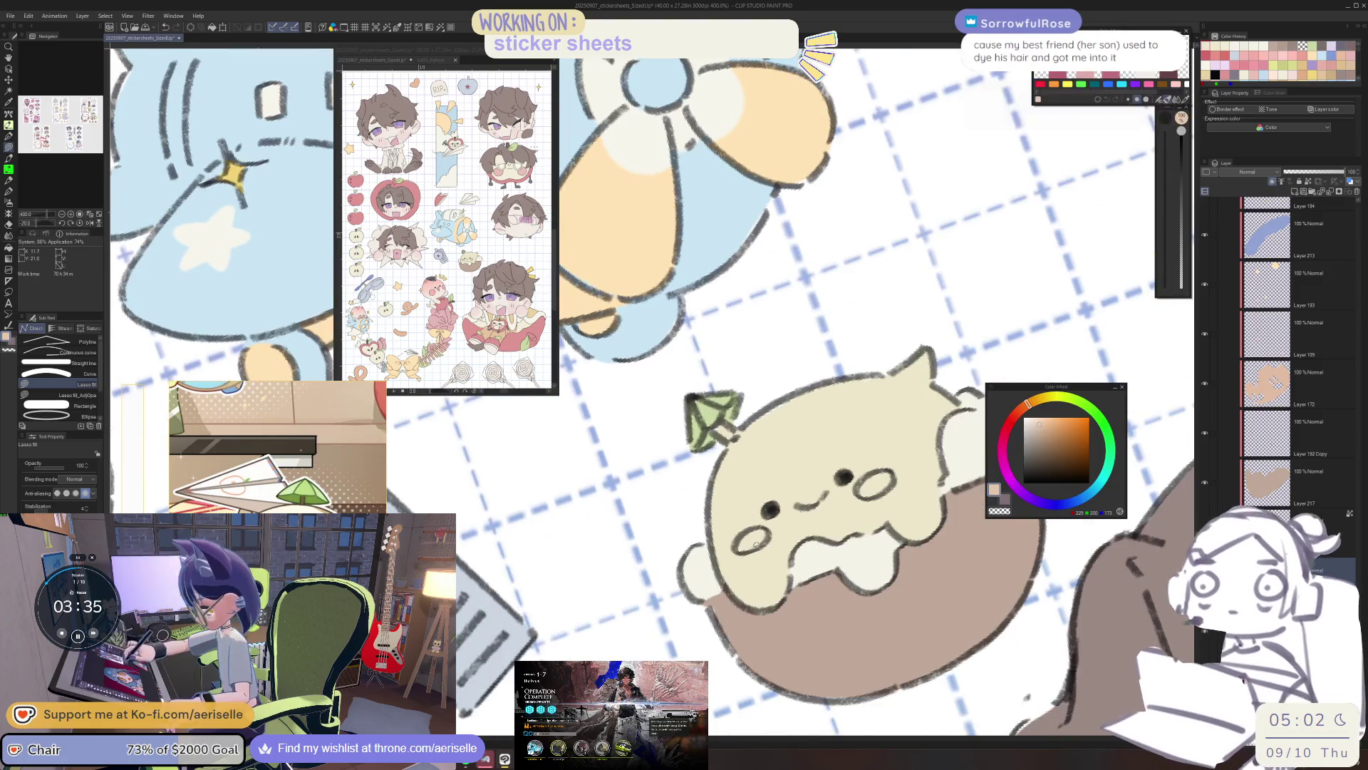
left_click_drag(737, 545, 741, 538)
scroll(794, 528, "right", 5)
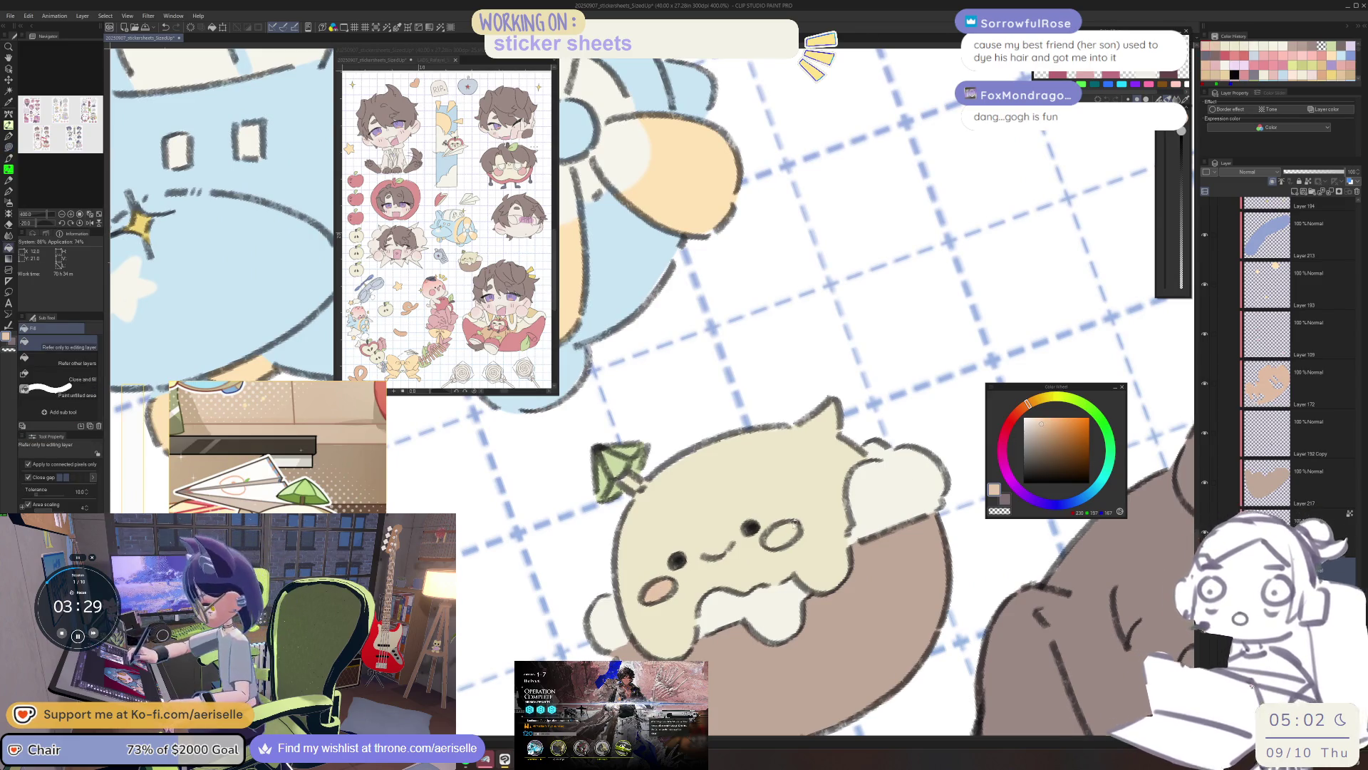
scroll(793, 523, "up", 3)
mouse_move(799, 515)
left_mouse_down()
mouse_move(741, 566)
mouse_move(791, 517)
left_mouse_up()
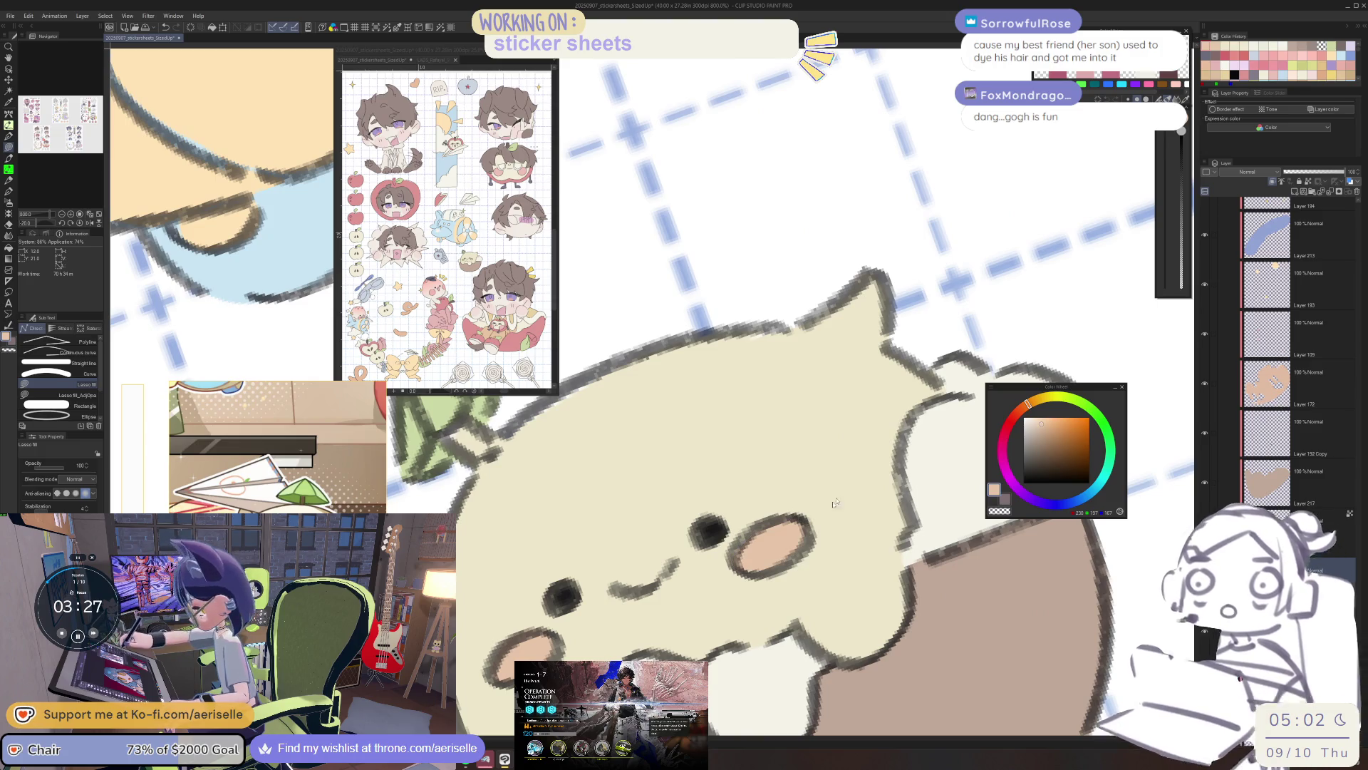
scroll(853, 472, "down", 6)
Select Layer 217 from the canvas and open the Hue/Saturation/Luminosity adjustment.
key("o")
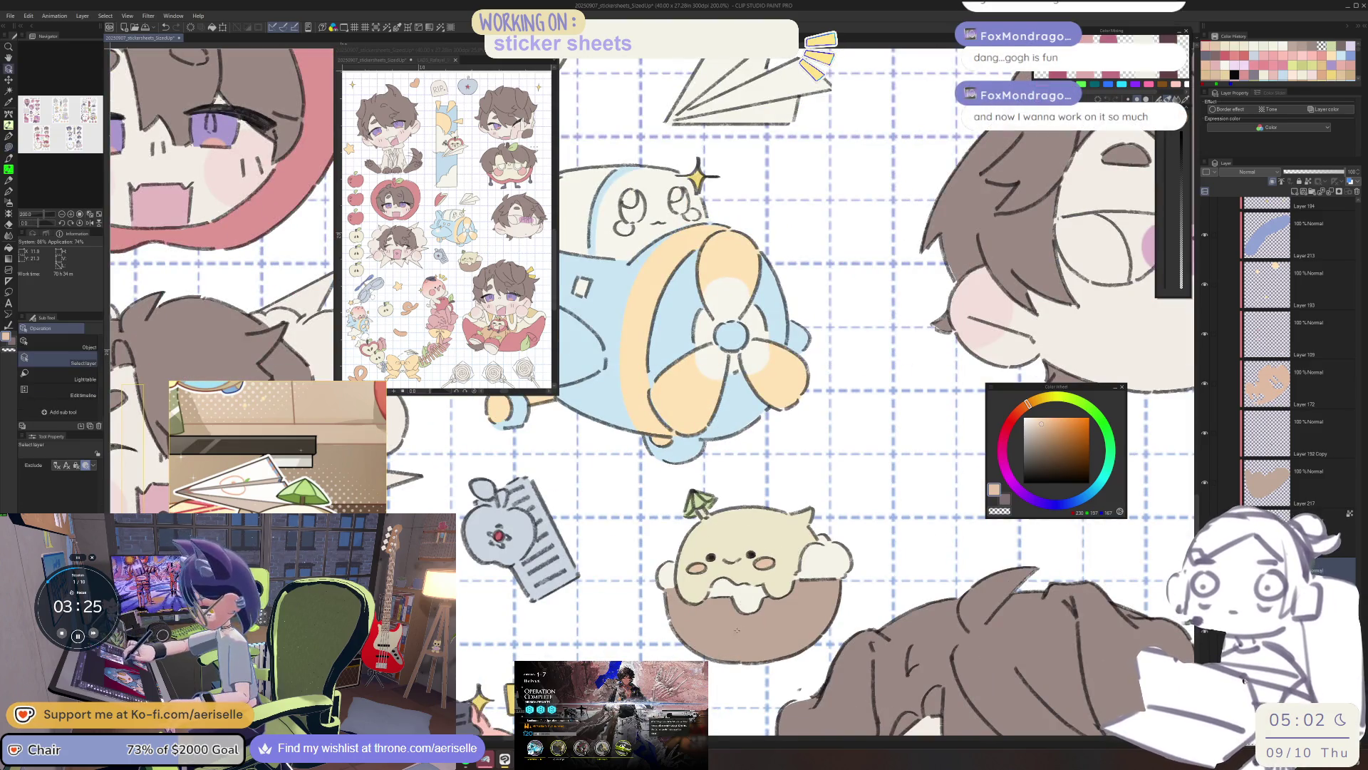
left_click(736, 630)
left_click(737, 643, "alt")
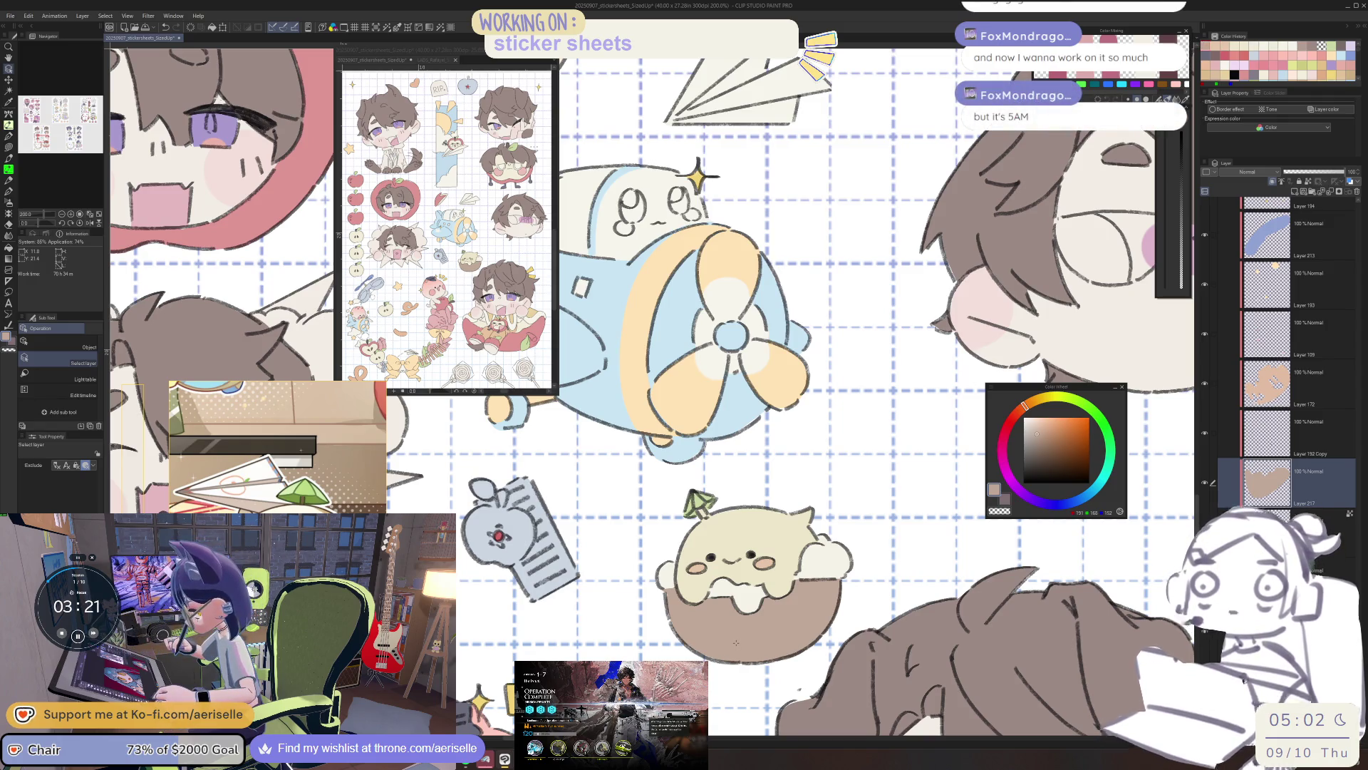
scroll(722, 510, "up", 5)
key("u")
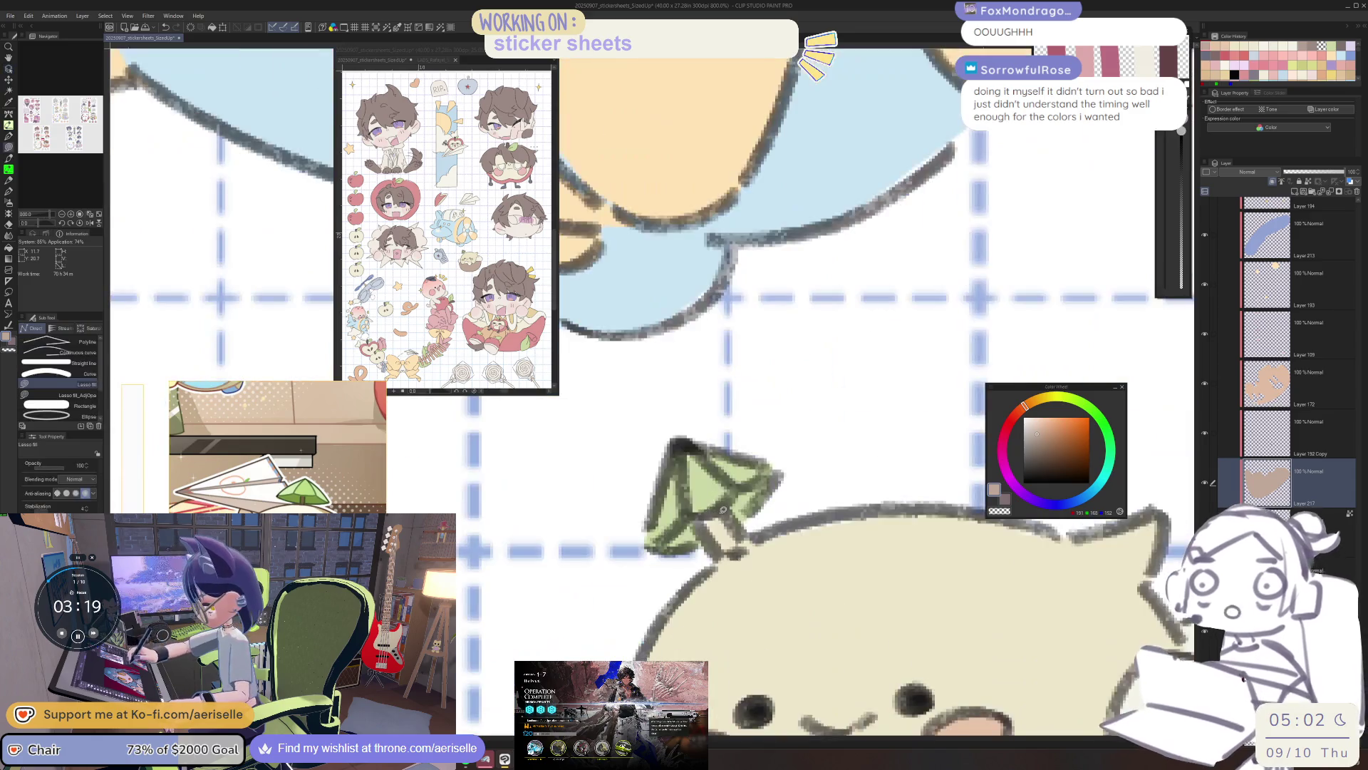
scroll(741, 538, "down", 6)
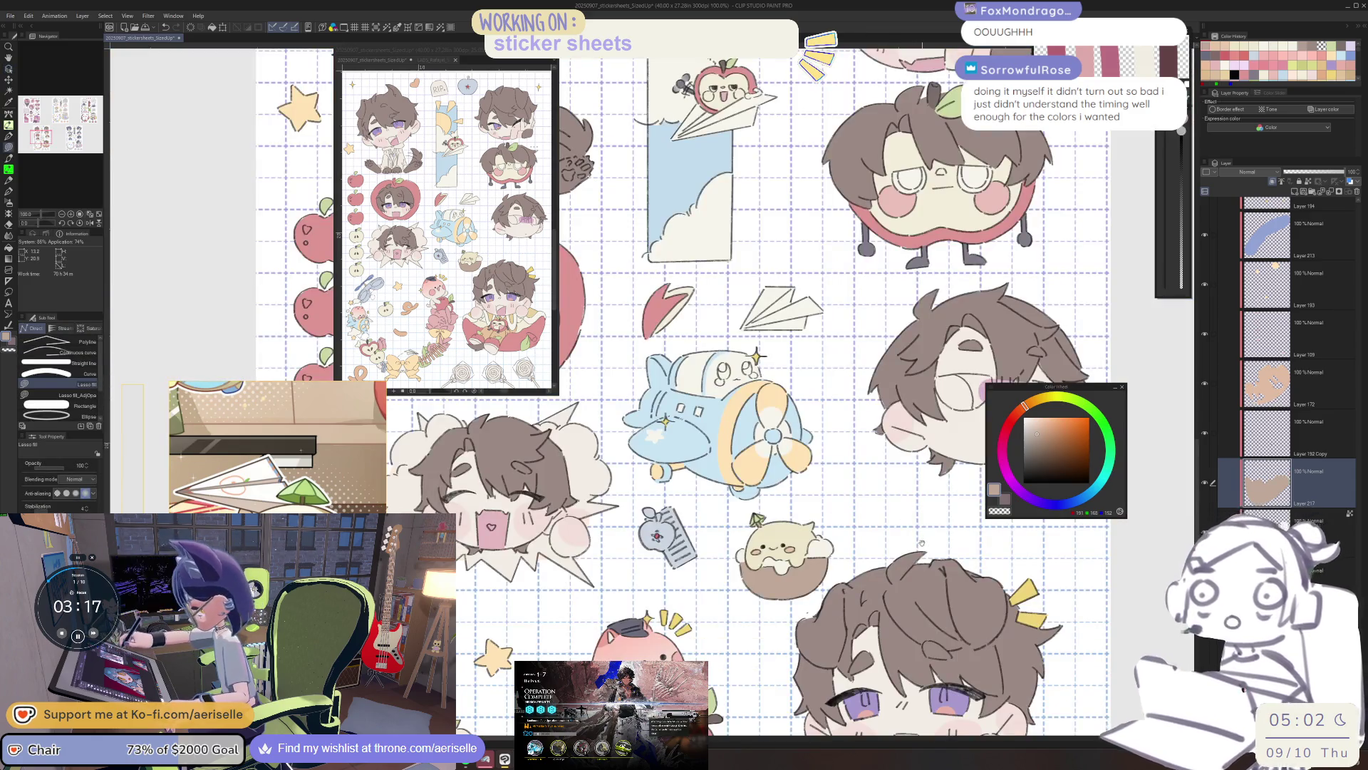
scroll(793, 474, "down", 2)
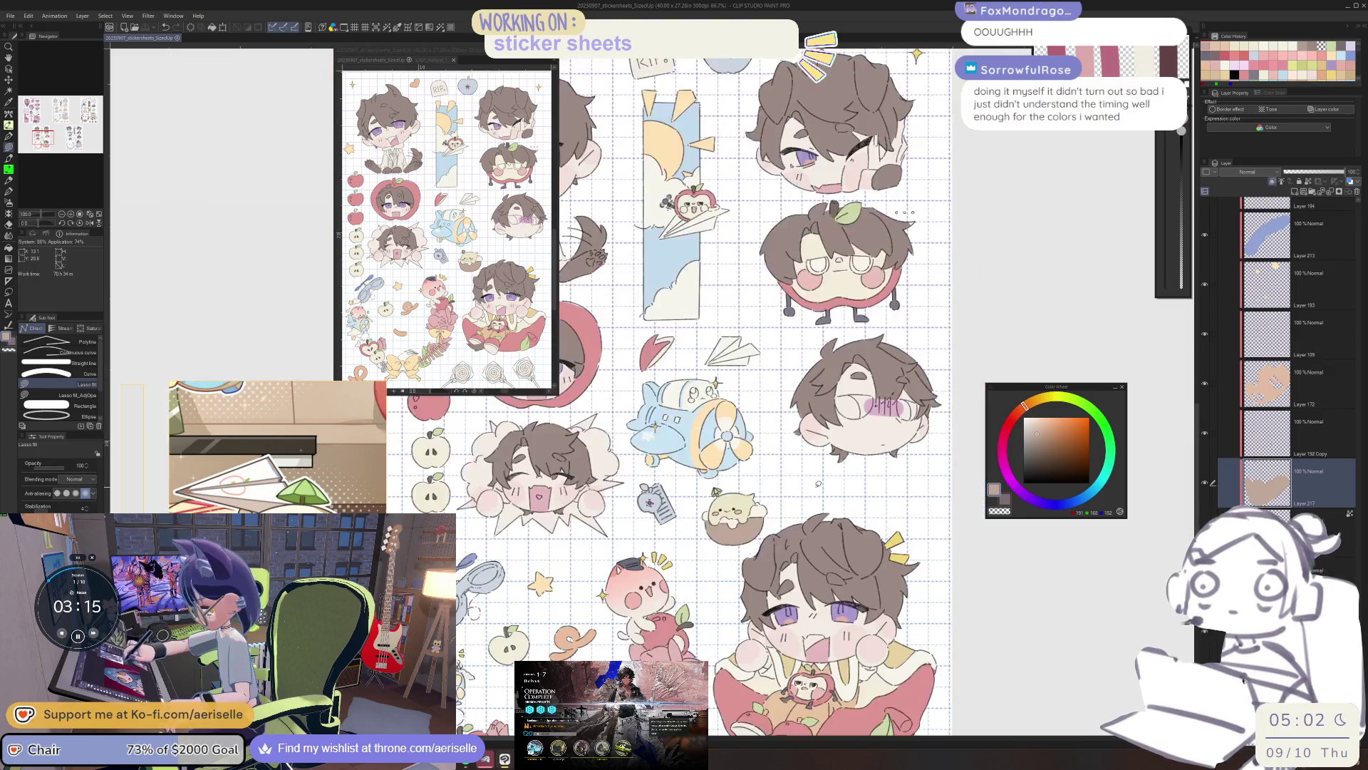
scroll(806, 503, "up", 1)
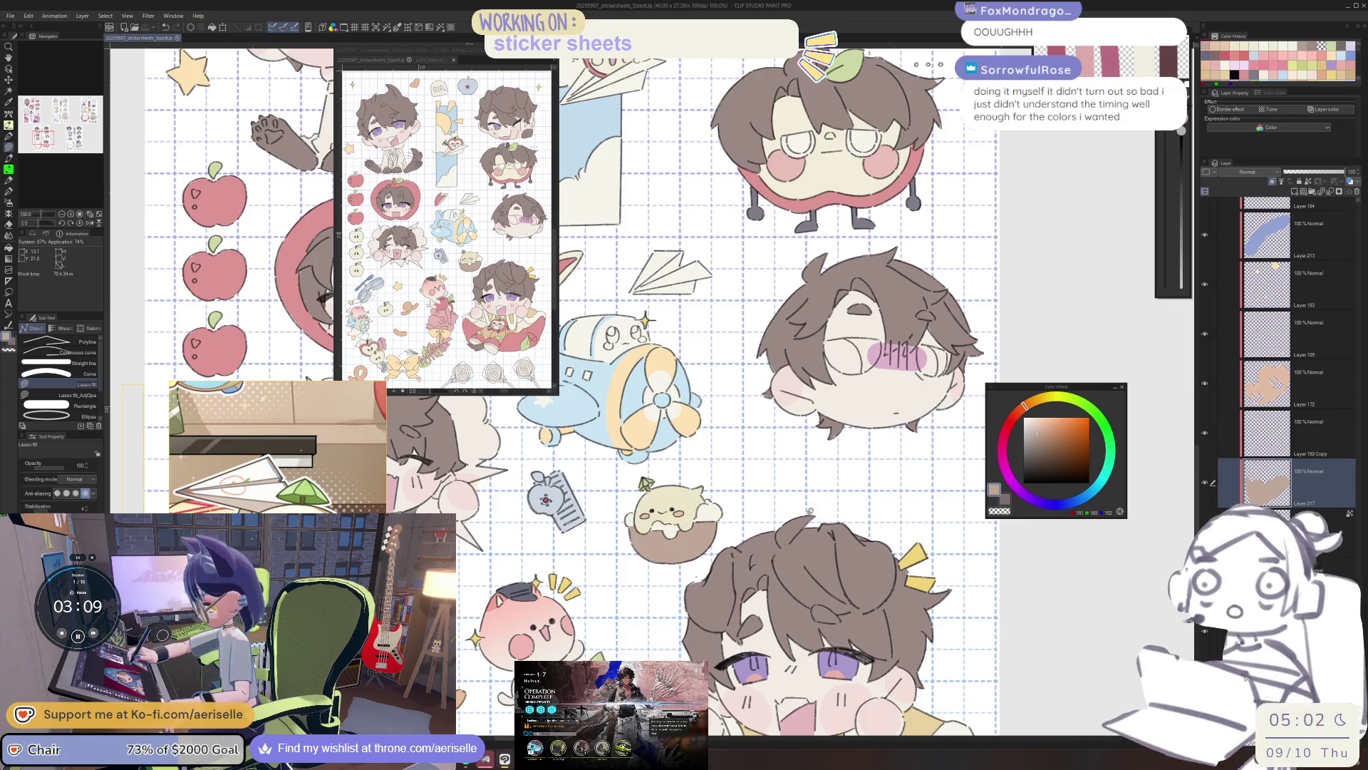
scroll(806, 510, "down", 1)
scroll(799, 542, "up", 3)
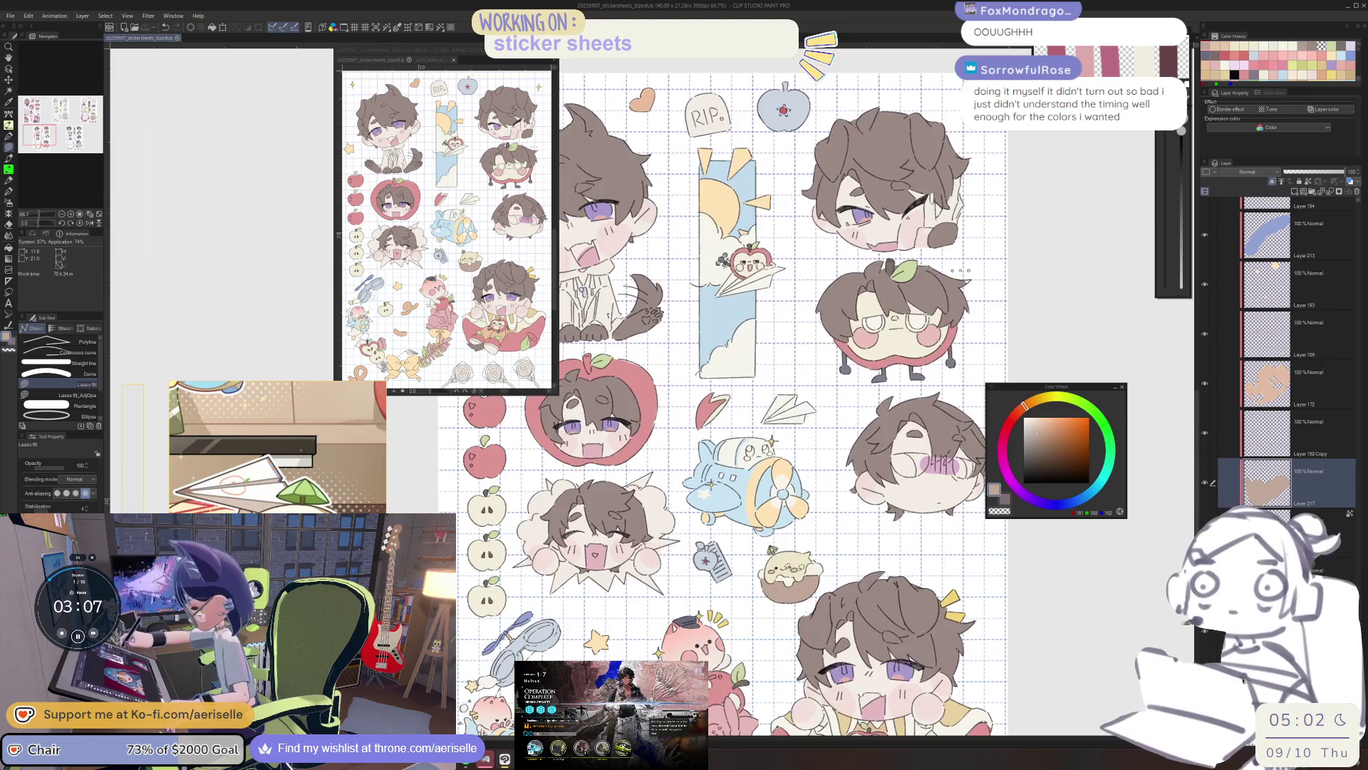
key("o")
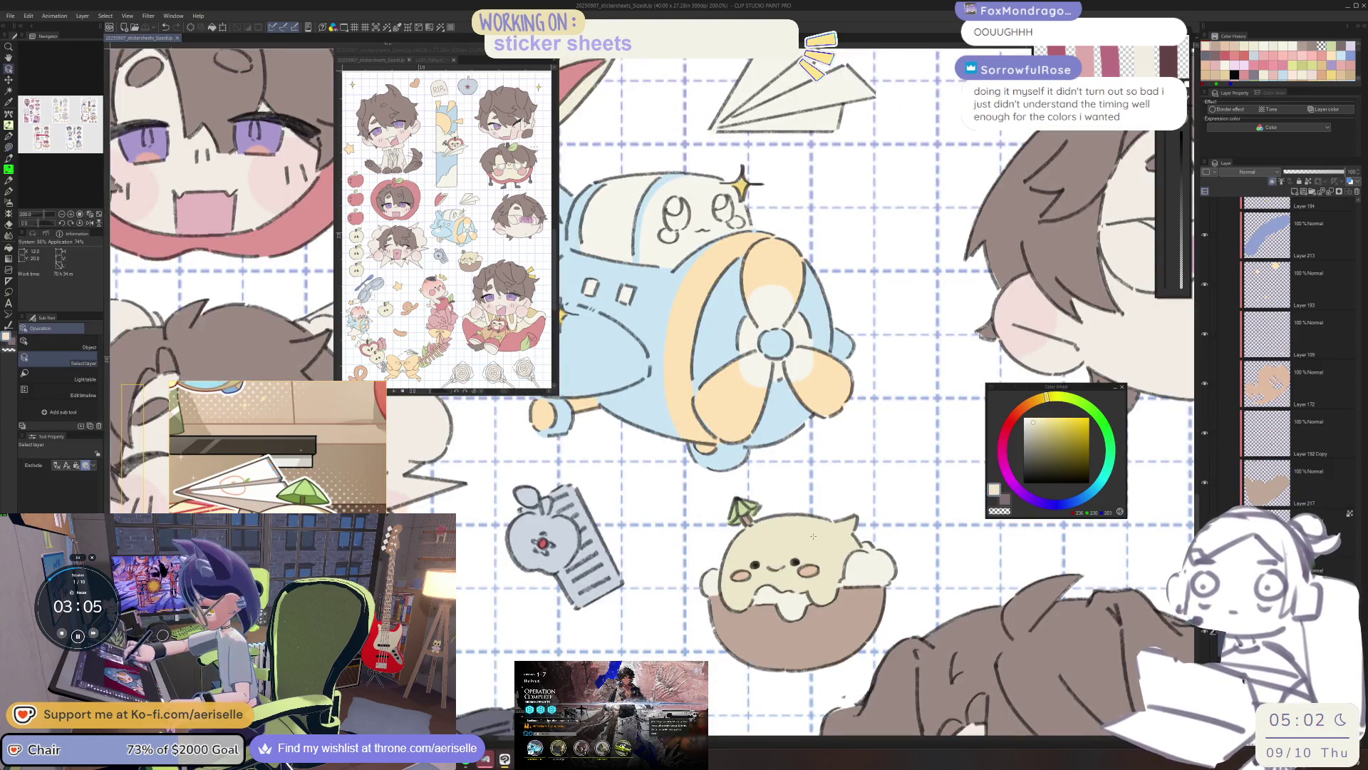
key("ctrl+u")
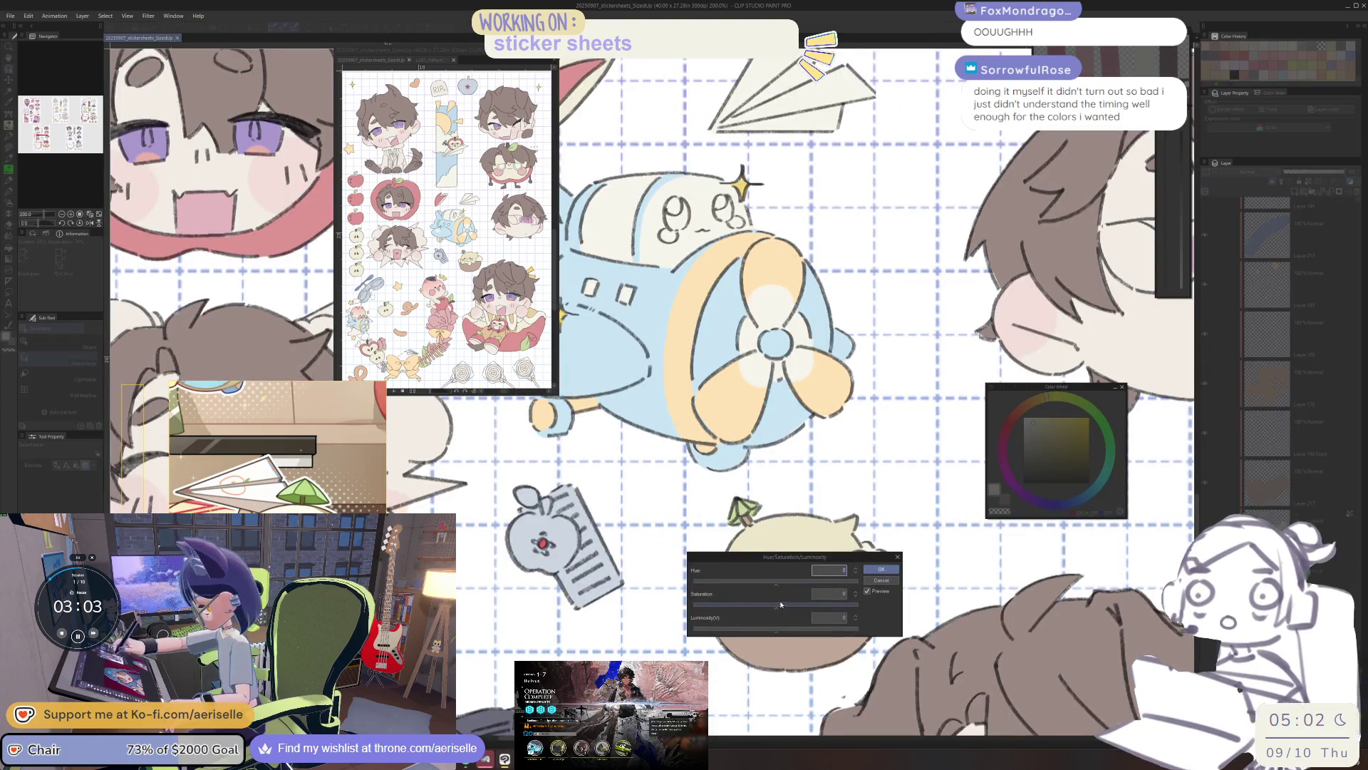
Shift Layer 217's hue to -3 and apply the adjustment.
left_click_drag(778, 586, 775, 586)
left_click(880, 569)
key("ctrl+minus")
key("ctrl+minus")
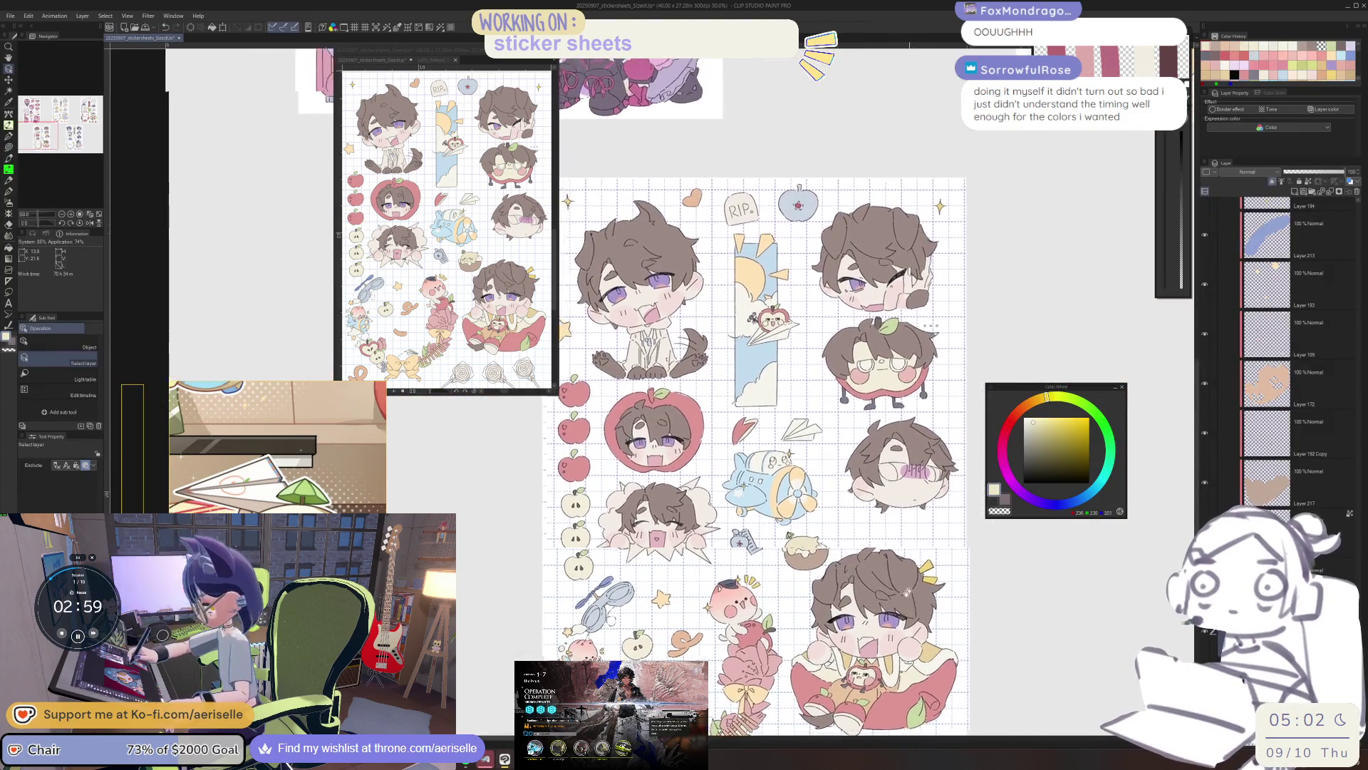
scroll(755, 456, "up", 5)
key("ctrl+plus")
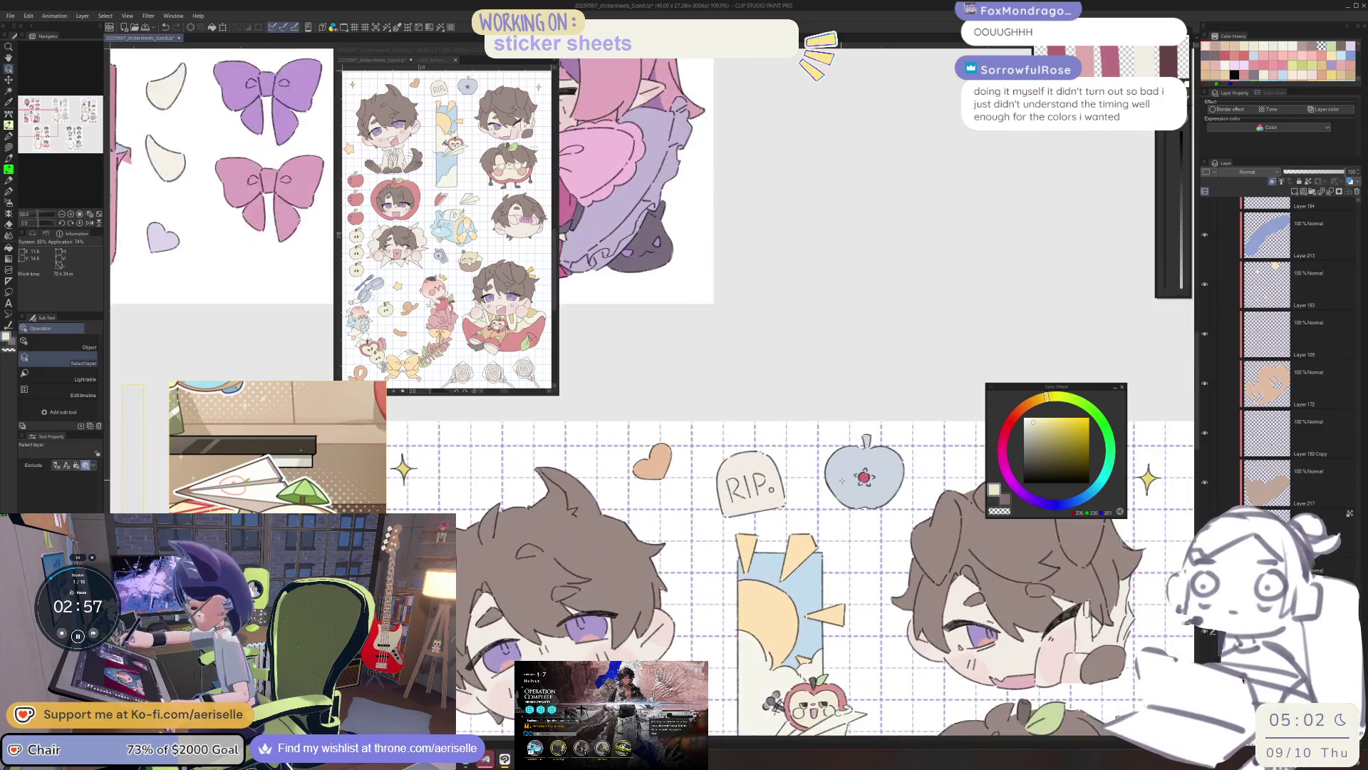
Add a new layer above Layer 194 and lasso-fill the RIP gravestone in grey-blue.
left_click(1298, 207)
scroll(1299, 223, "up", 2)
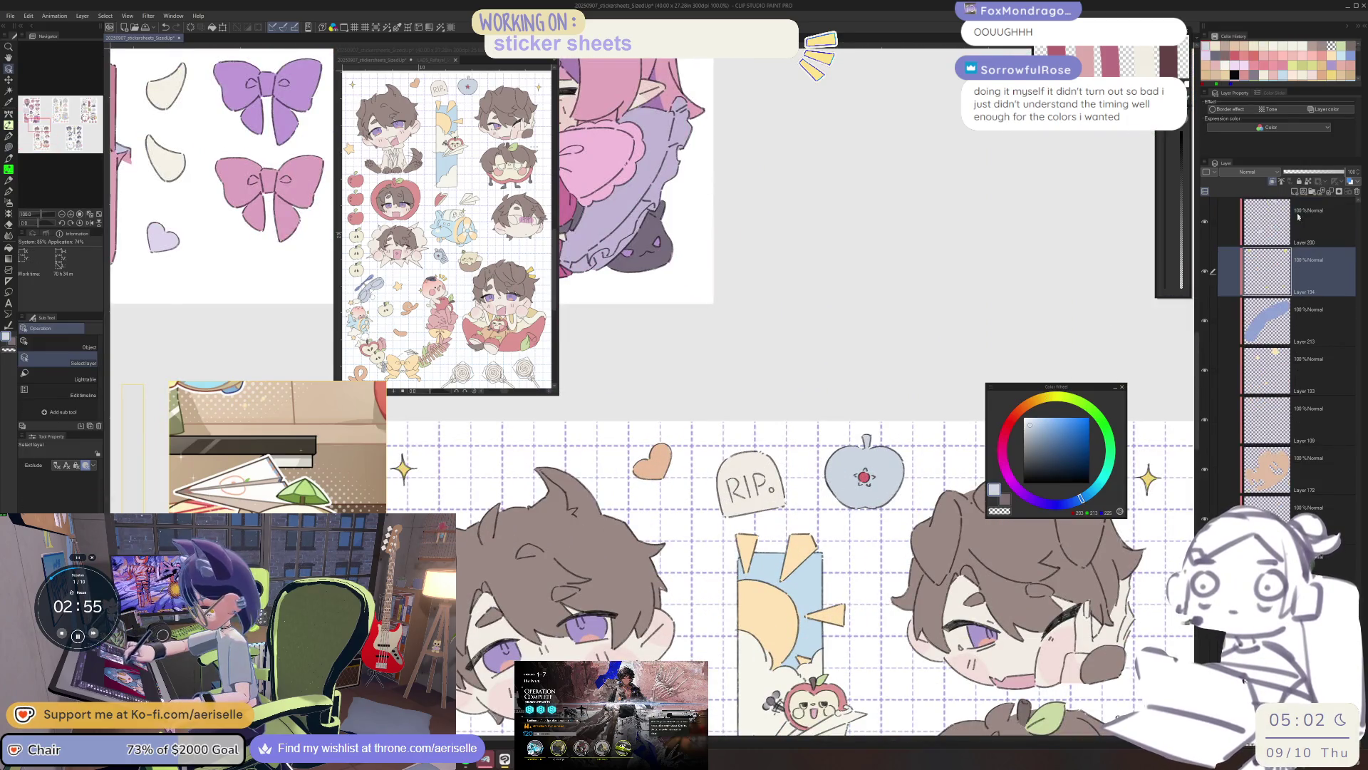
left_click(1295, 193)
left_click(1029, 434)
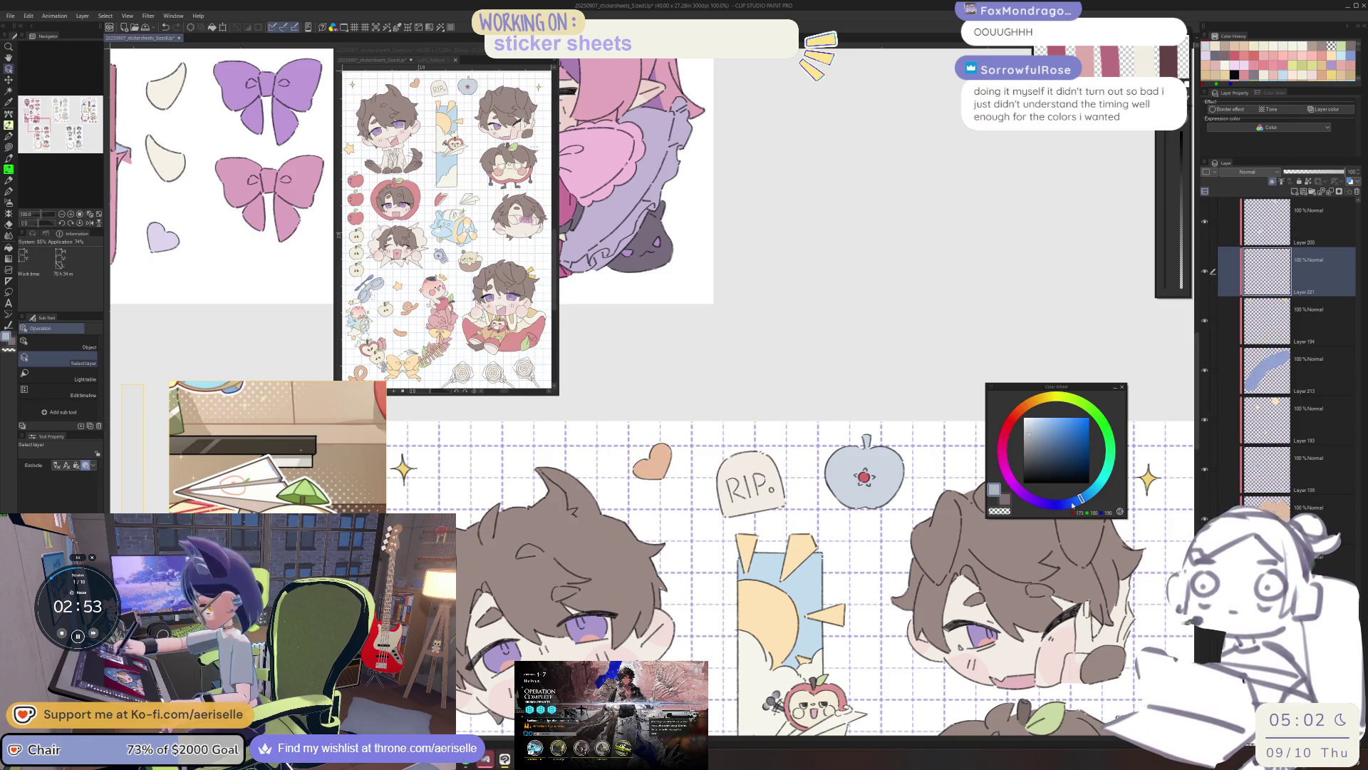
left_click(1028, 428)
key("u")
left_click_drag(761, 441, 702, 463)
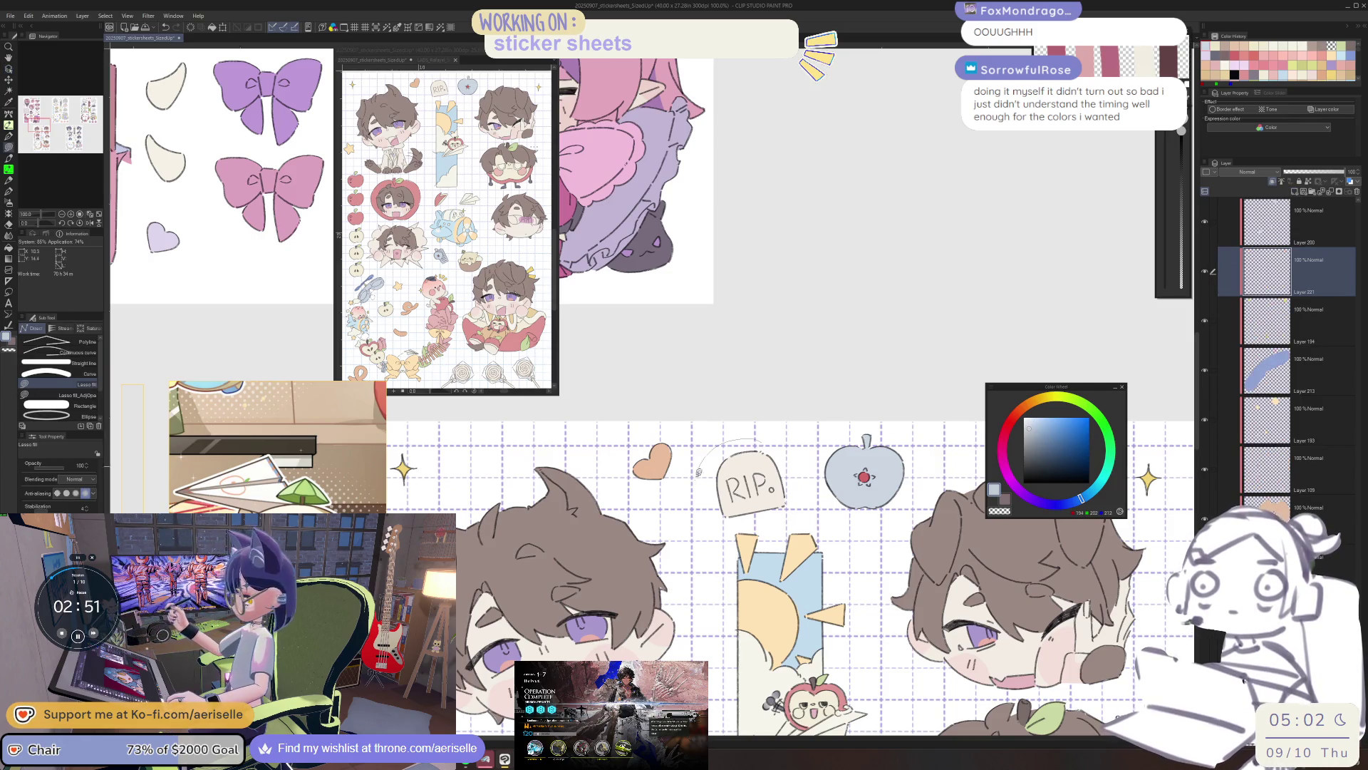
left_click_drag(802, 505, 784, 456)
key("ctrl+minus")
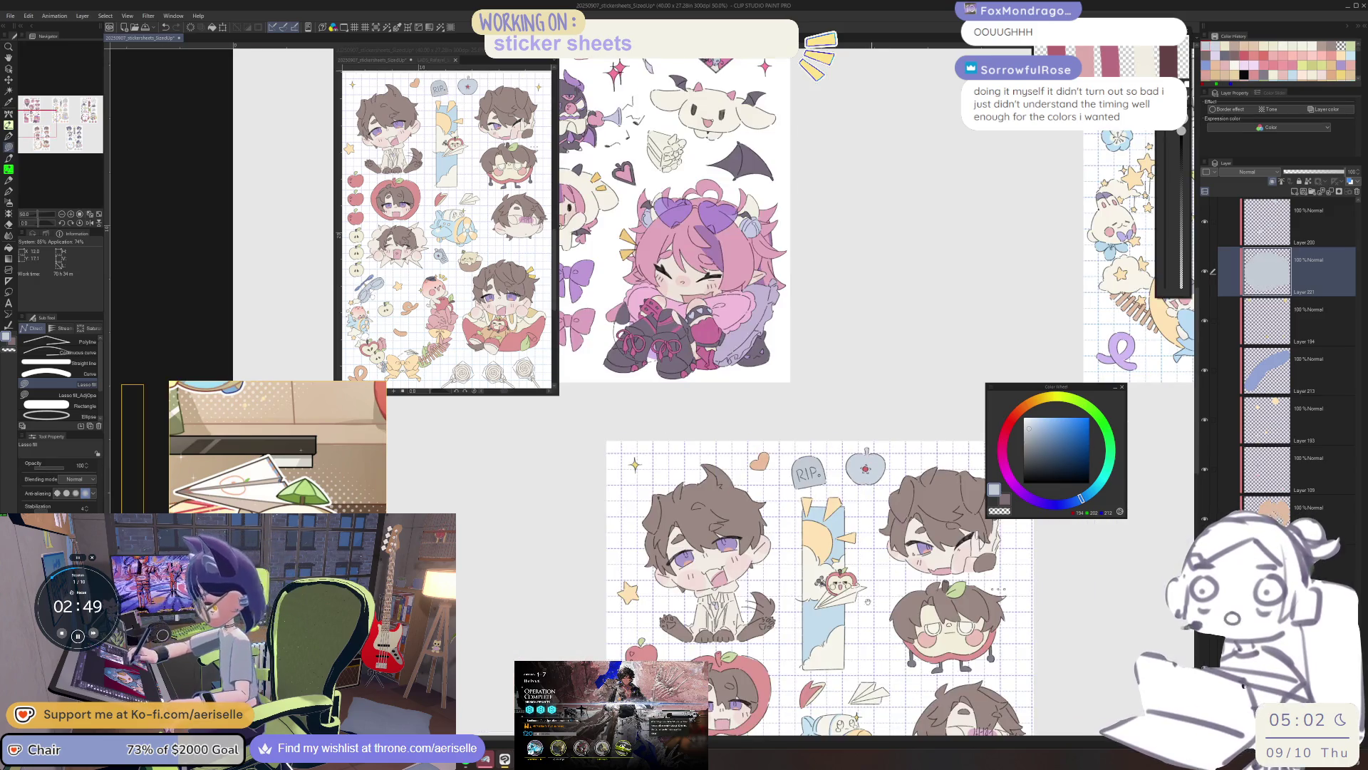
scroll(795, 399, "down", 5)
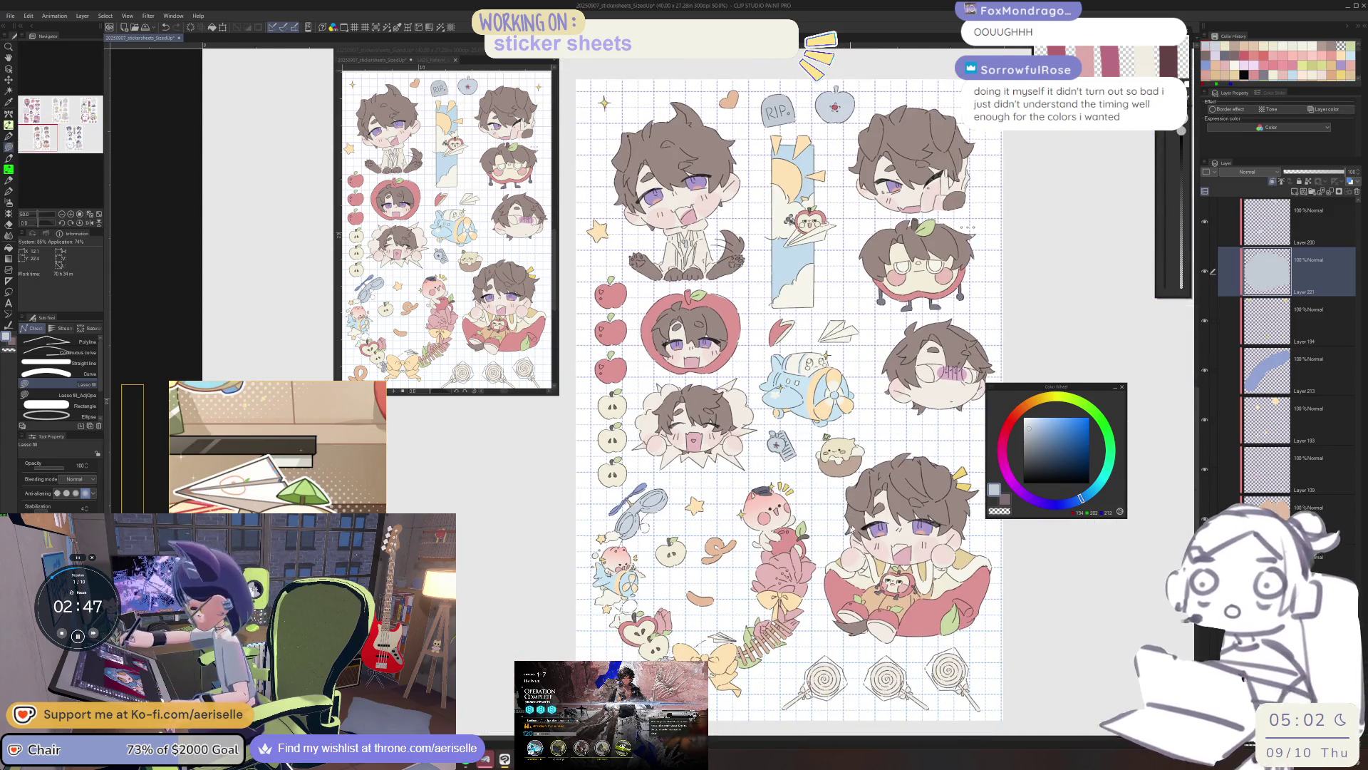
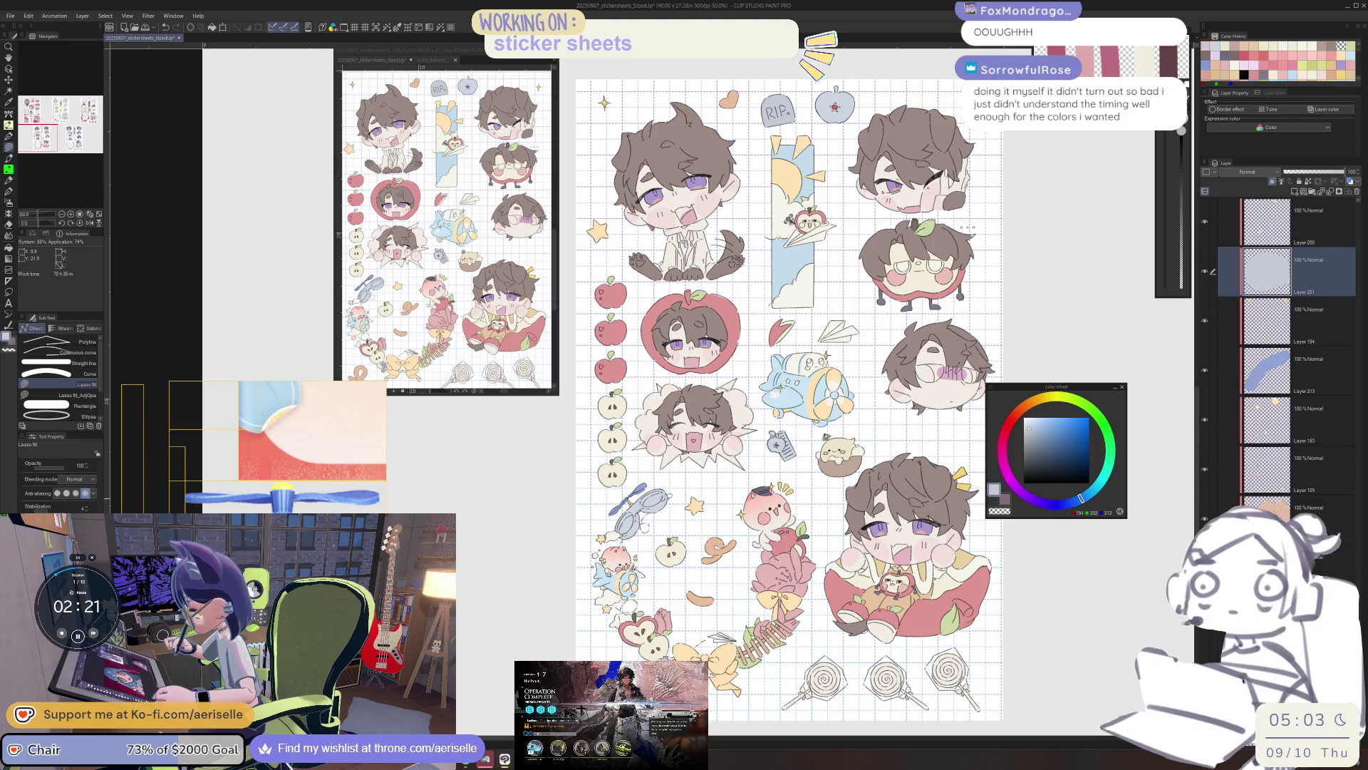
Select the goggles sticker's layer and switch to Lasso fill, centring the goggles in view.
scroll(638, 508, "up", 4)
mouse_move(667, 505)
left_mouse_down()
mouse_move(697, 452)
mouse_move(788, 470)
mouse_move(775, 596)
mouse_move(792, 597)
left_mouse_up()
left_click(716, 606, "ctrl+shift")
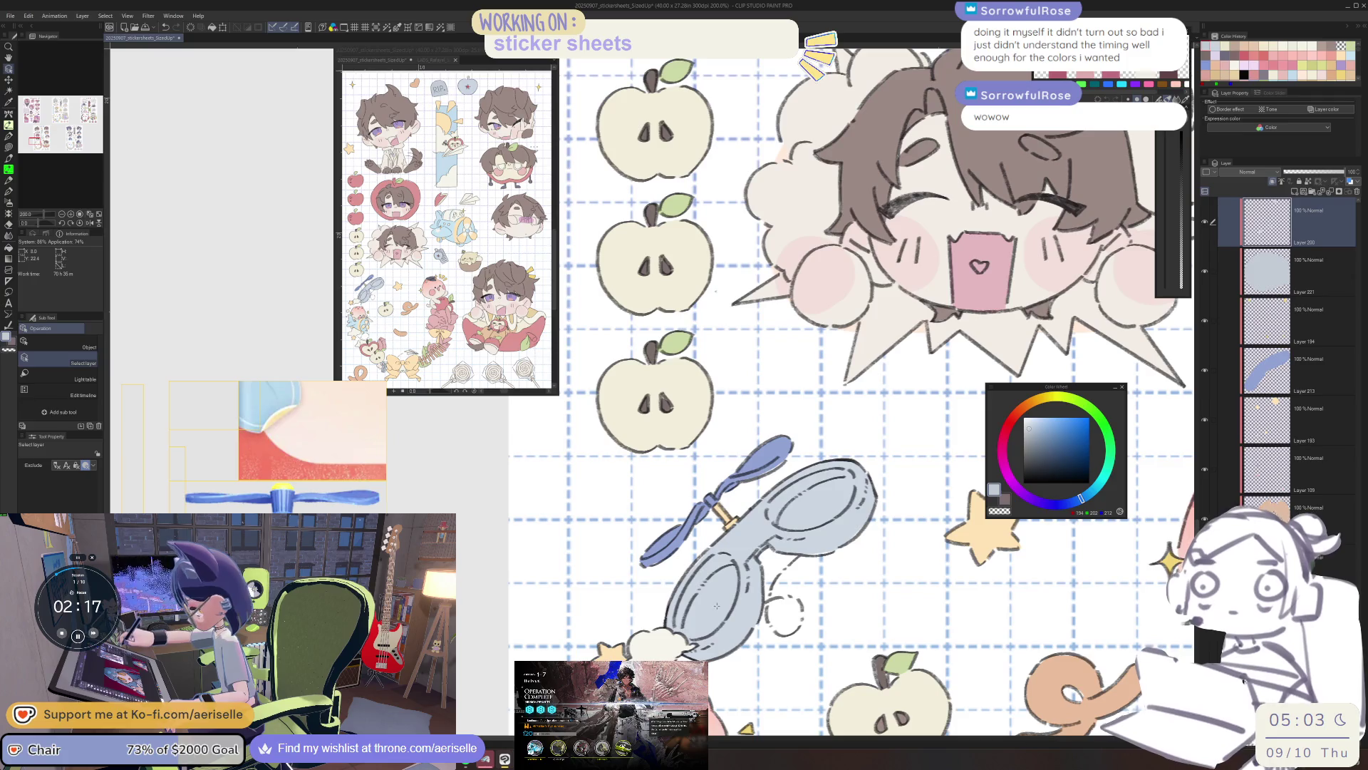
scroll(1339, 422, "down", 5)
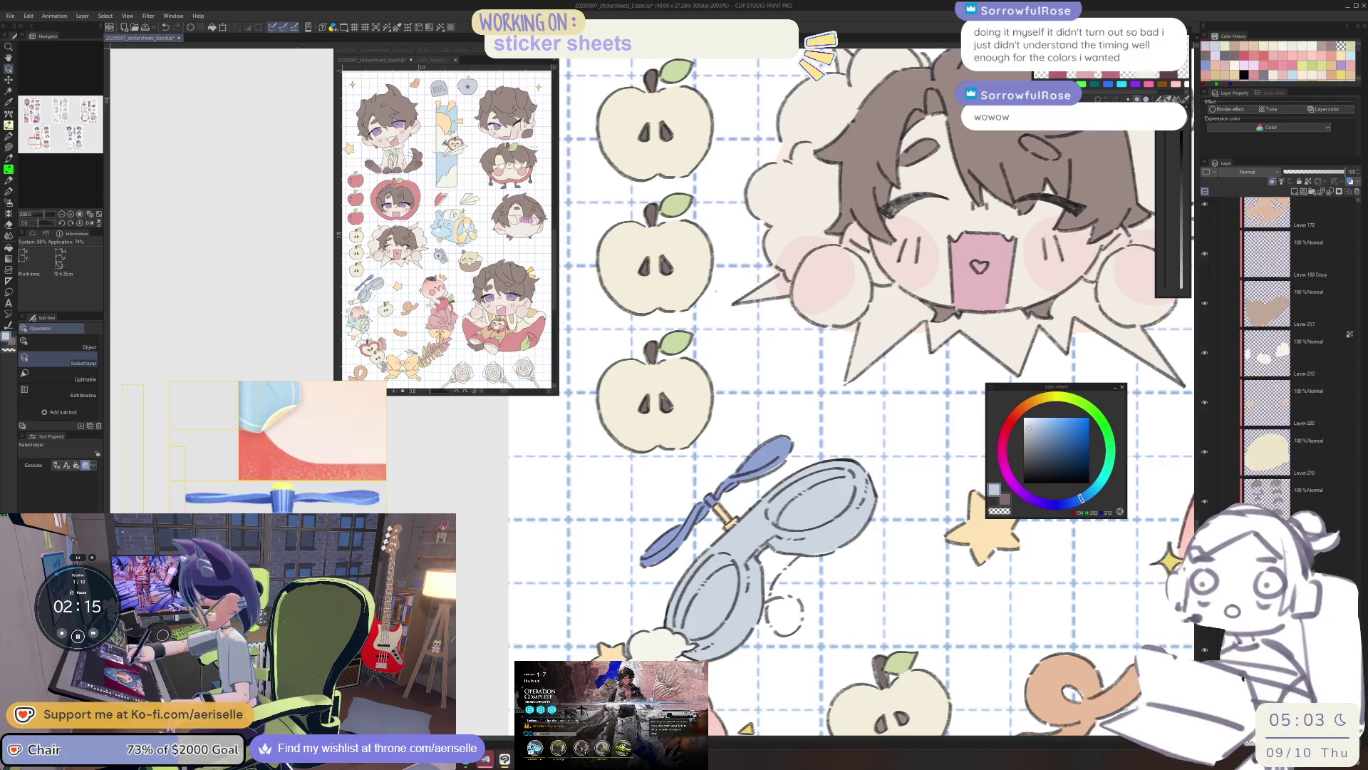
scroll(1358, 697, "down", 5)
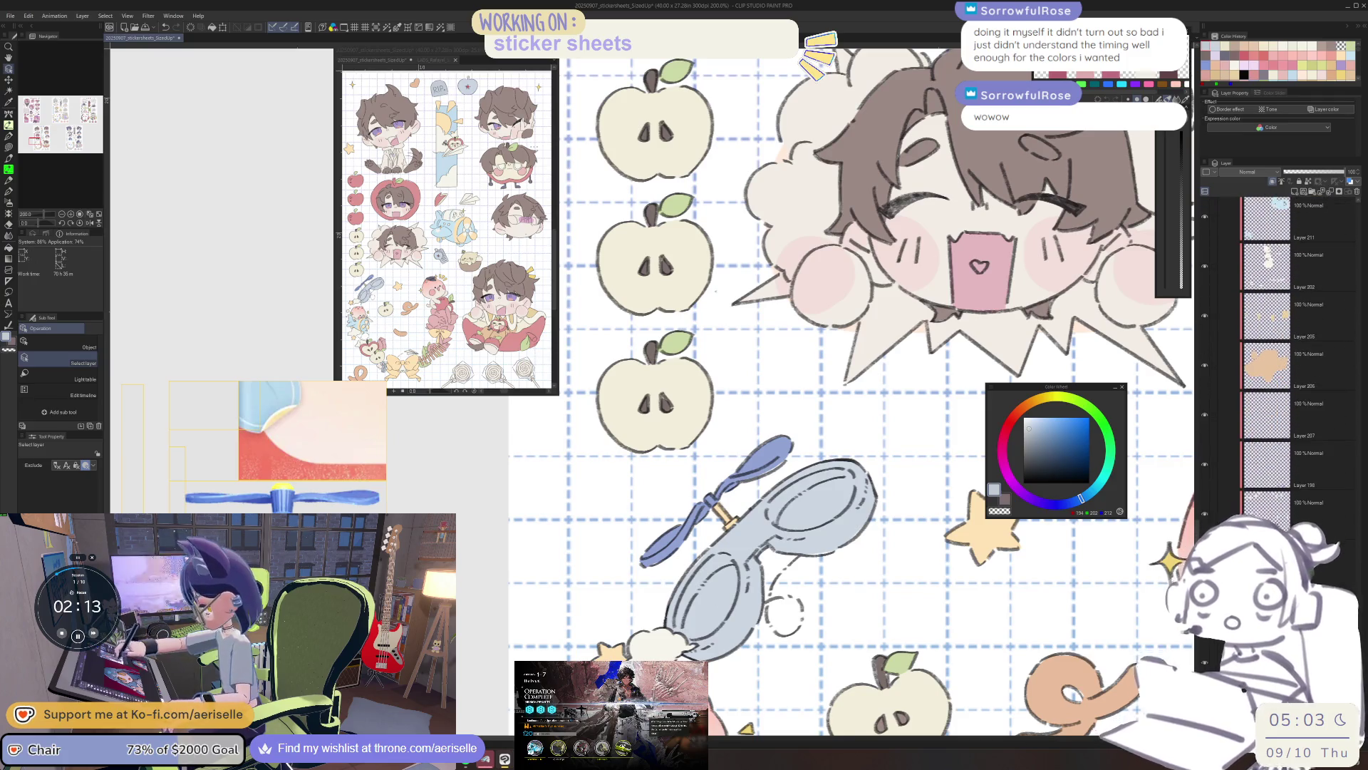
scroll(727, 506, "up", 2)
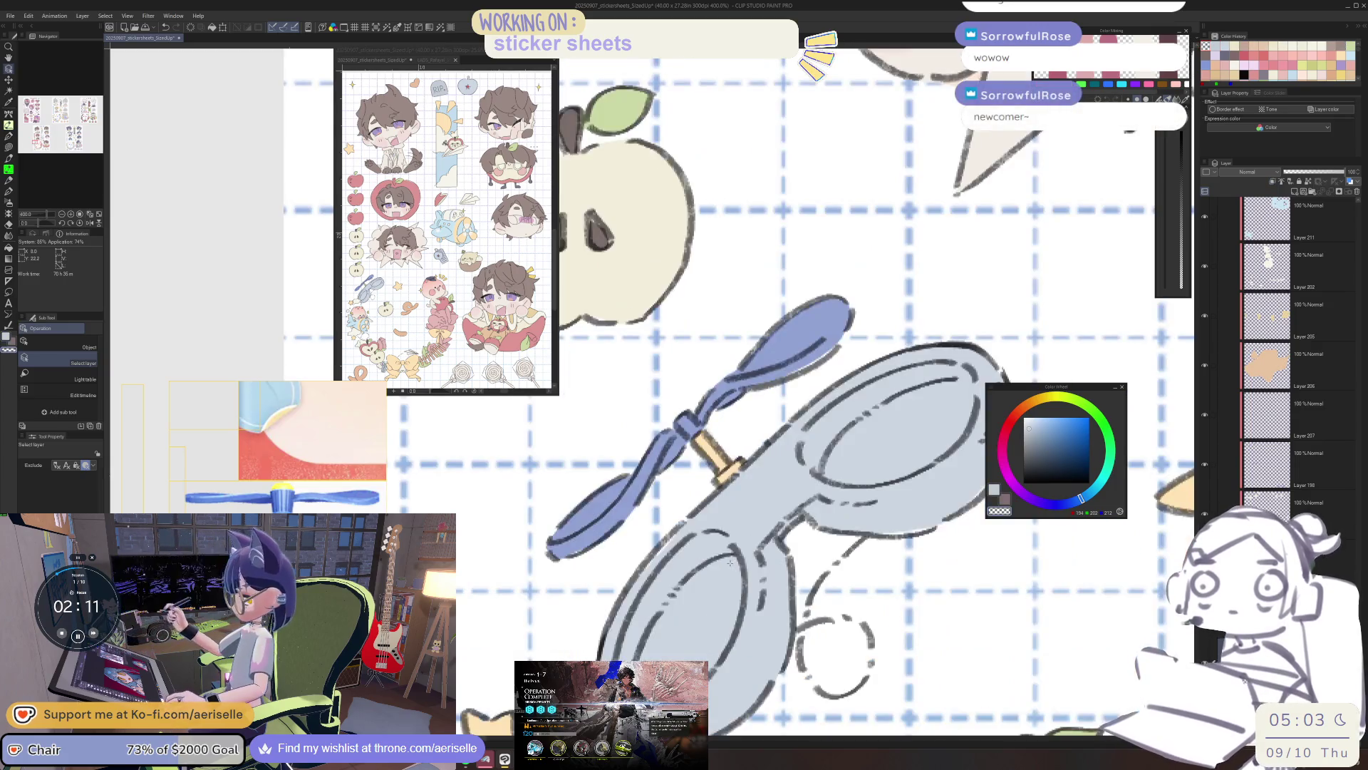
key("u")
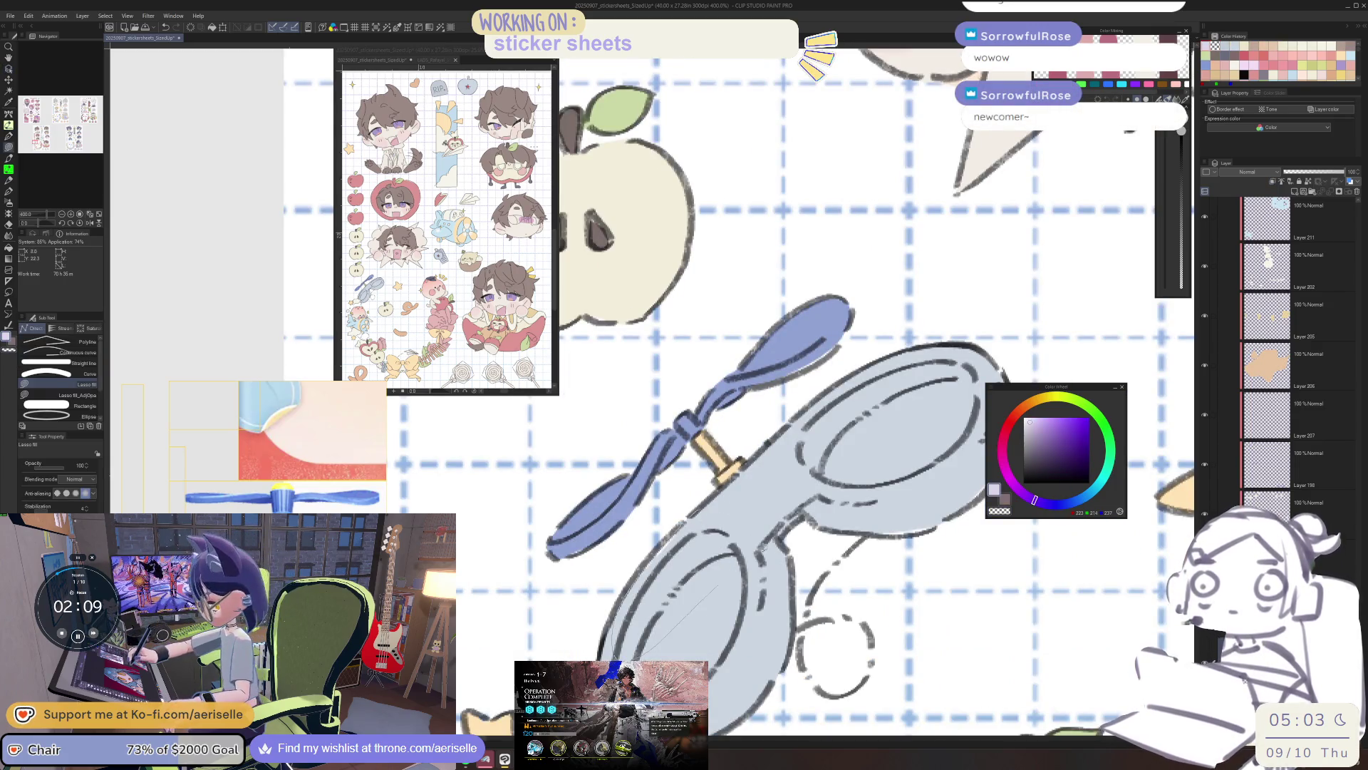
left_click_drag(729, 516, 760, 506)
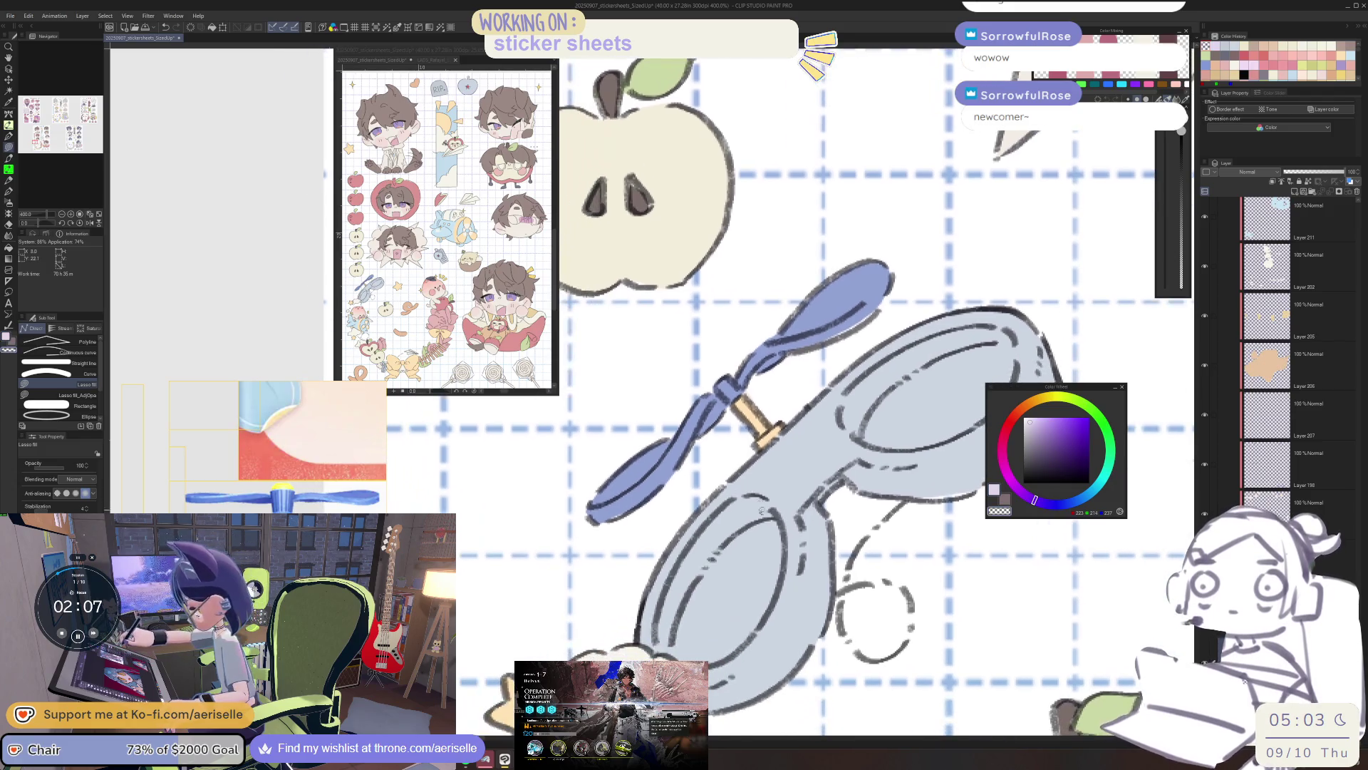
Lasso-fill the inside of the left goggle lens with a lighter, whitish colour, mirroring and rotating the view.
left_click_drag(708, 566, 673, 637)
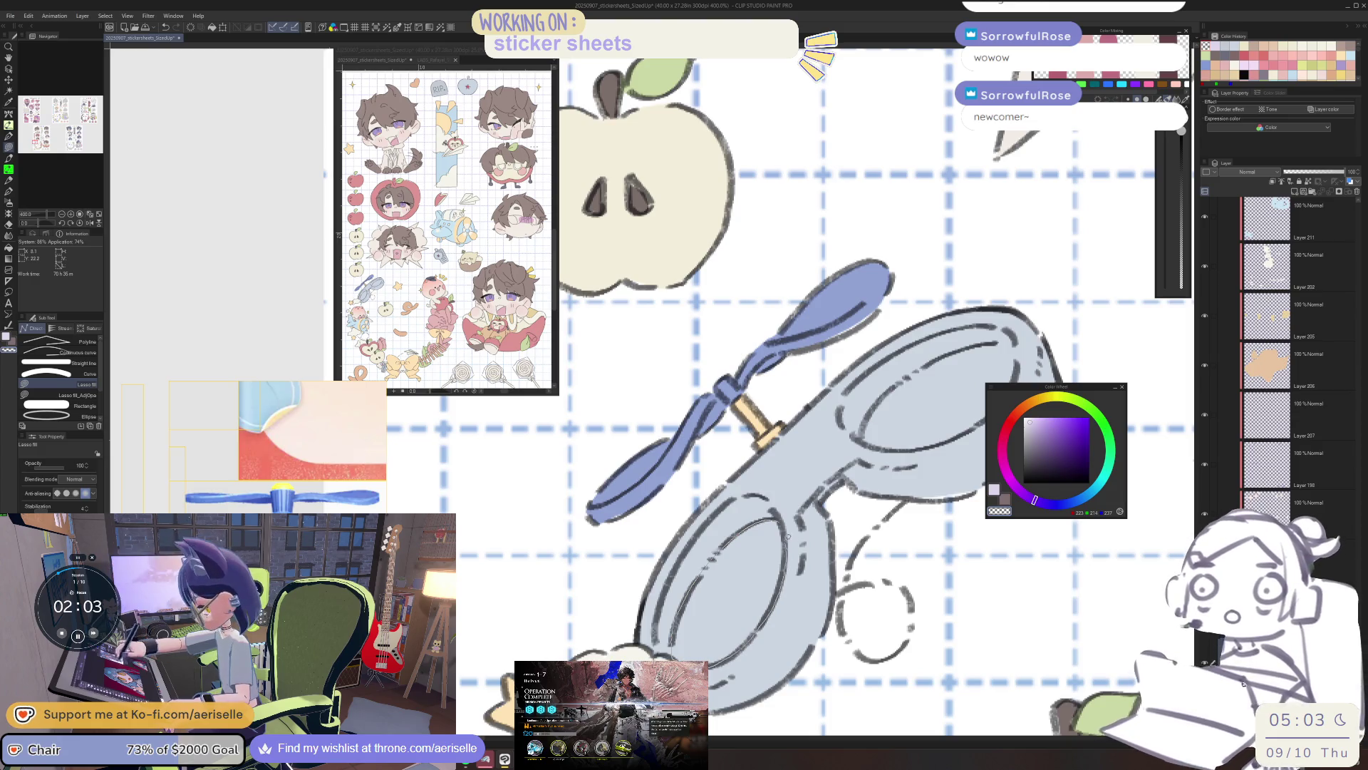
key("h")
mouse_move(840, 491)
left_mouse_down()
mouse_move(784, 562)
mouse_move(712, 598)
left_mouse_up()
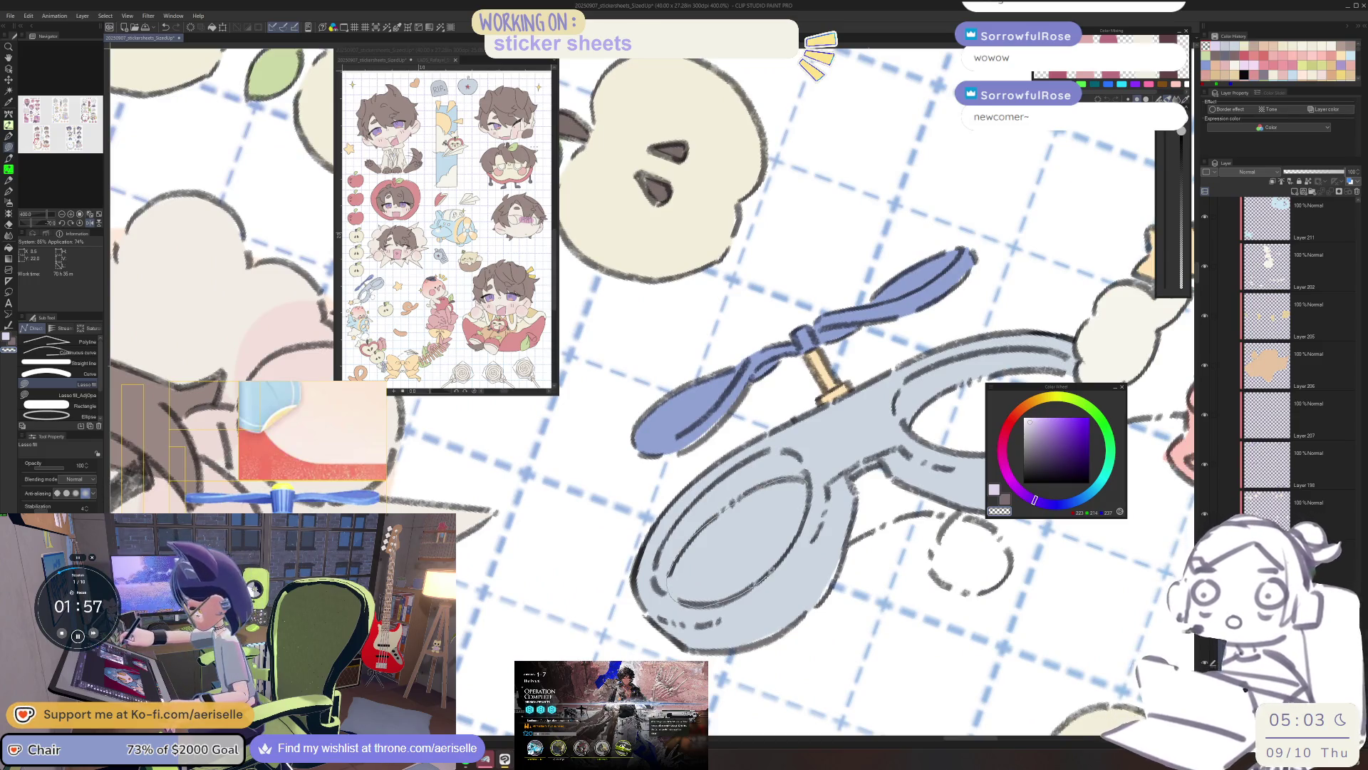
left_click_drag(809, 499, 793, 489)
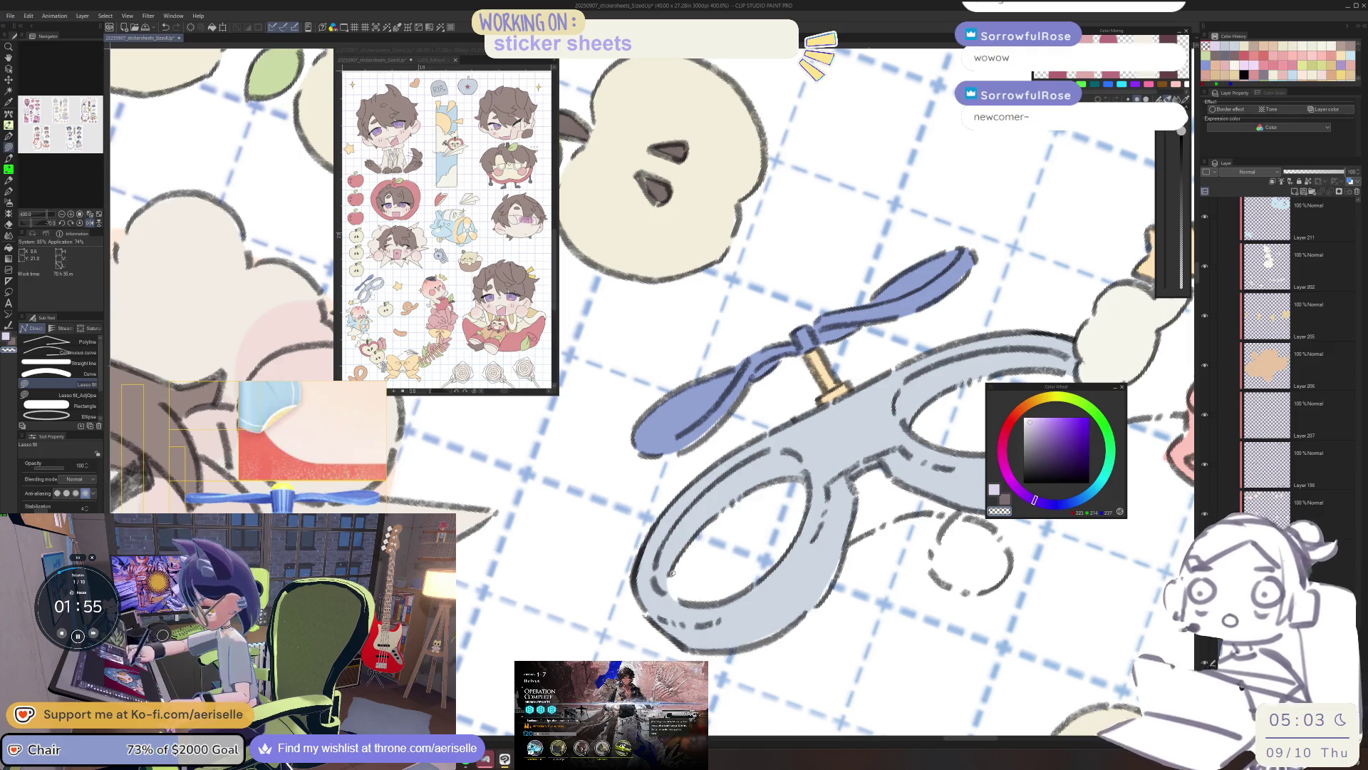
left_click_drag(706, 576, 768, 536)
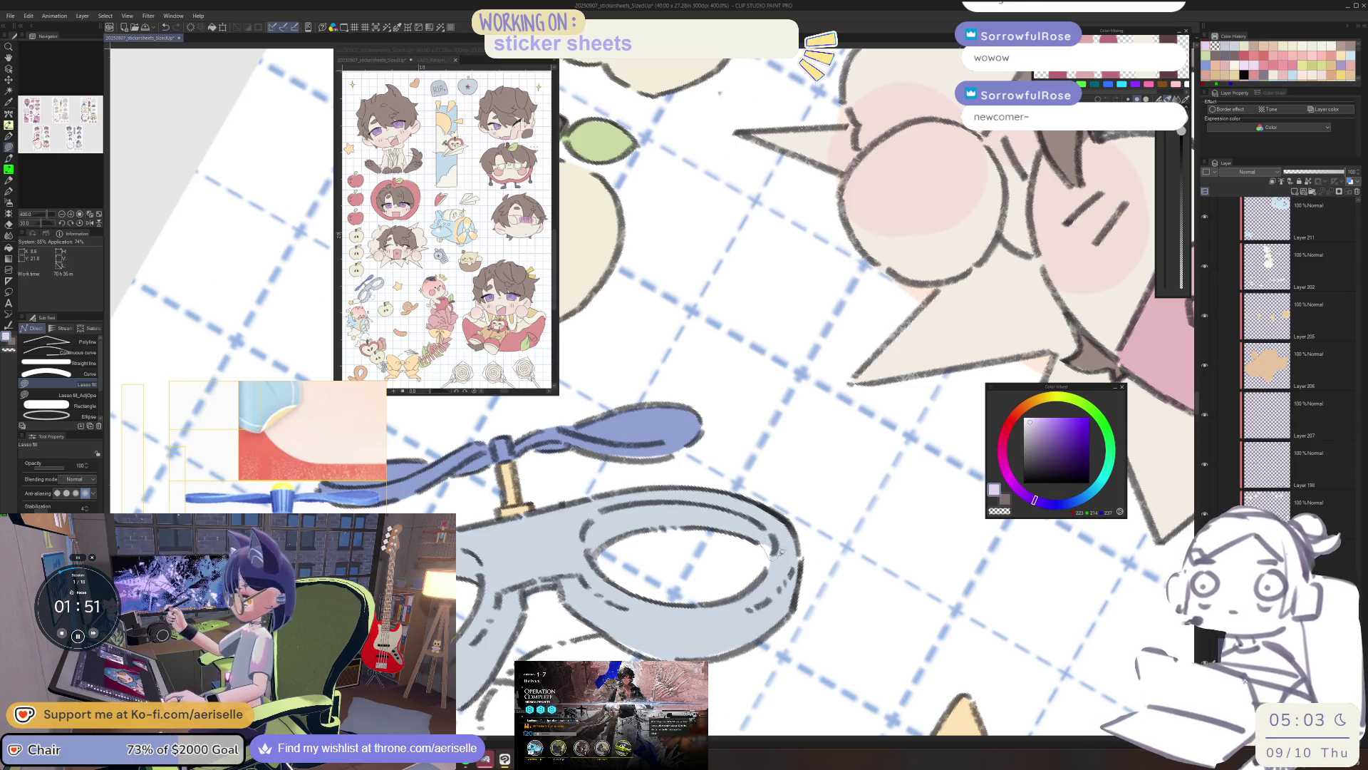
mouse_move(769, 571)
left_mouse_down()
mouse_move(826, 495)
mouse_move(848, 371)
left_mouse_up()
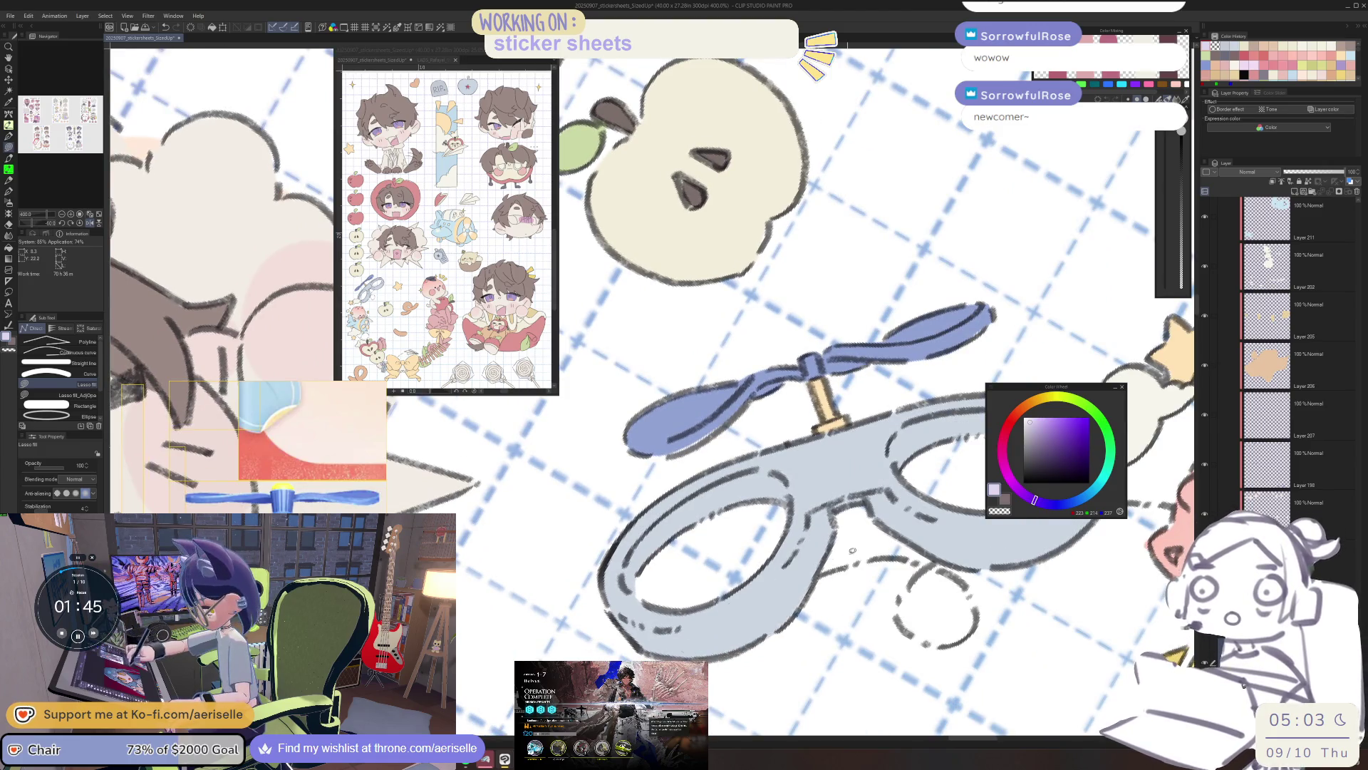
scroll(855, 549, "down", 4)
left_click_drag(885, 563, 831, 590)
scroll(806, 538, "up", 2)
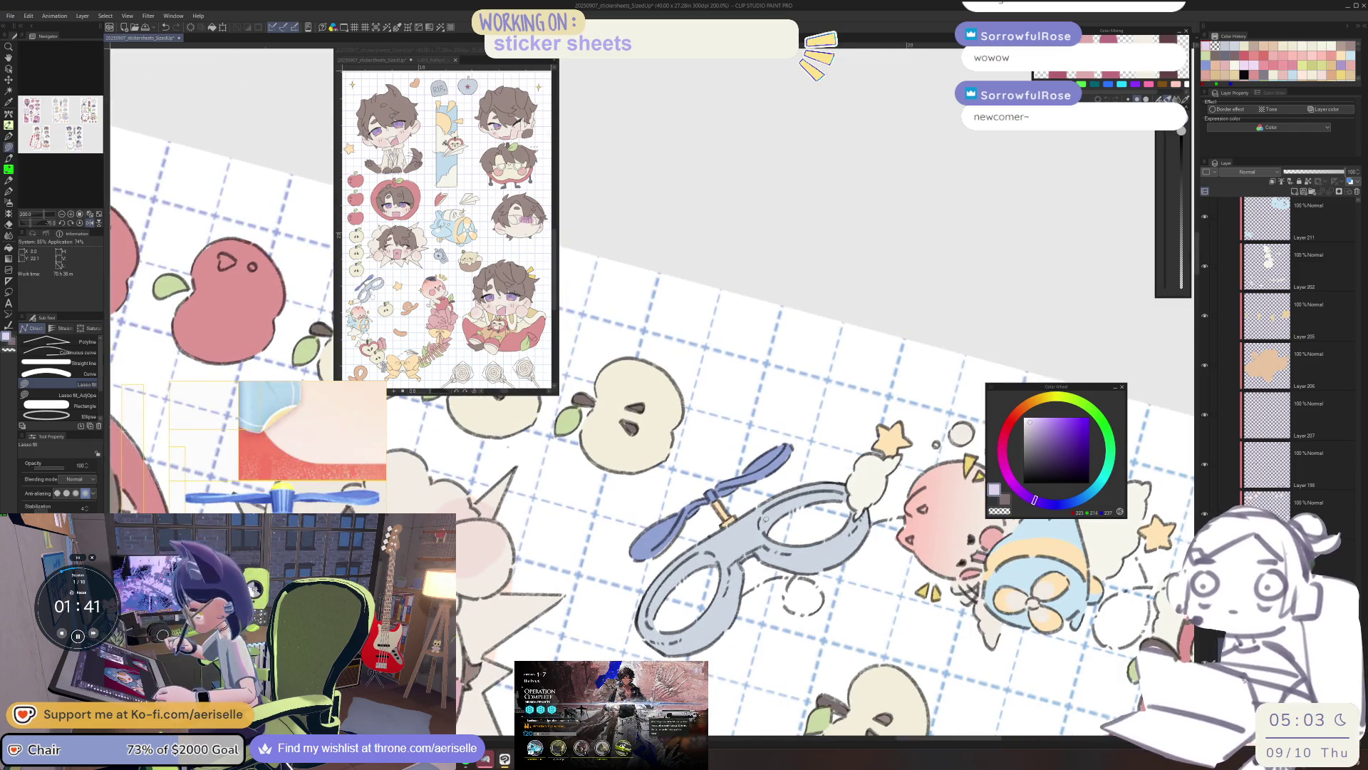
scroll(726, 559, "down", 1)
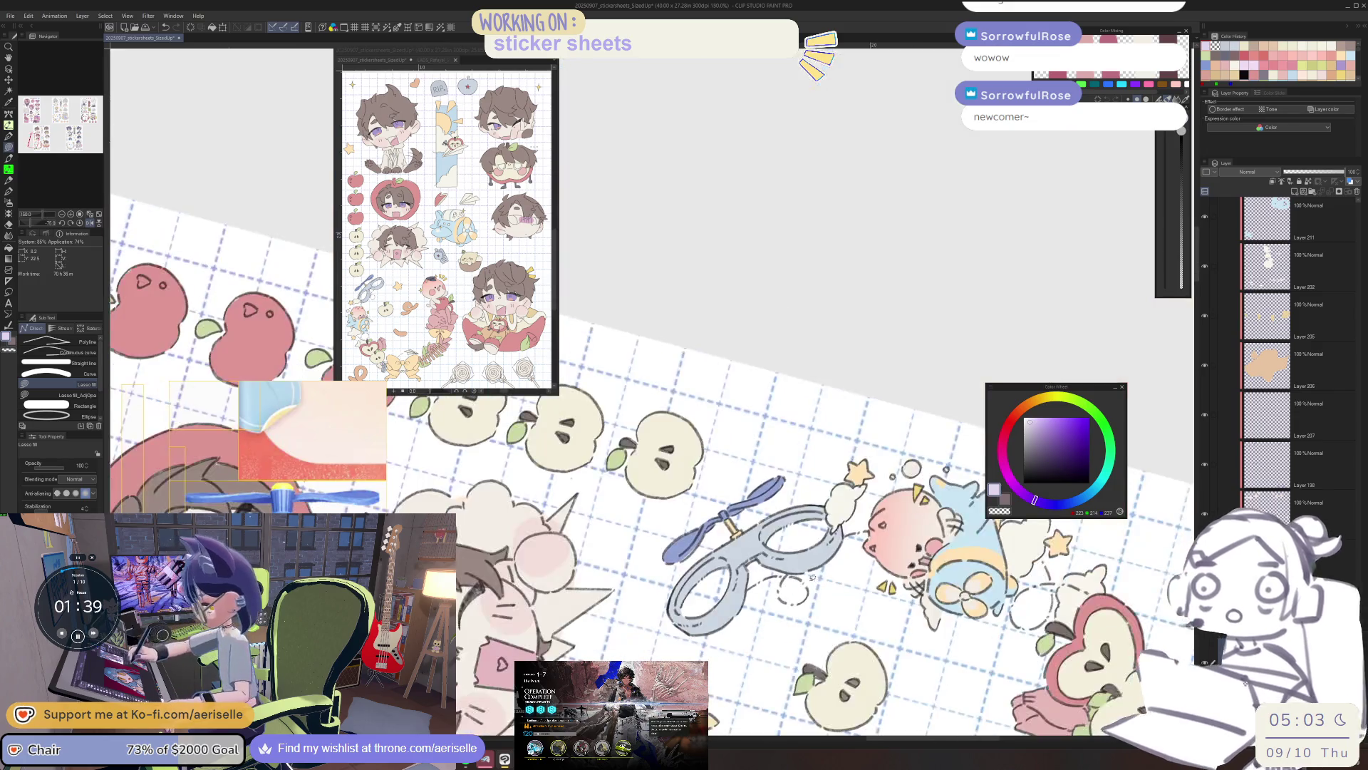
scroll(721, 484, "up", 5)
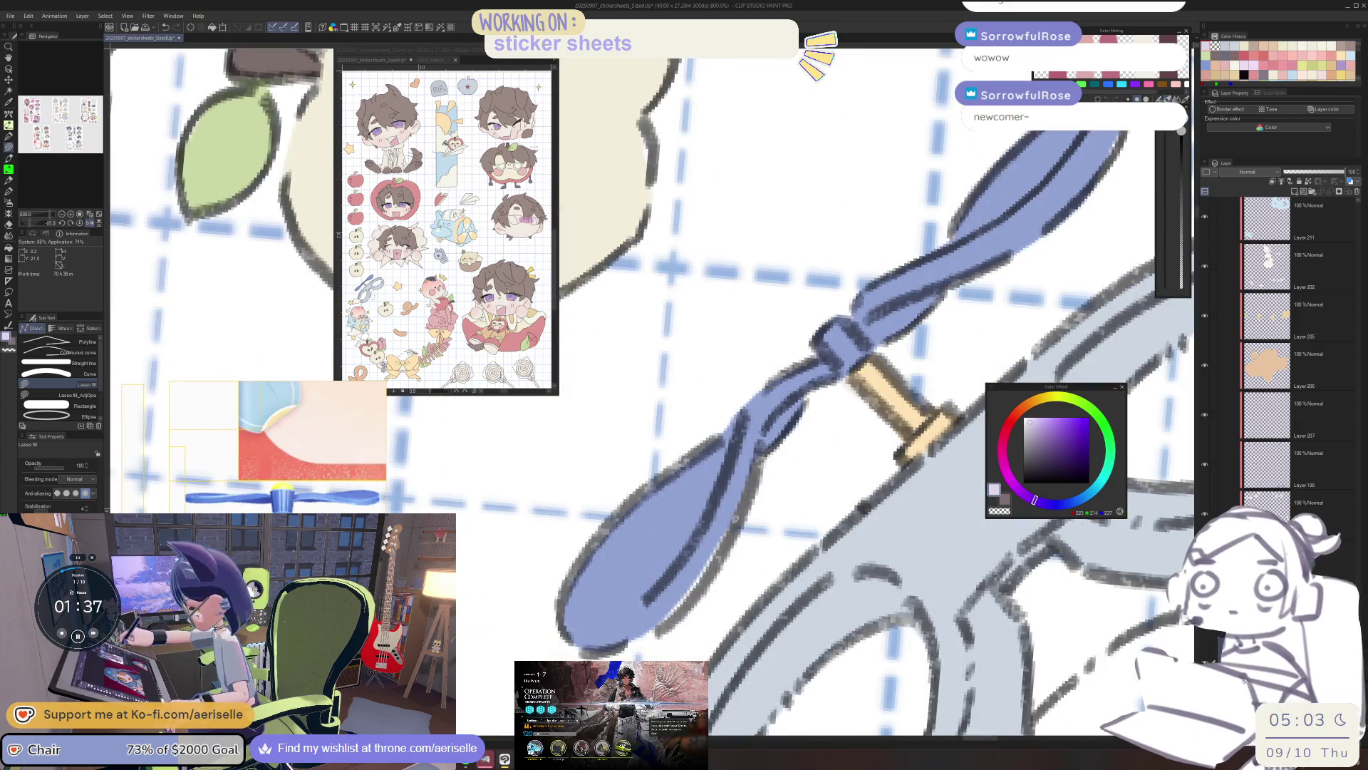
scroll(713, 531, "down", 4)
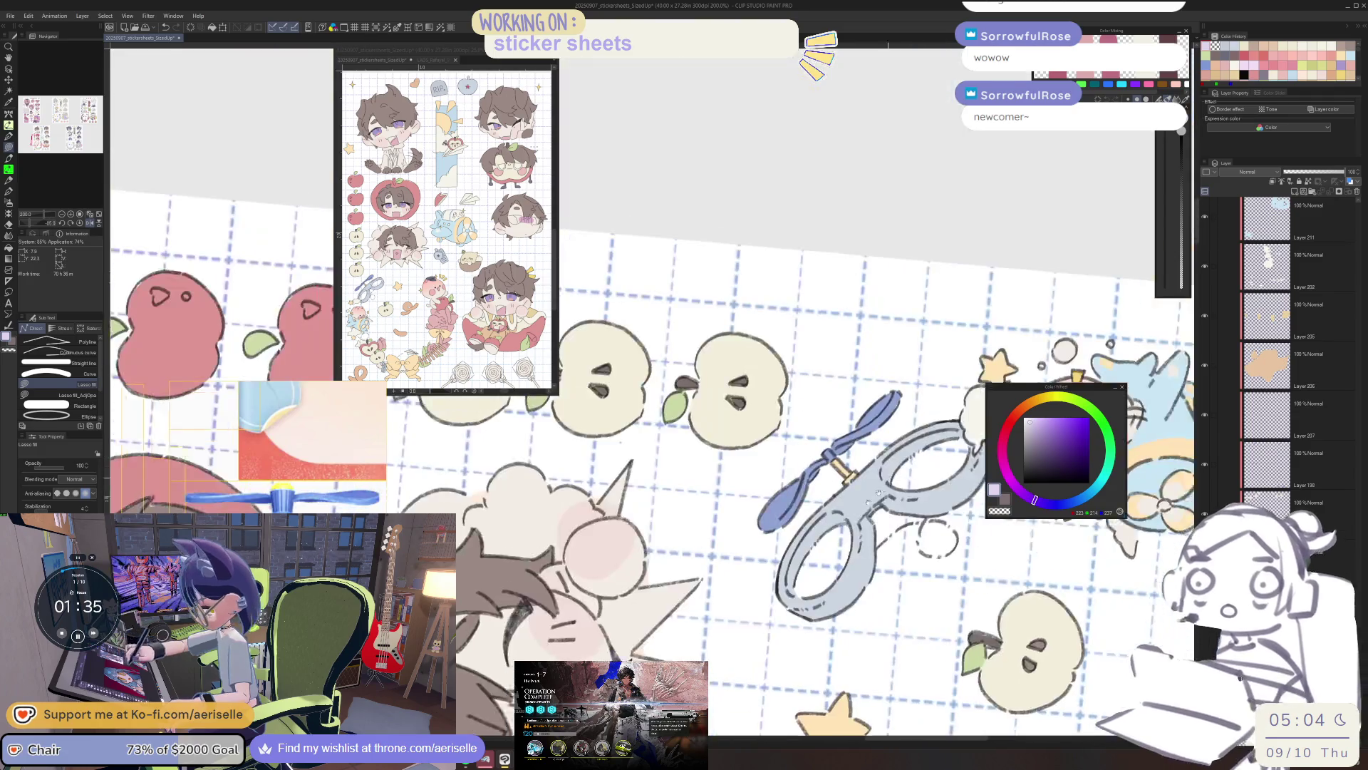
scroll(823, 490, "up", 2)
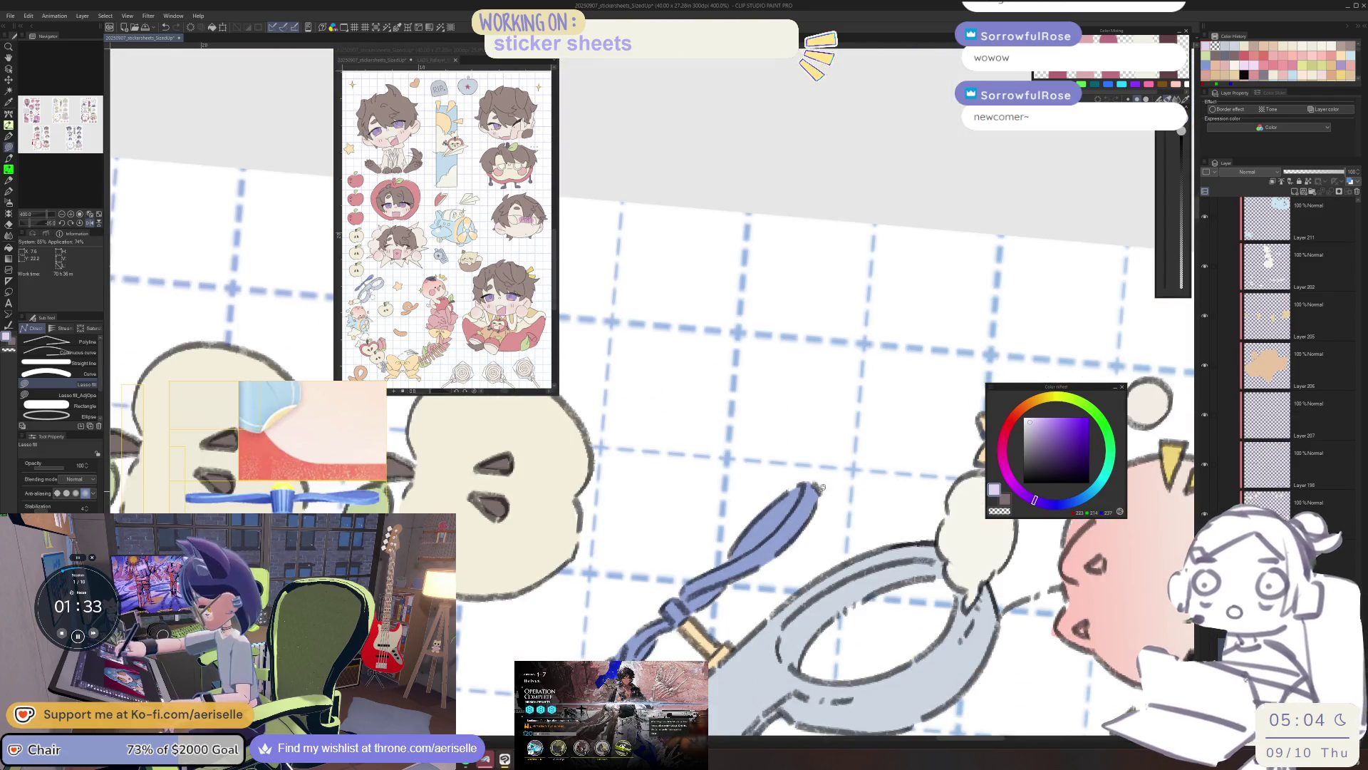
scroll(825, 492, "down", 3)
left_click_drag(865, 570, 829, 495)
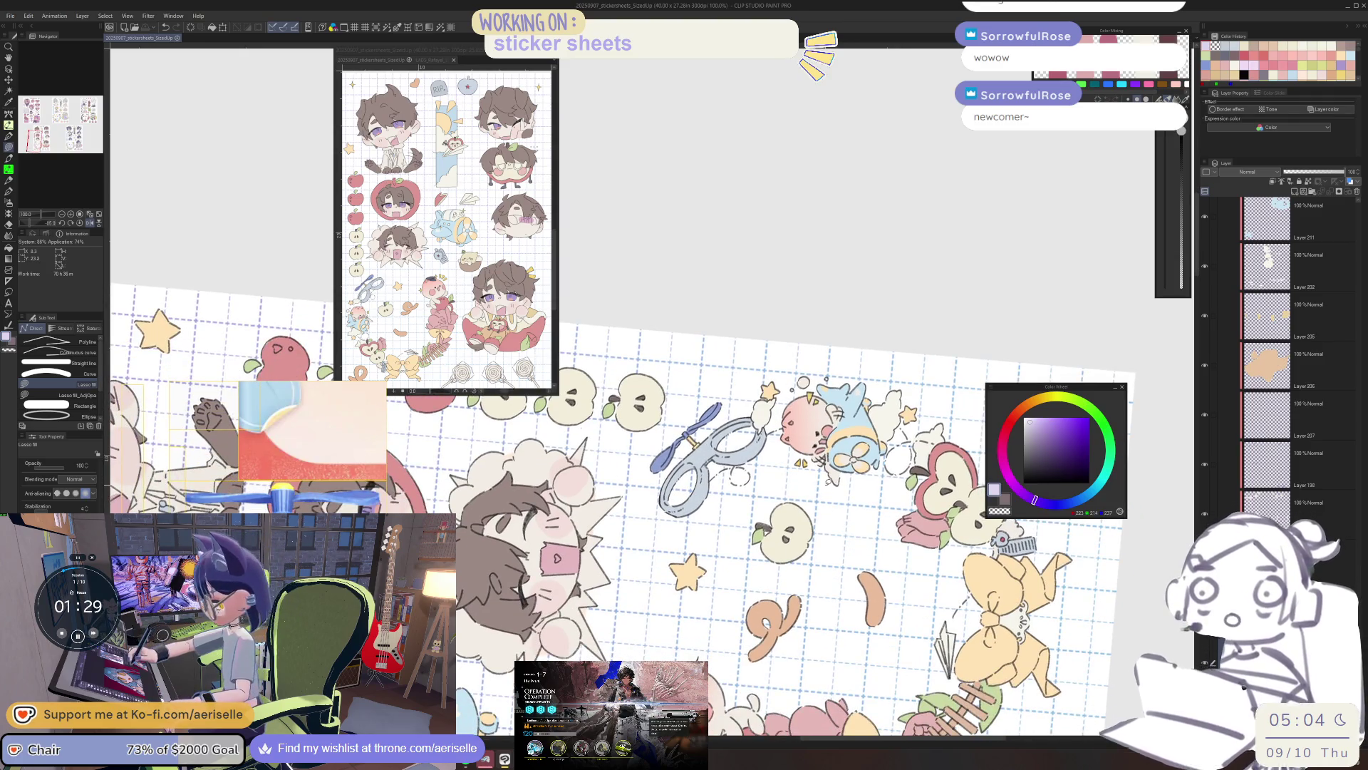
key("minus")
key("minus")
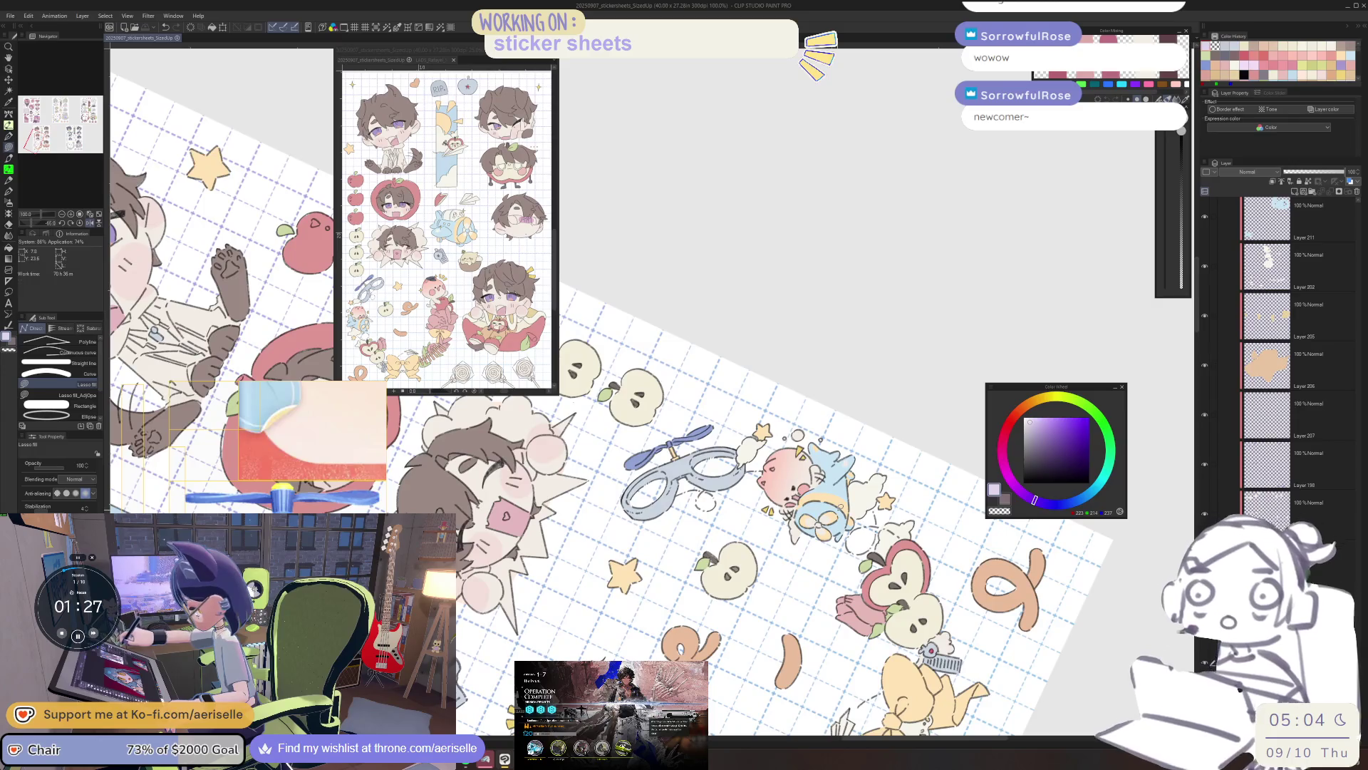
key("asciicircum")
key("asciicircum")
scroll(709, 499, "up", 2)
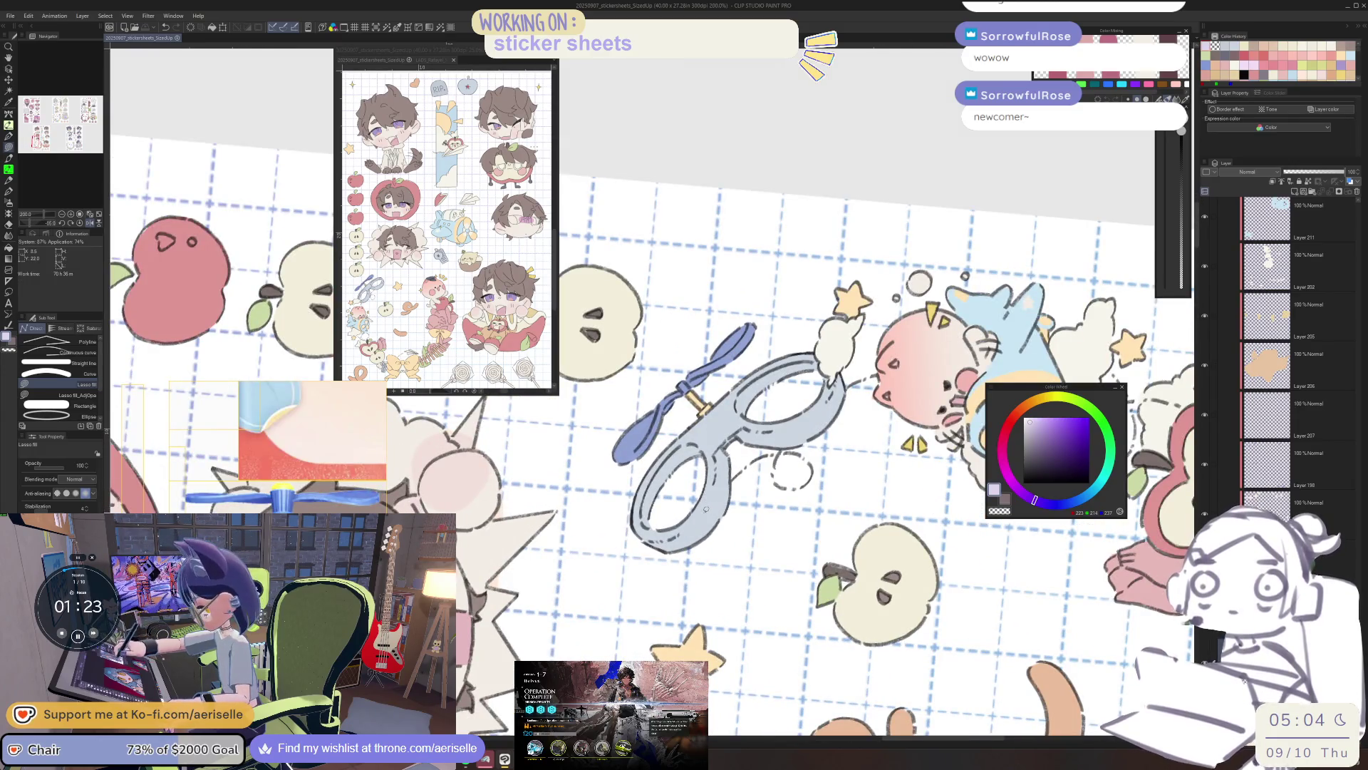
key("e")
scroll(706, 509, "up", 3)
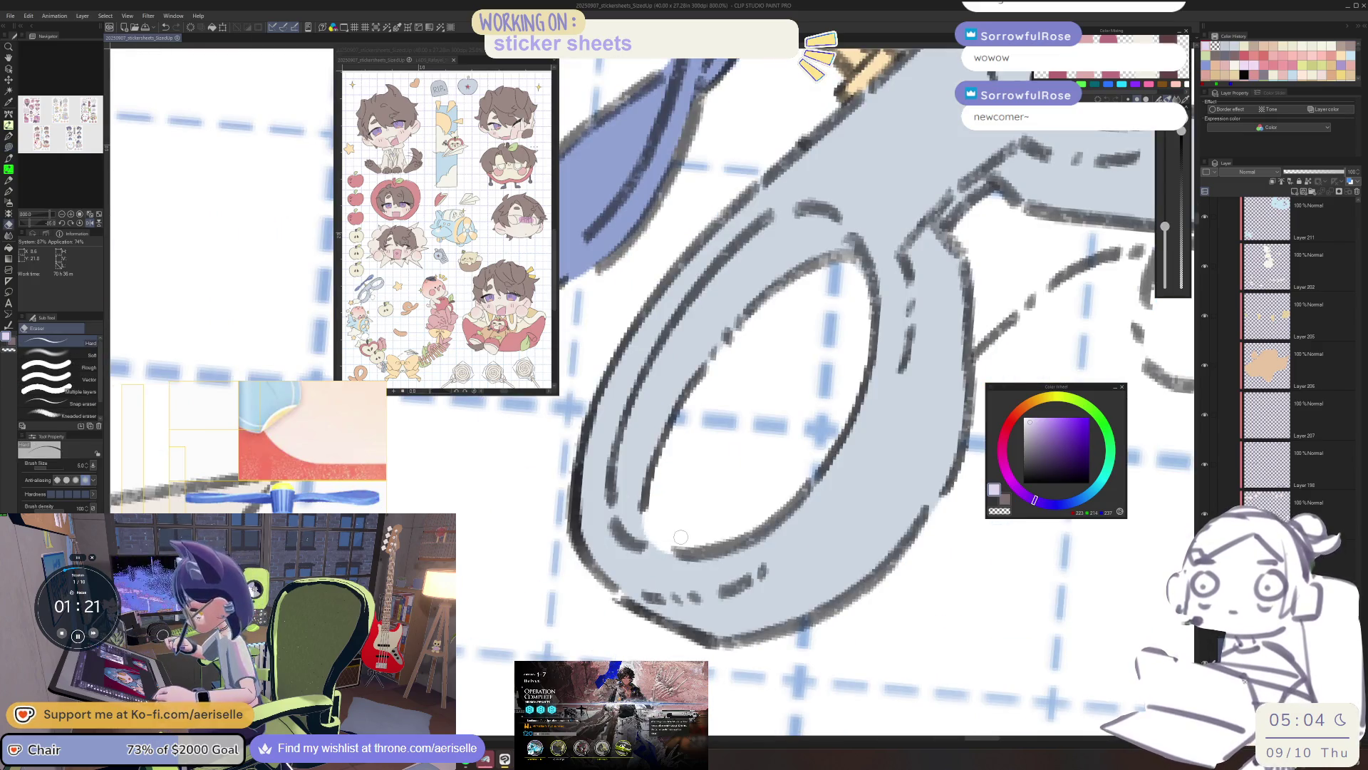
scroll(680, 536, "down", 6)
left_click_drag(918, 517, 901, 545)
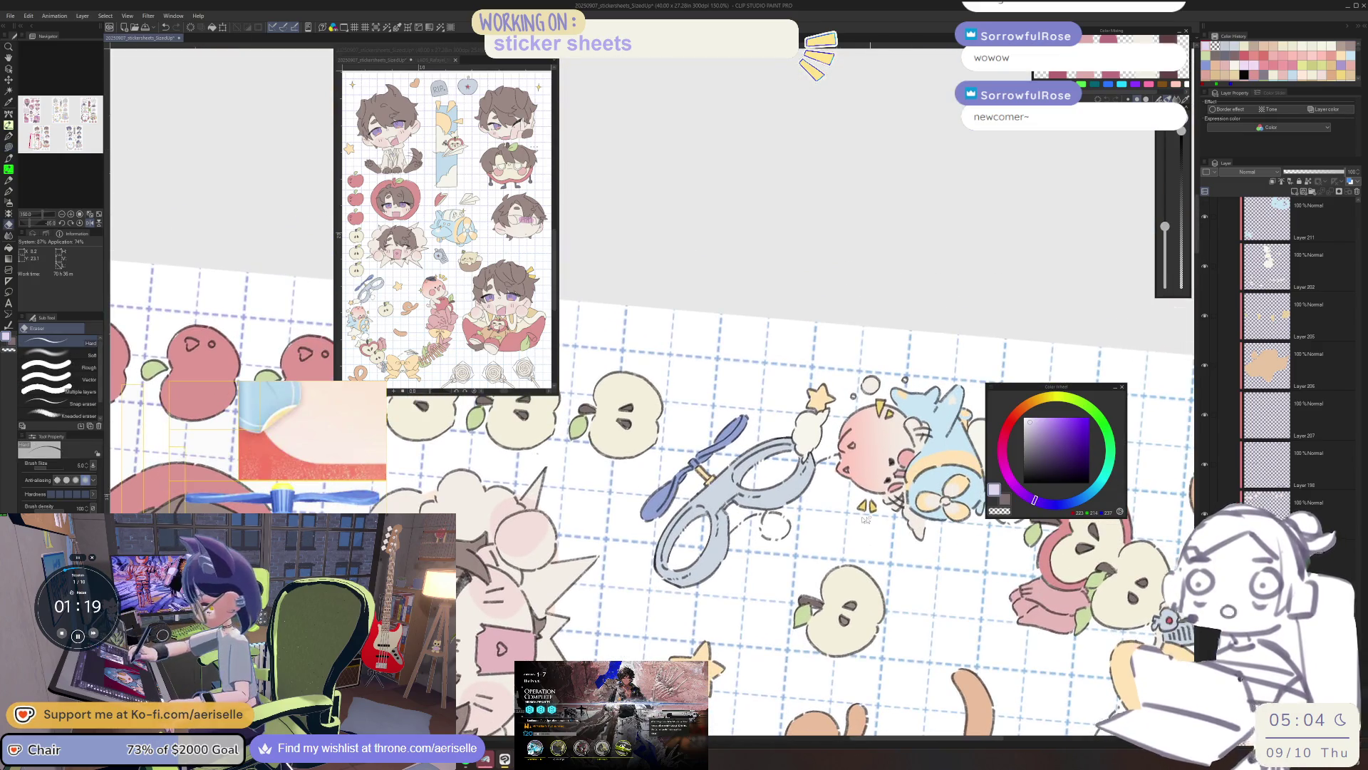
scroll(865, 518, "down", 3)
key("ctrl+at")
mouse_move(894, 513)
left_mouse_down()
mouse_move(870, 627)
mouse_move(833, 551)
left_mouse_up()
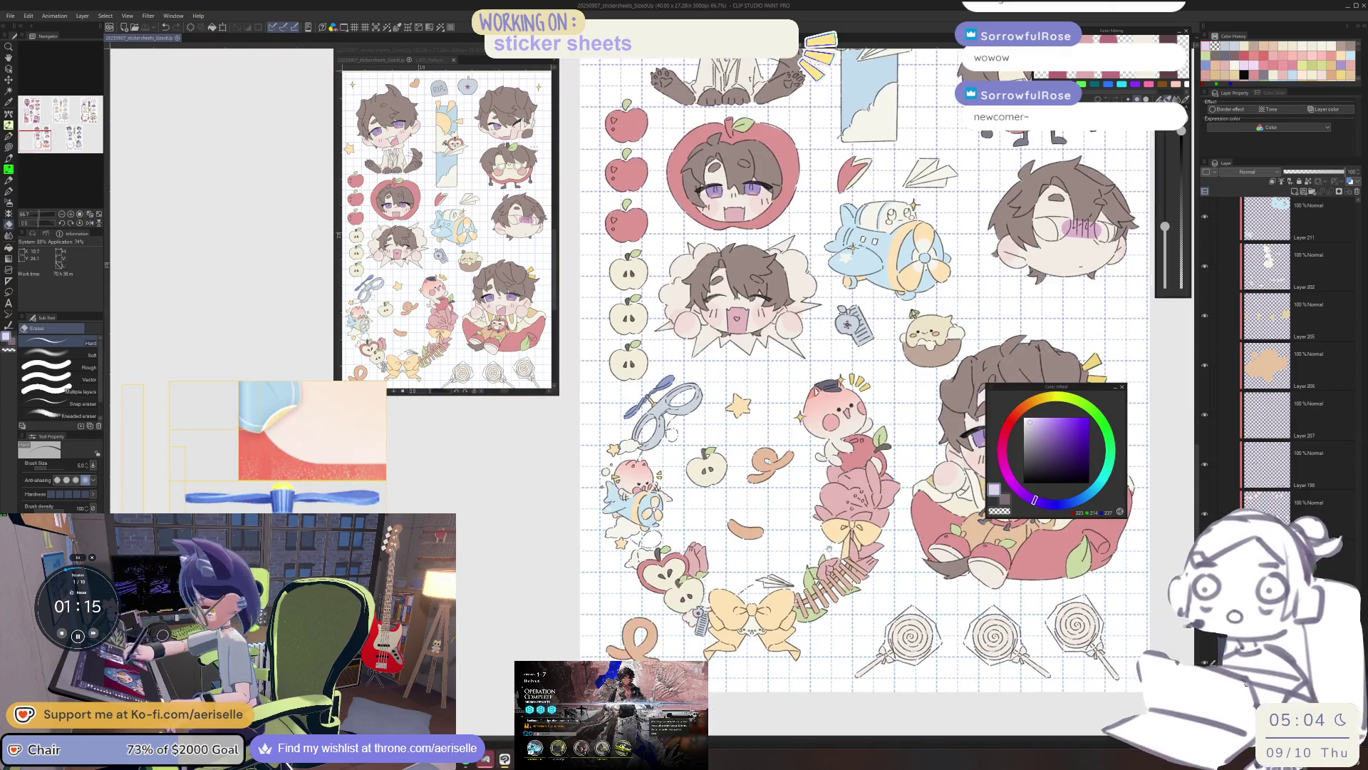
On Layer 195, try a light-purple lasso fill beside the apple seed and undo it.
scroll(671, 577, "up", 4)
scroll(677, 560, "up", 4)
key("u")
left_click(846, 539, "ctrl+shift")
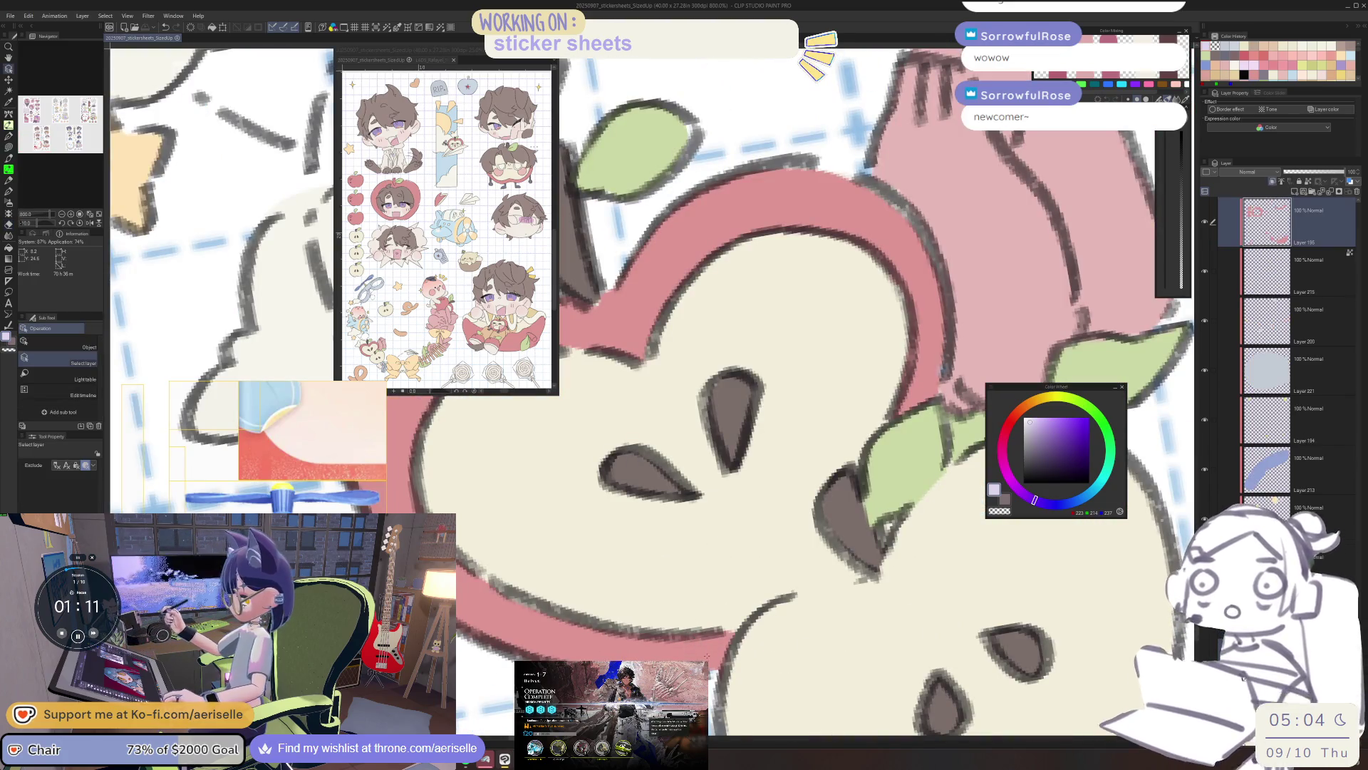
mouse_move(847, 539)
left_mouse_down()
mouse_move(796, 590)
mouse_move(853, 589)
mouse_move(863, 556)
left_mouse_up()
key("ctrl+z")
key("o")
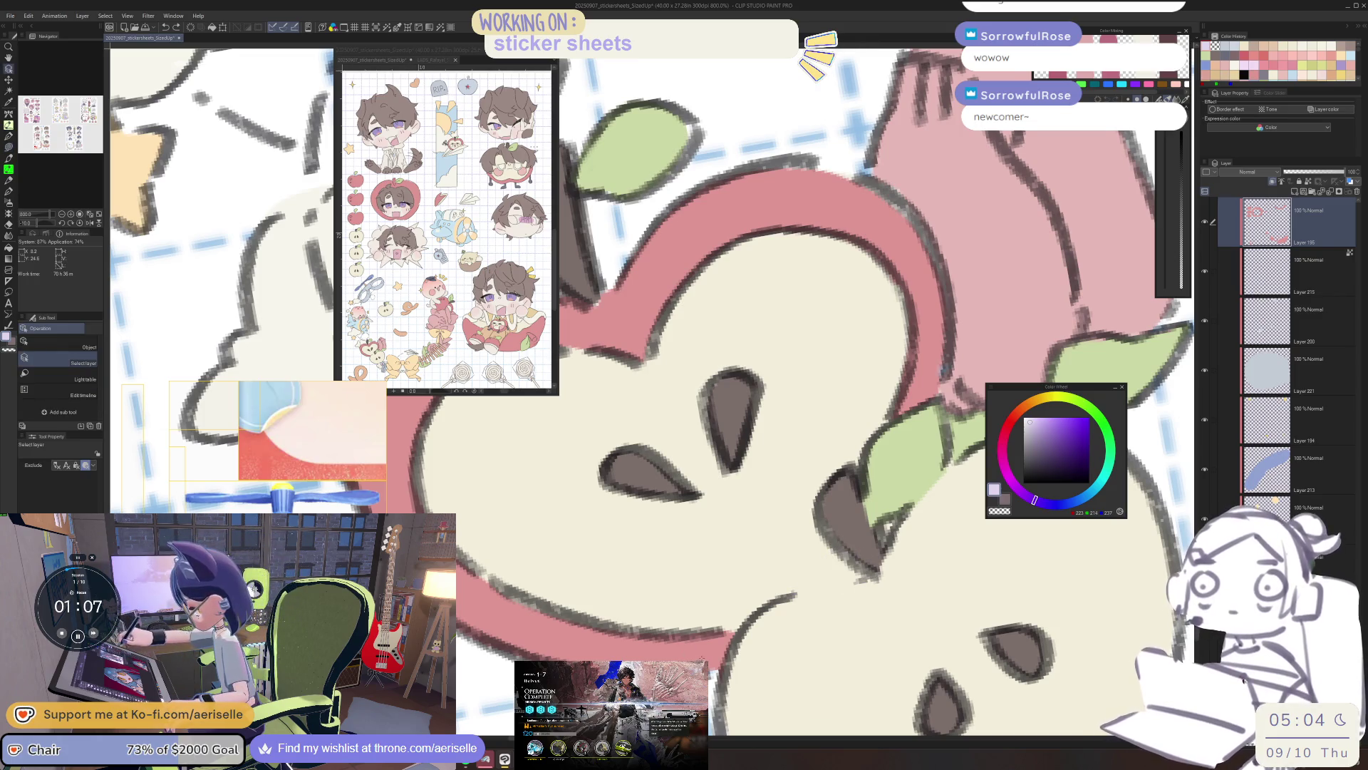
Lasso-fill a small pink touch-up along the apple's edge, then zoom back out.
key("u")
left_click_drag(835, 541, 791, 594)
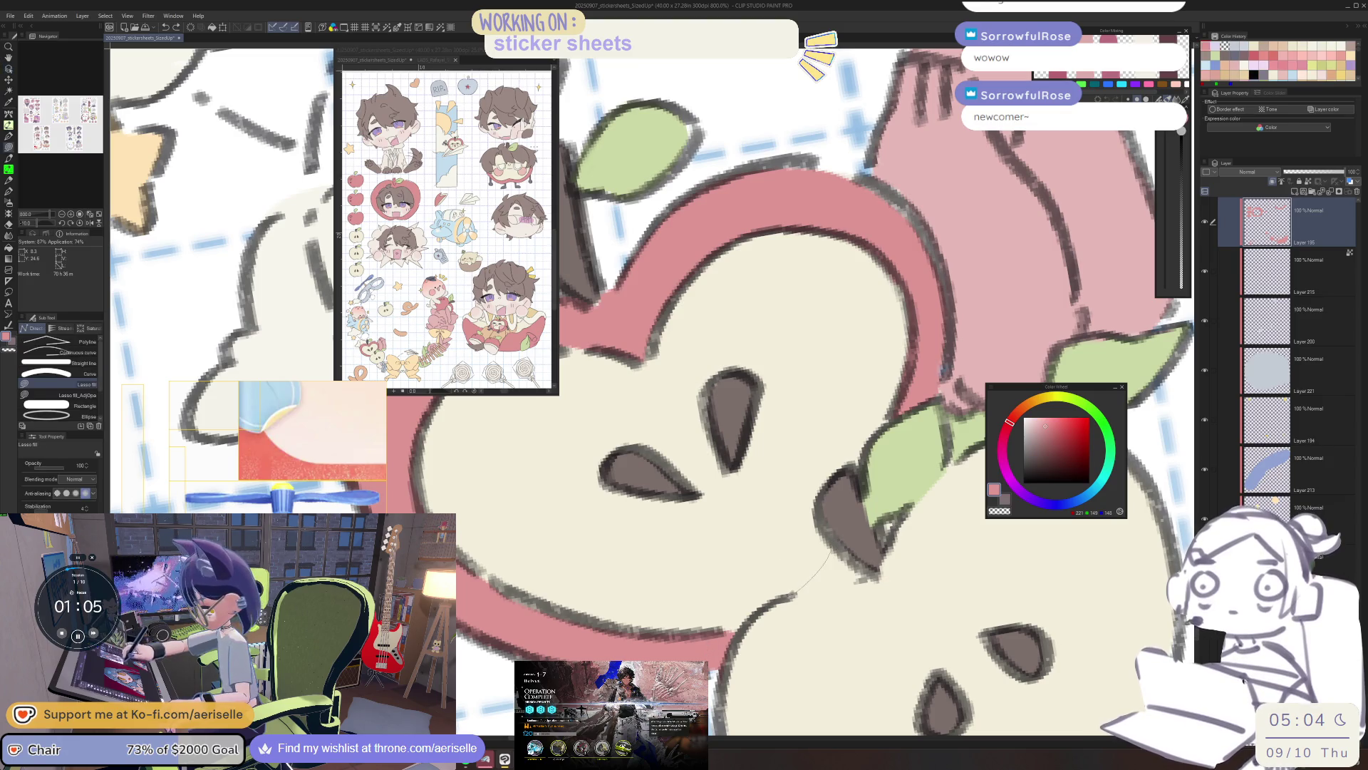
scroll(862, 555, "down", 10)
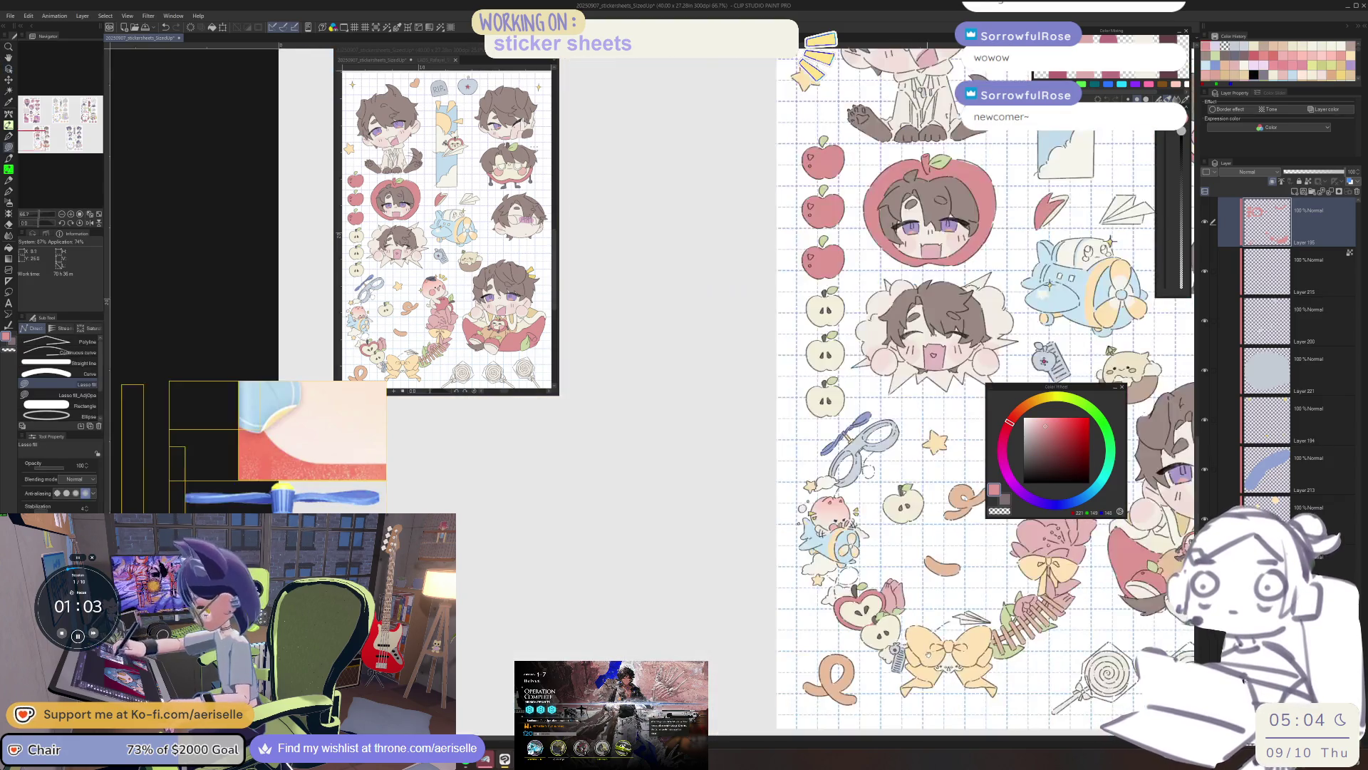
scroll(876, 627, "right", 2)
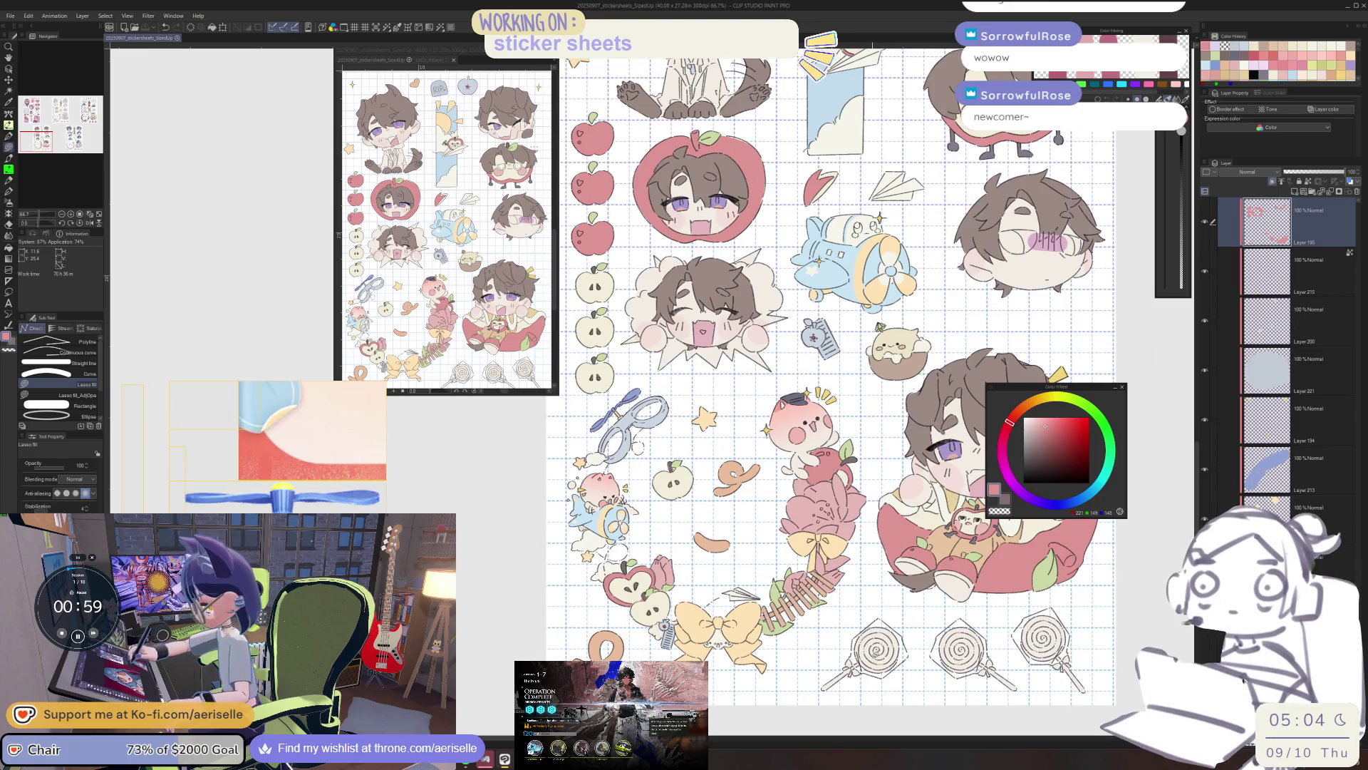
scroll(660, 642, "up", 8)
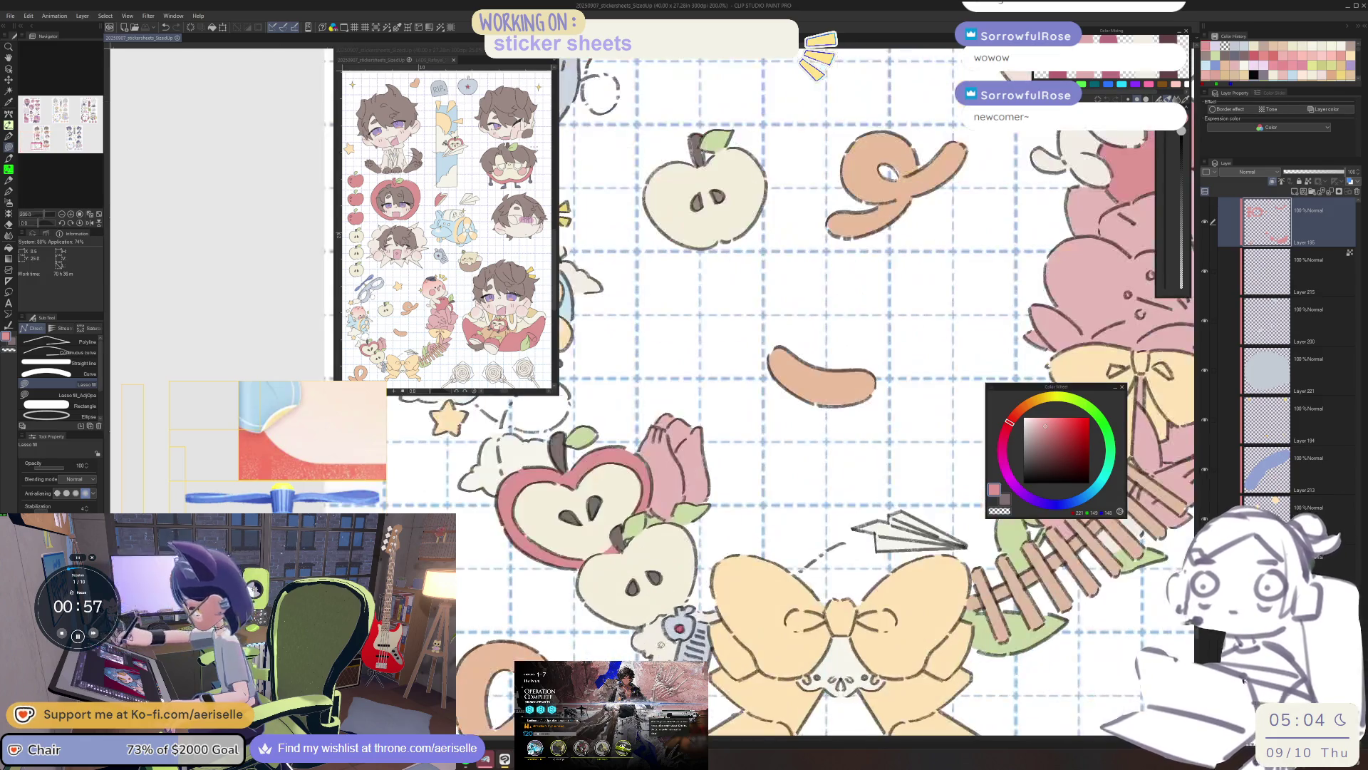
scroll(662, 627, "down", 8)
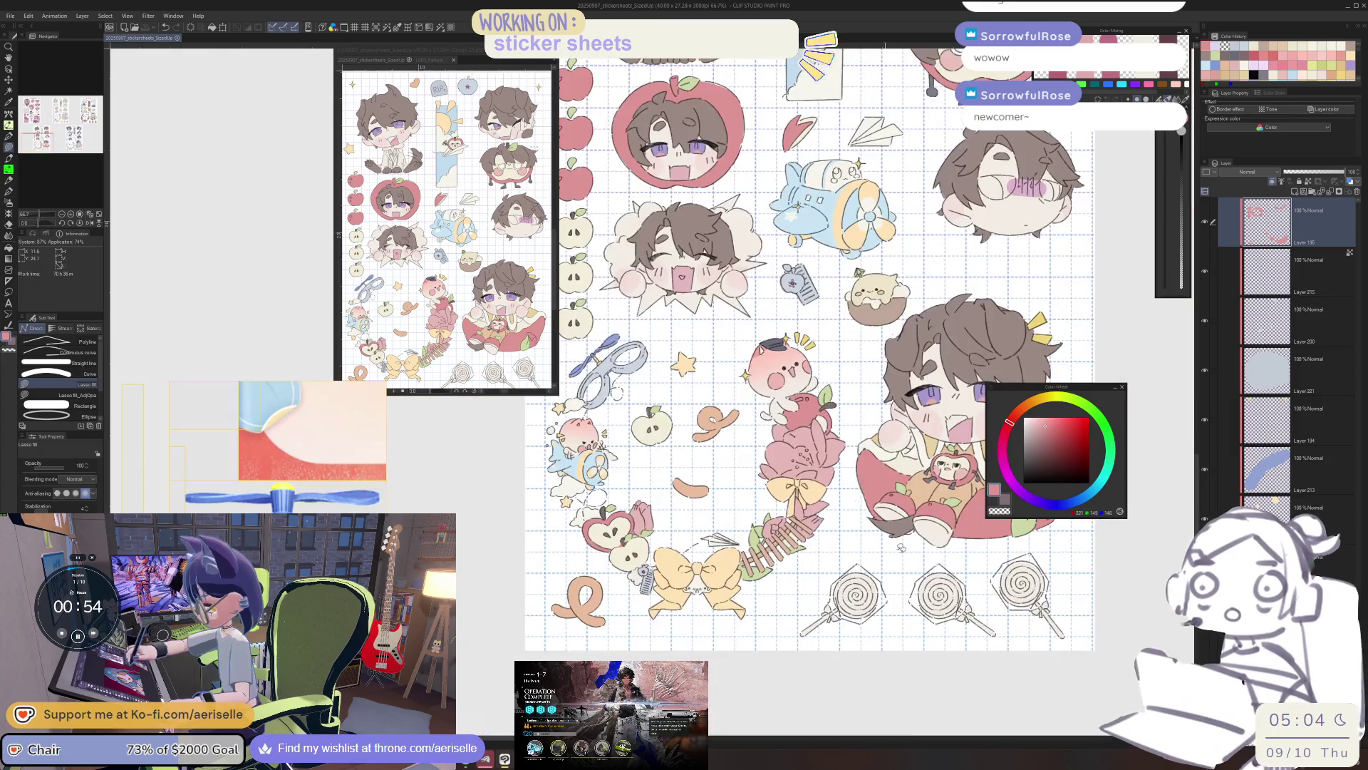
left_click_drag(662, 627, 625, 624)
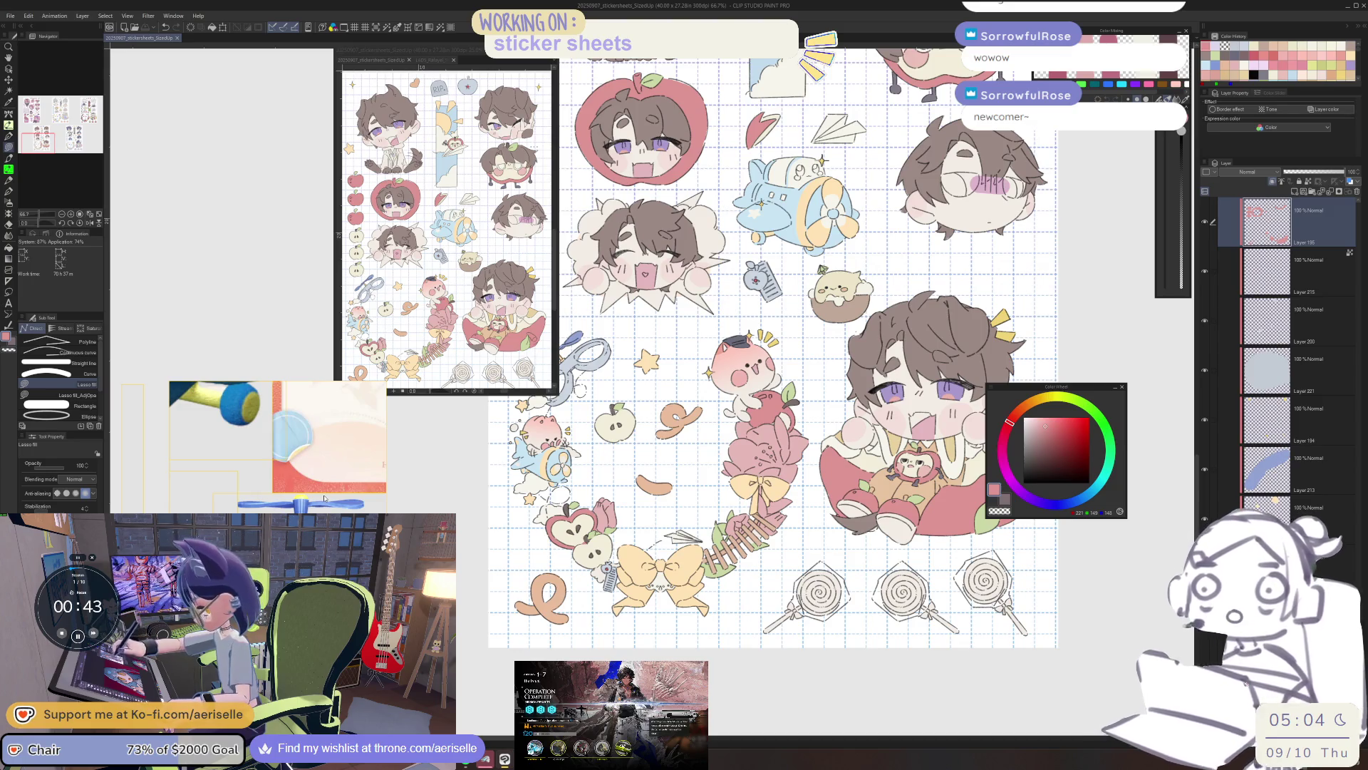
mouse_move(324, 498)
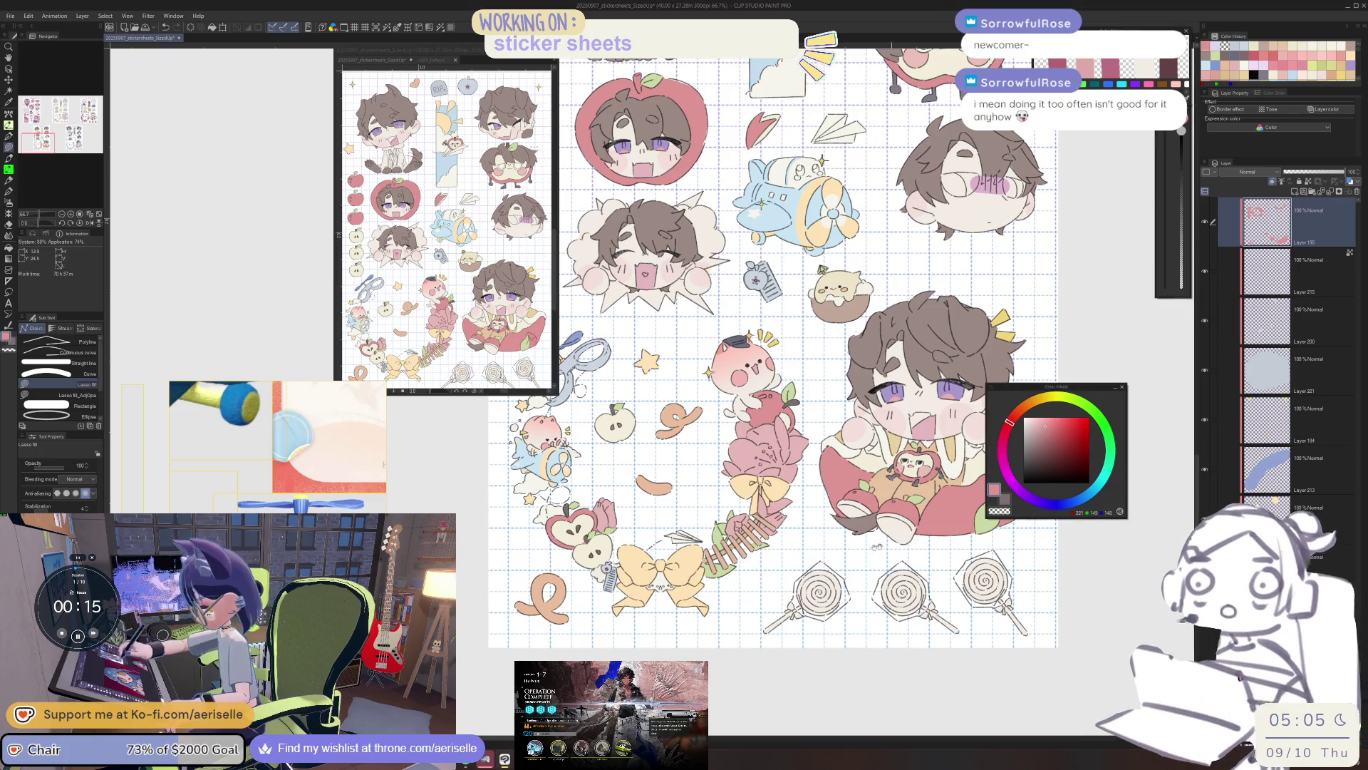
Select the winking boy sticker's layer, pick beige, and lasso-fill tan under his chin.
scroll(784, 388, "up", 3)
scroll(684, 356, "up", 5)
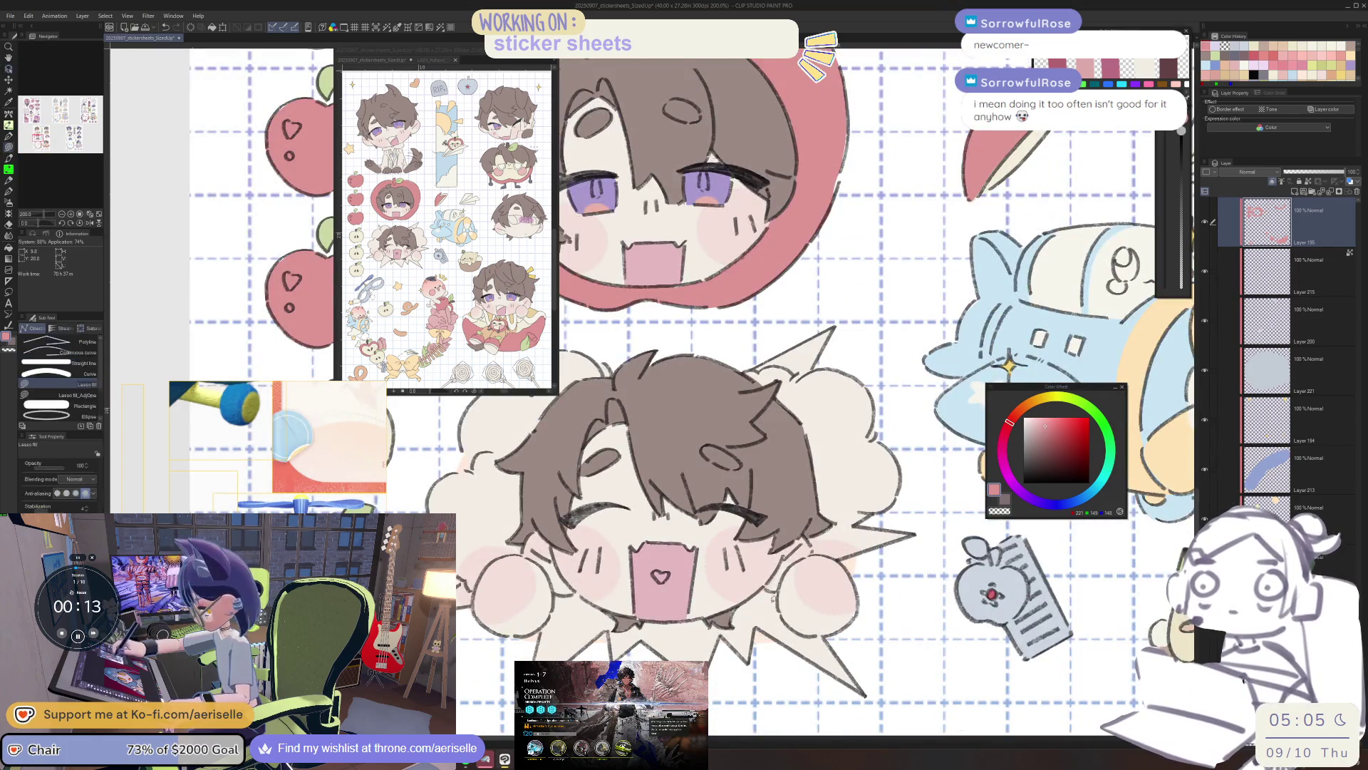
left_click(770, 601, "ctrl")
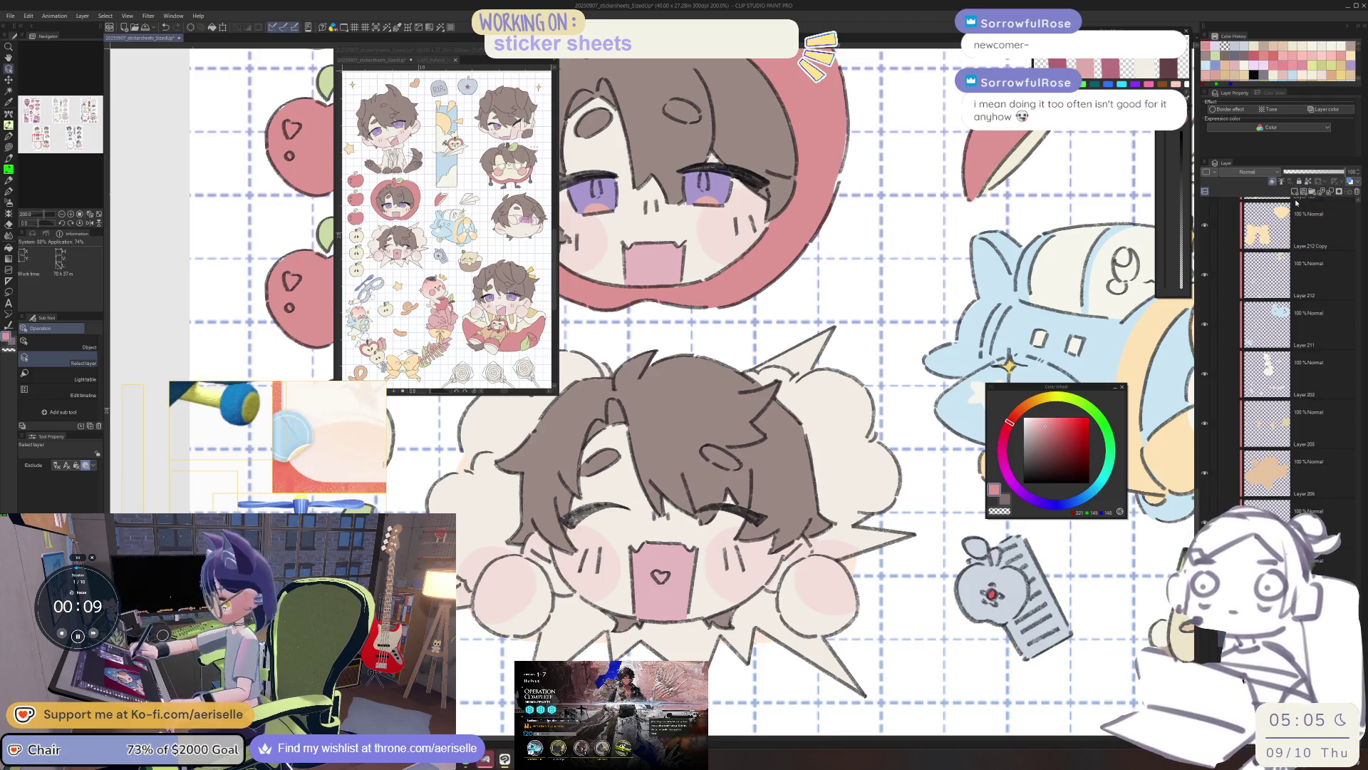
left_click(1037, 402)
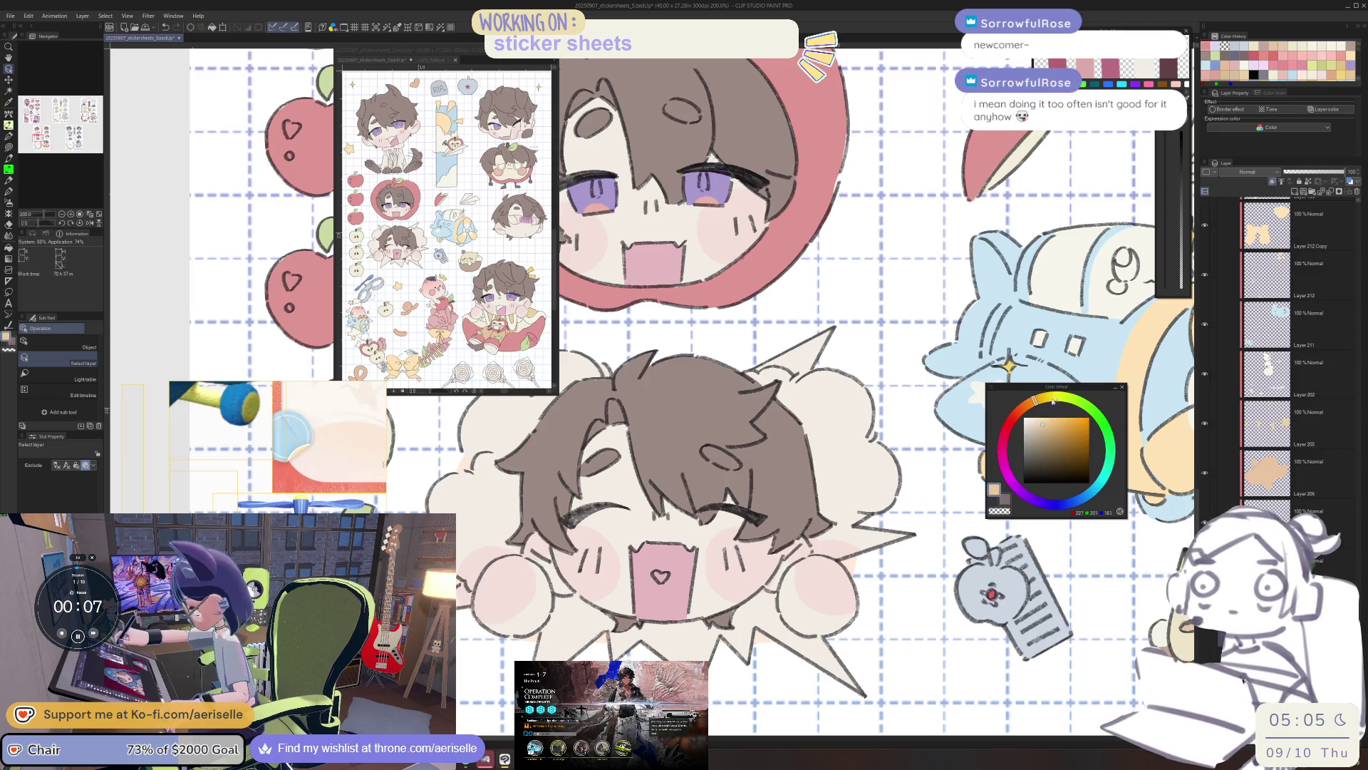
mouse_move(805, 603)
left_mouse_down()
mouse_move(796, 568)
mouse_move(803, 602)
left_mouse_up()
key("u")
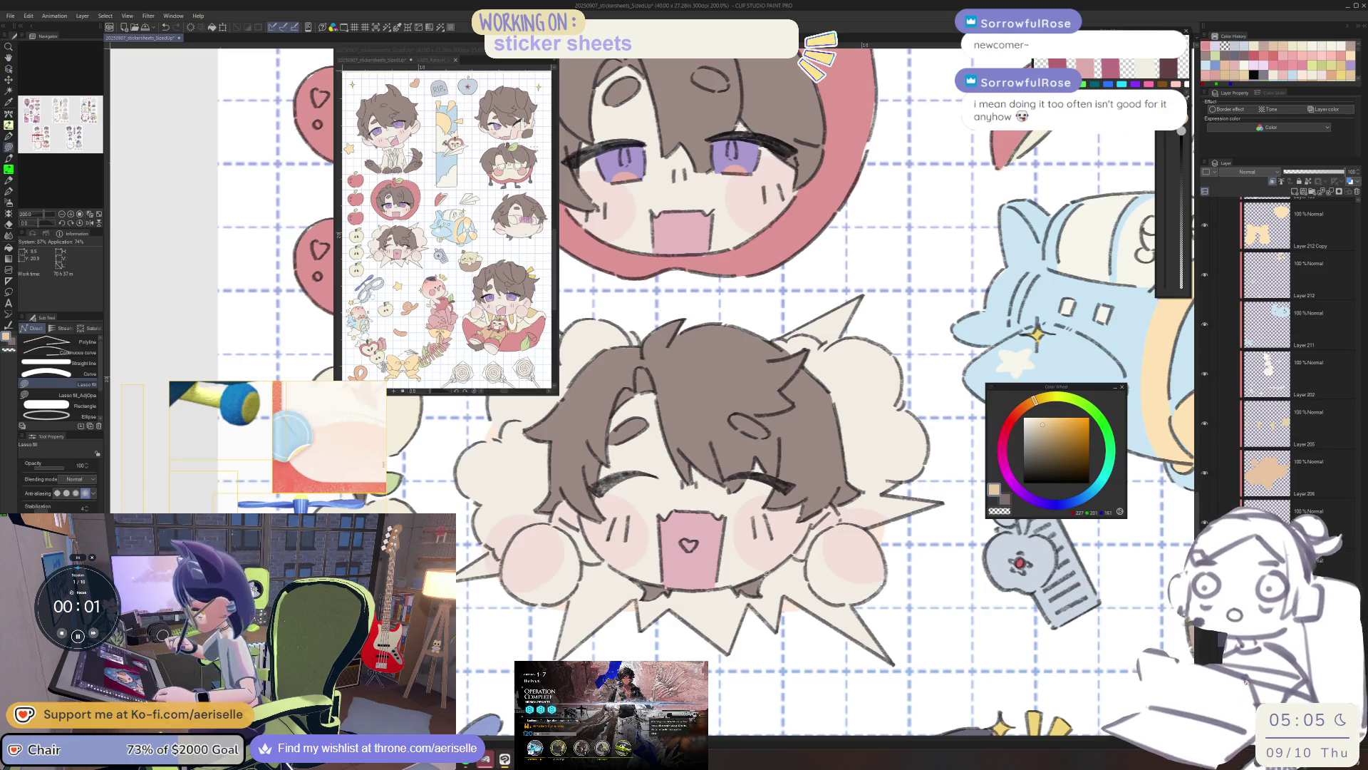
mouse_move(746, 589)
left_mouse_down()
mouse_move(645, 595)
mouse_move(610, 563)
mouse_move(563, 602)
mouse_move(808, 686)
mouse_move(894, 625)
mouse_move(850, 603)
left_mouse_up()
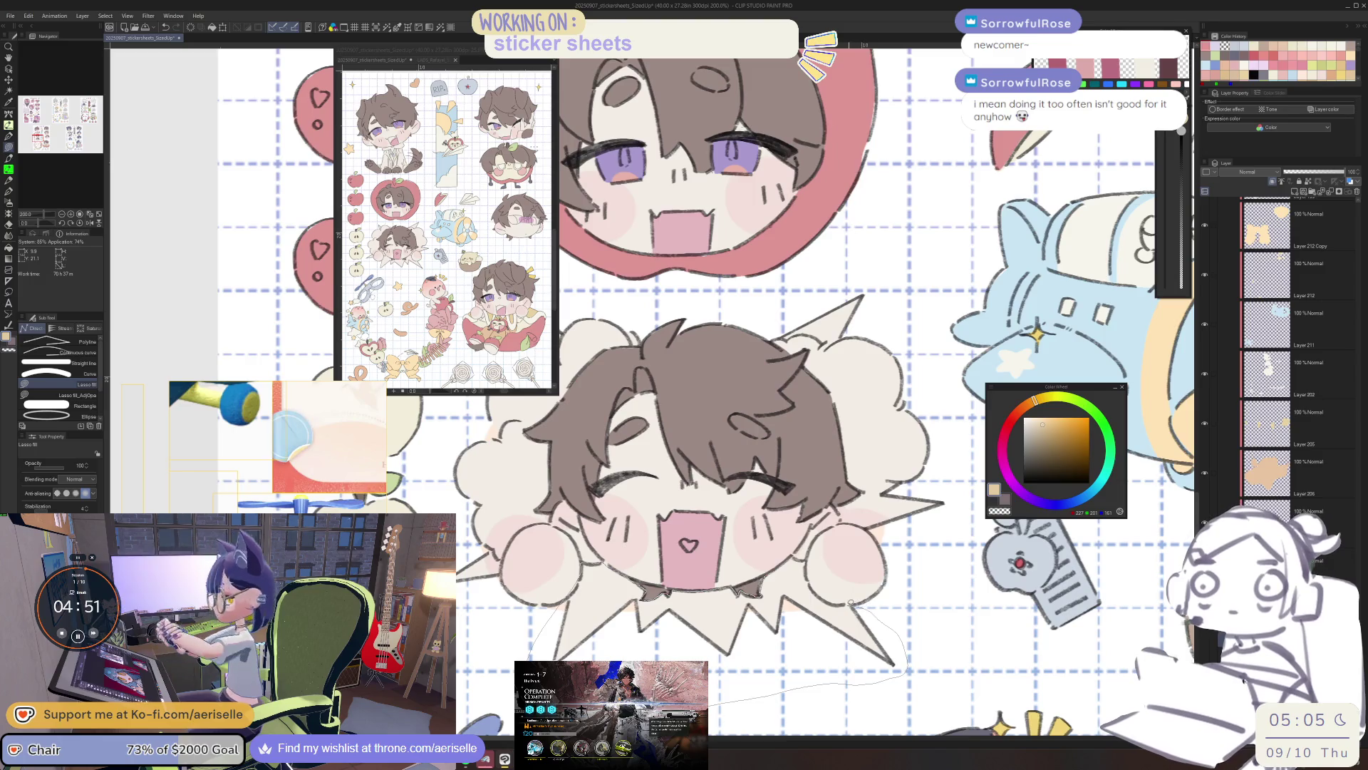
left_click_drag(799, 552, 818, 579)
Lasso-fill the fluffy cloud around the boy's hair with tan, then zoom out to the whole sheet.
left_click_drag(1033, 408, 959, 465)
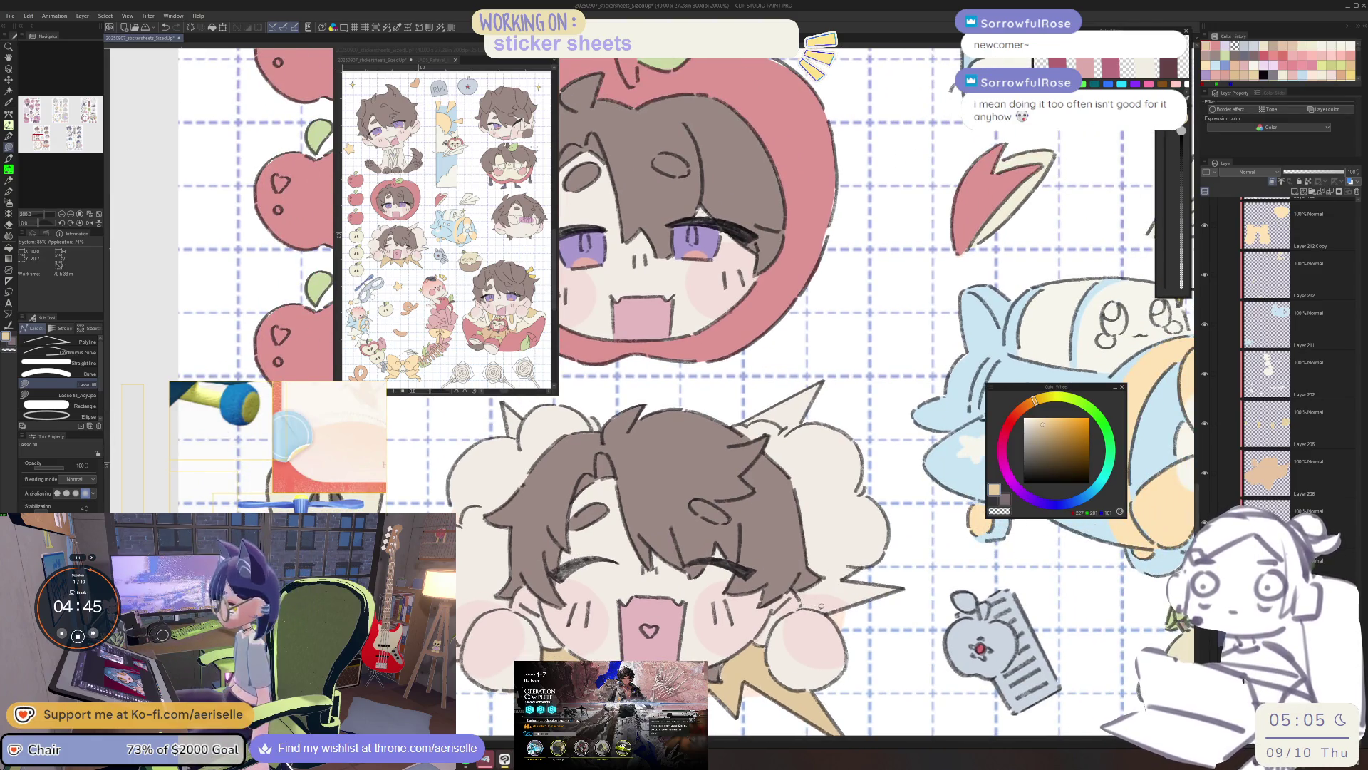
mouse_move(871, 622)
left_mouse_down()
mouse_move(885, 444)
mouse_move(778, 371)
mouse_move(728, 424)
mouse_move(762, 436)
mouse_move(801, 498)
left_mouse_up()
left_click_drag(599, 508, 780, 498)
mouse_move(780, 420)
left_mouse_down()
mouse_move(606, 456)
mouse_move(600, 621)
left_mouse_up()
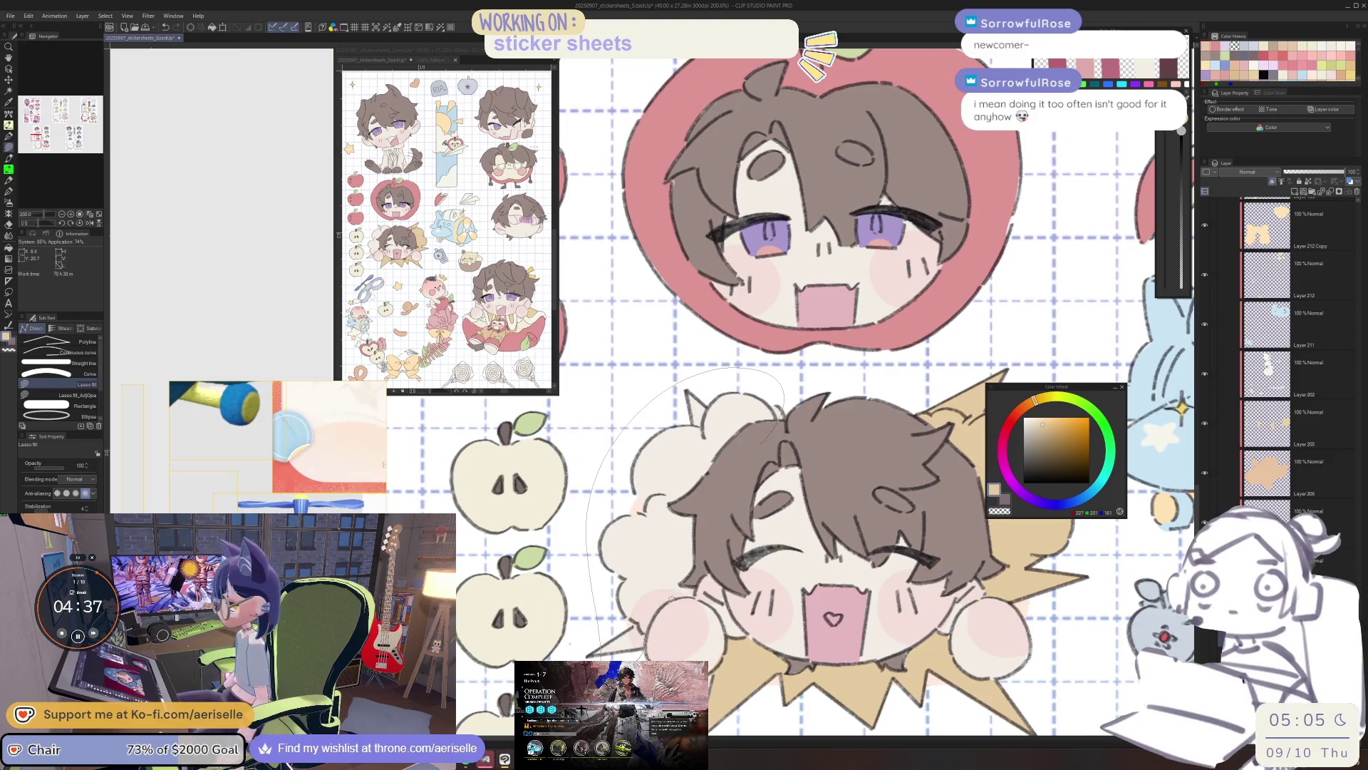
left_click_drag(695, 592, 777, 481)
key("ctrl+minus")
key("ctrl+minus")
key("ctrl+minus")
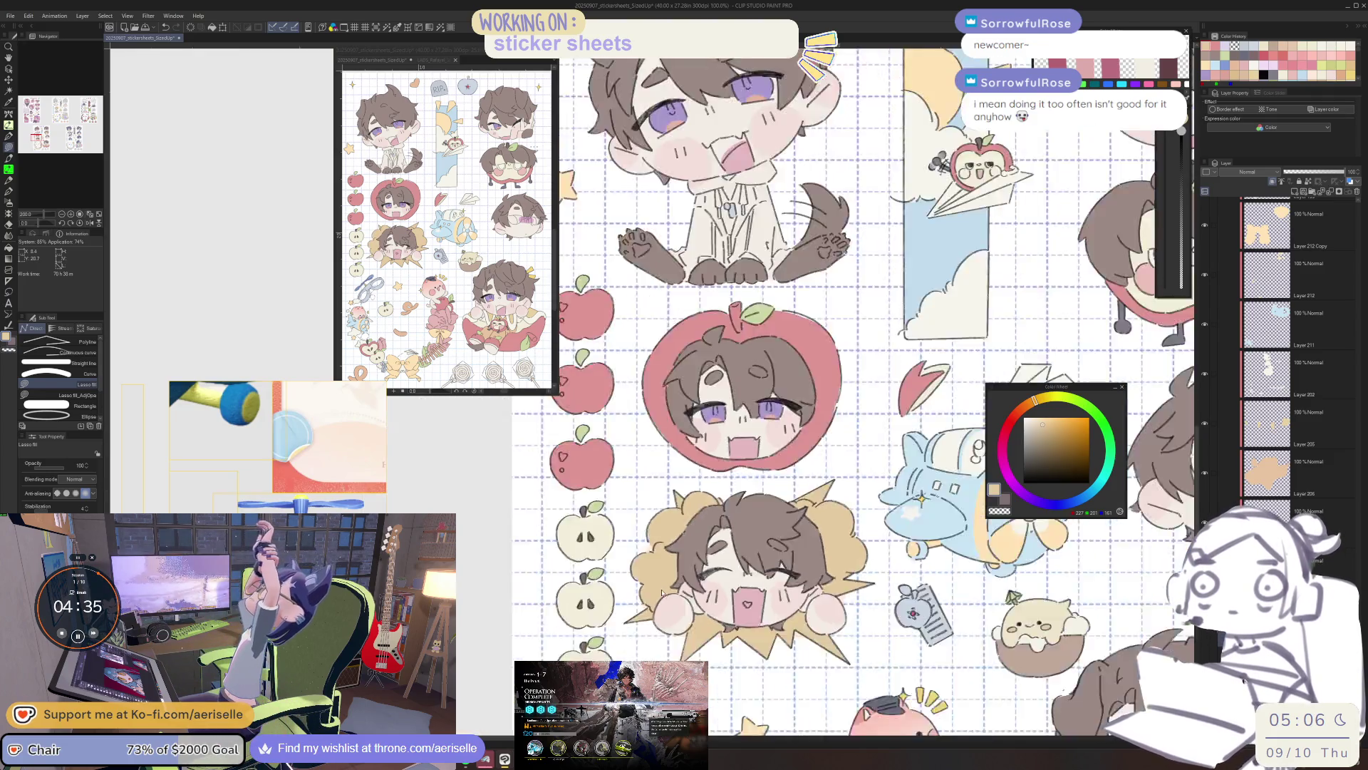
Adjust the cloud to Hue 10, Saturation 14, Luminosity 17, then save the sticker sheet.
key("ctrl+u")
left_click_drag(794, 557, 838, 614)
left_click(824, 642)
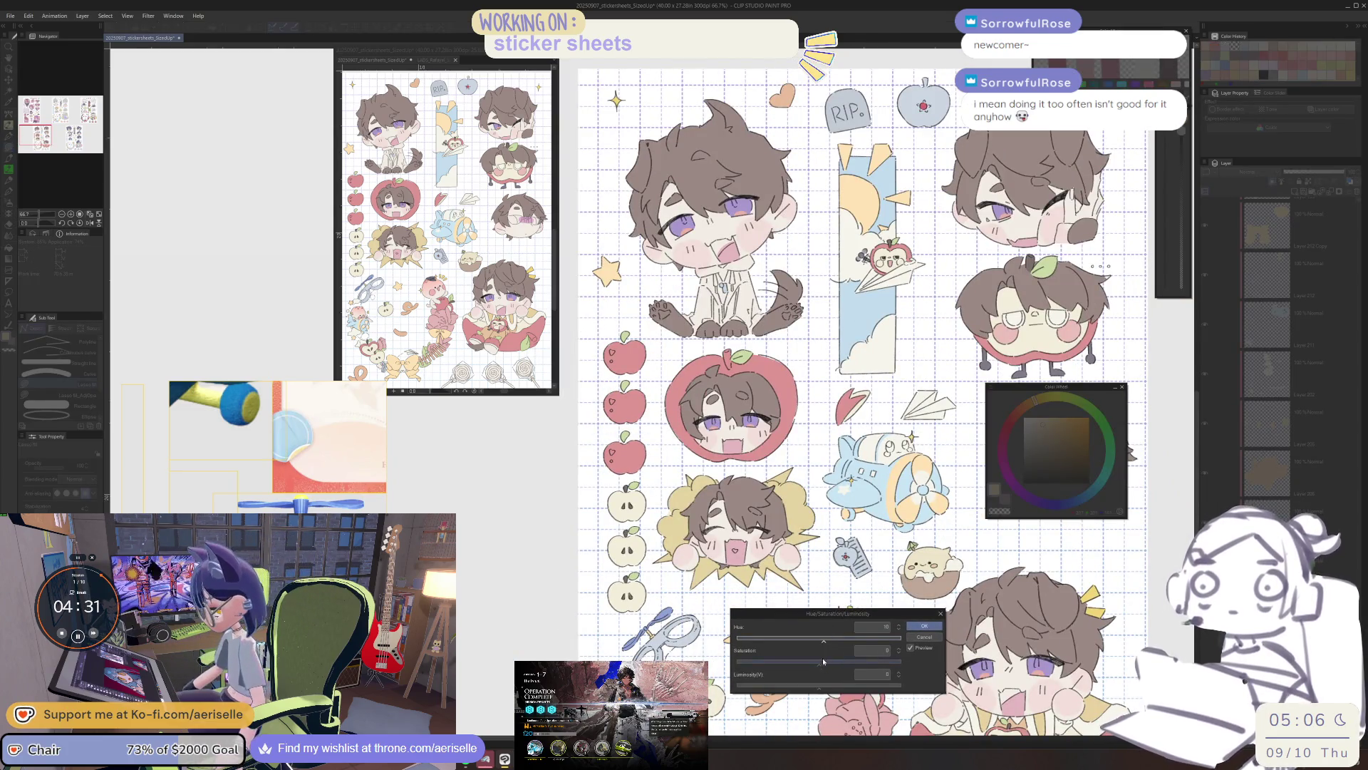
left_click(830, 665)
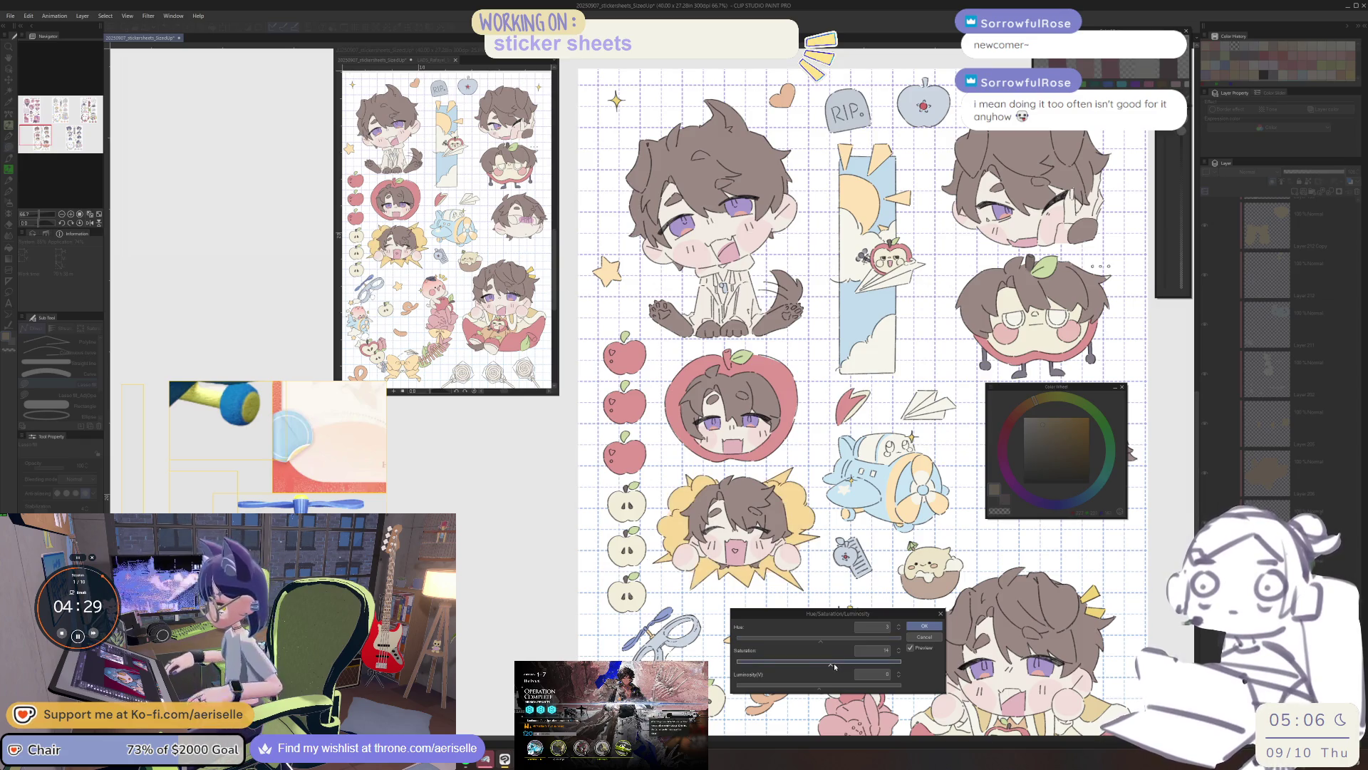
left_click(835, 686)
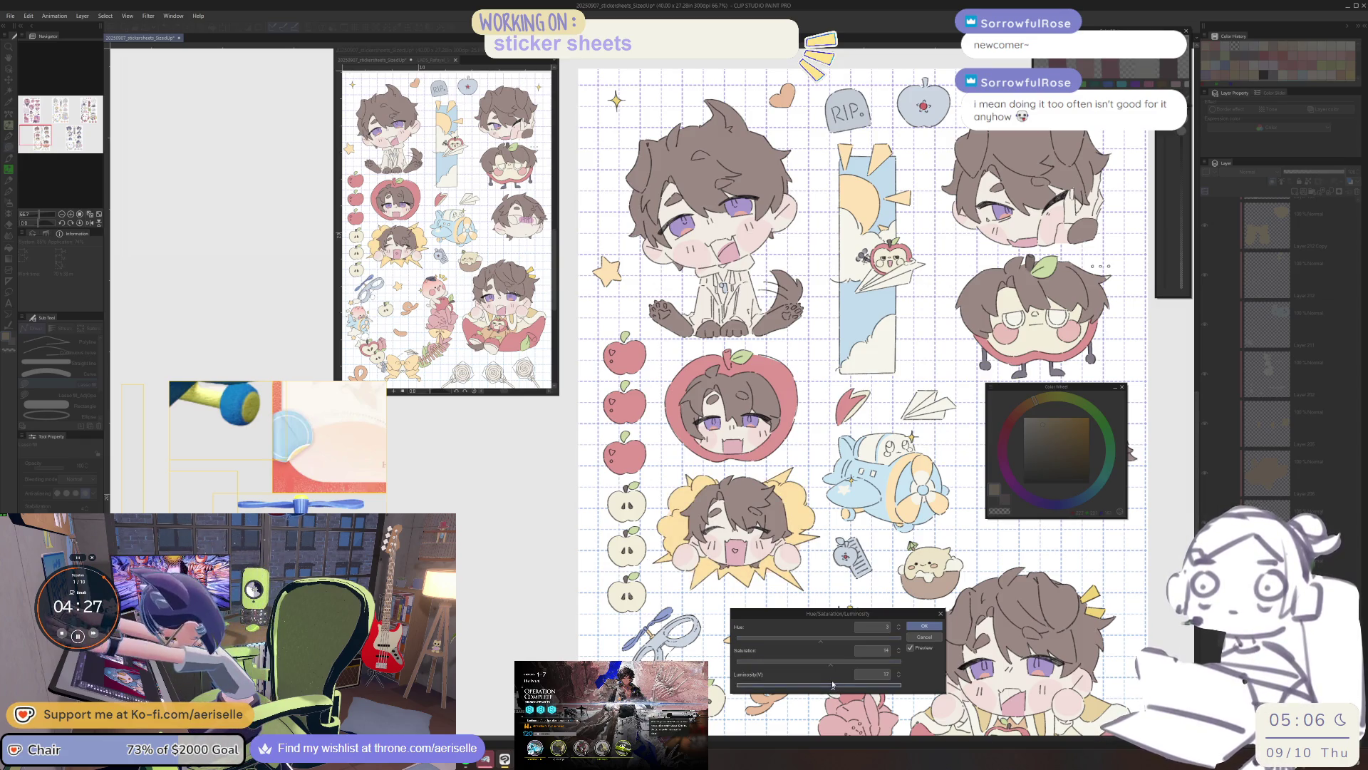
left_click(924, 626)
key("ctrl+s")
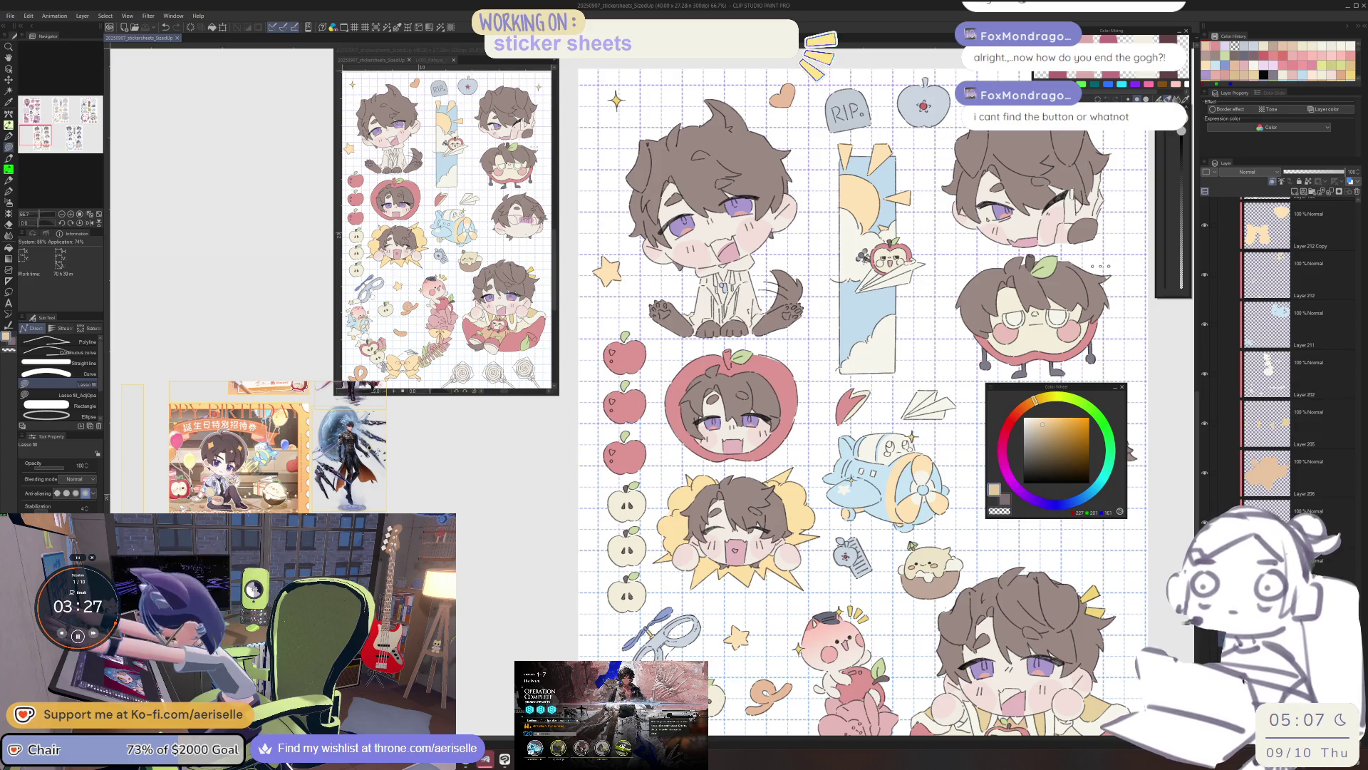
mouse_move(855, 542)
left_mouse_down()
mouse_move(780, 450)
mouse_move(779, 353)
left_mouse_up()
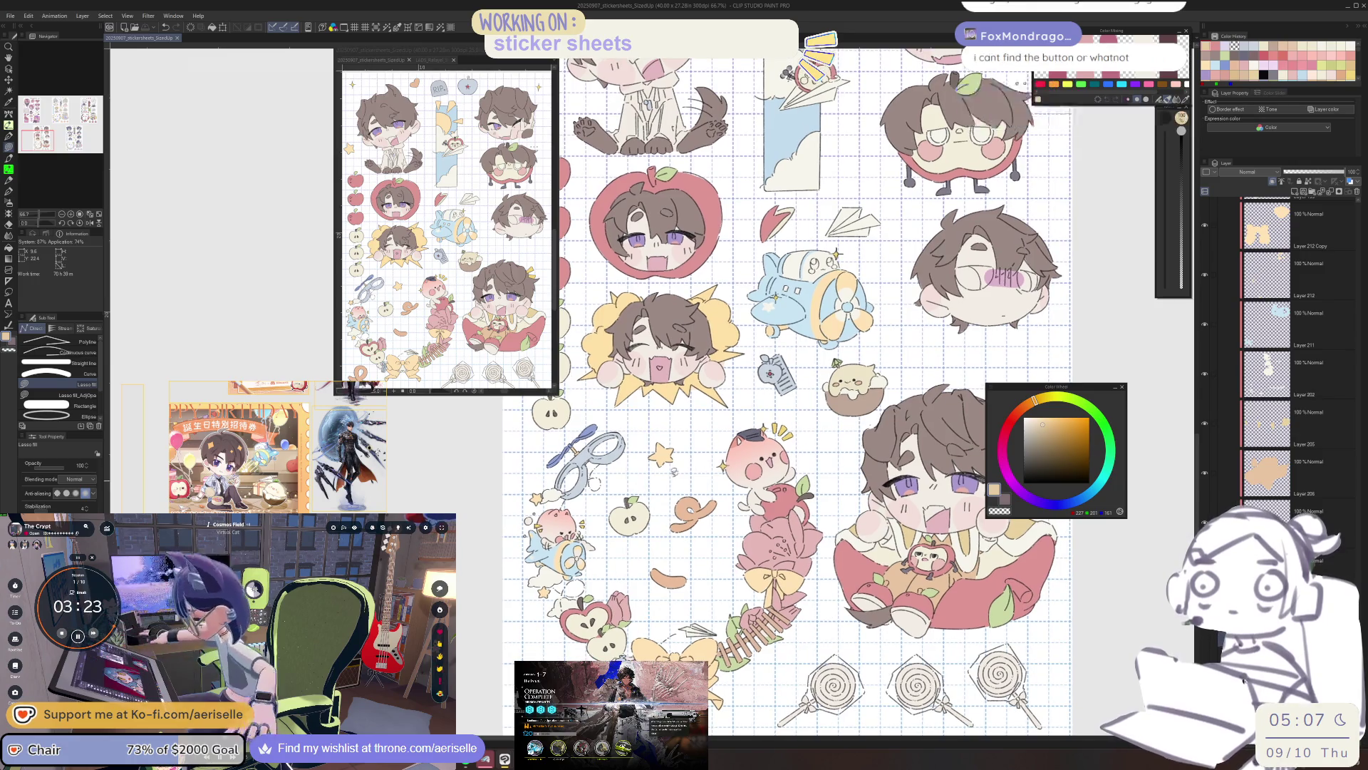
scroll(666, 469, "up", 4)
left_click(665, 469, "ctrl+shift")
scroll(911, 555, "up", 5)
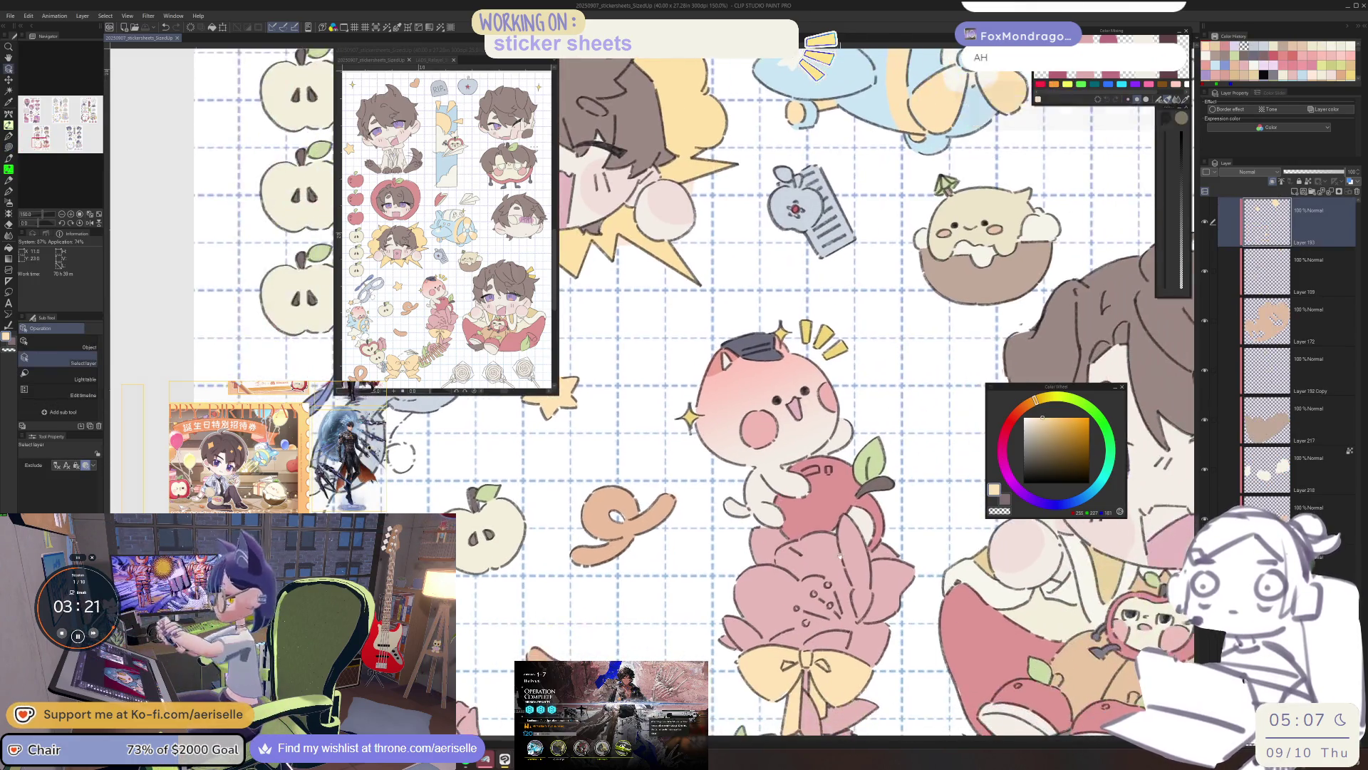
On the flower layer, pick a warm yellow and lasso-fill the small dots on the pink flower.
key("u")
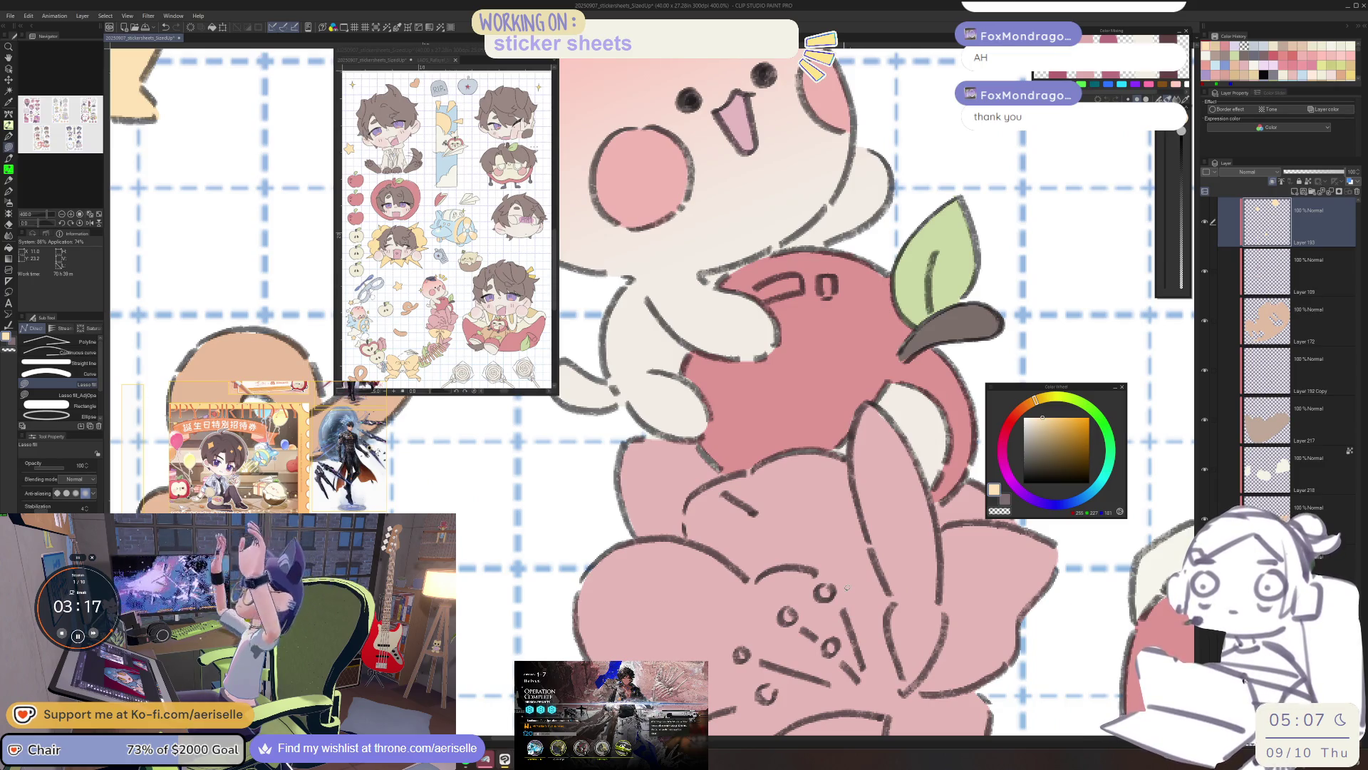
scroll(1244, 682, "down", 5)
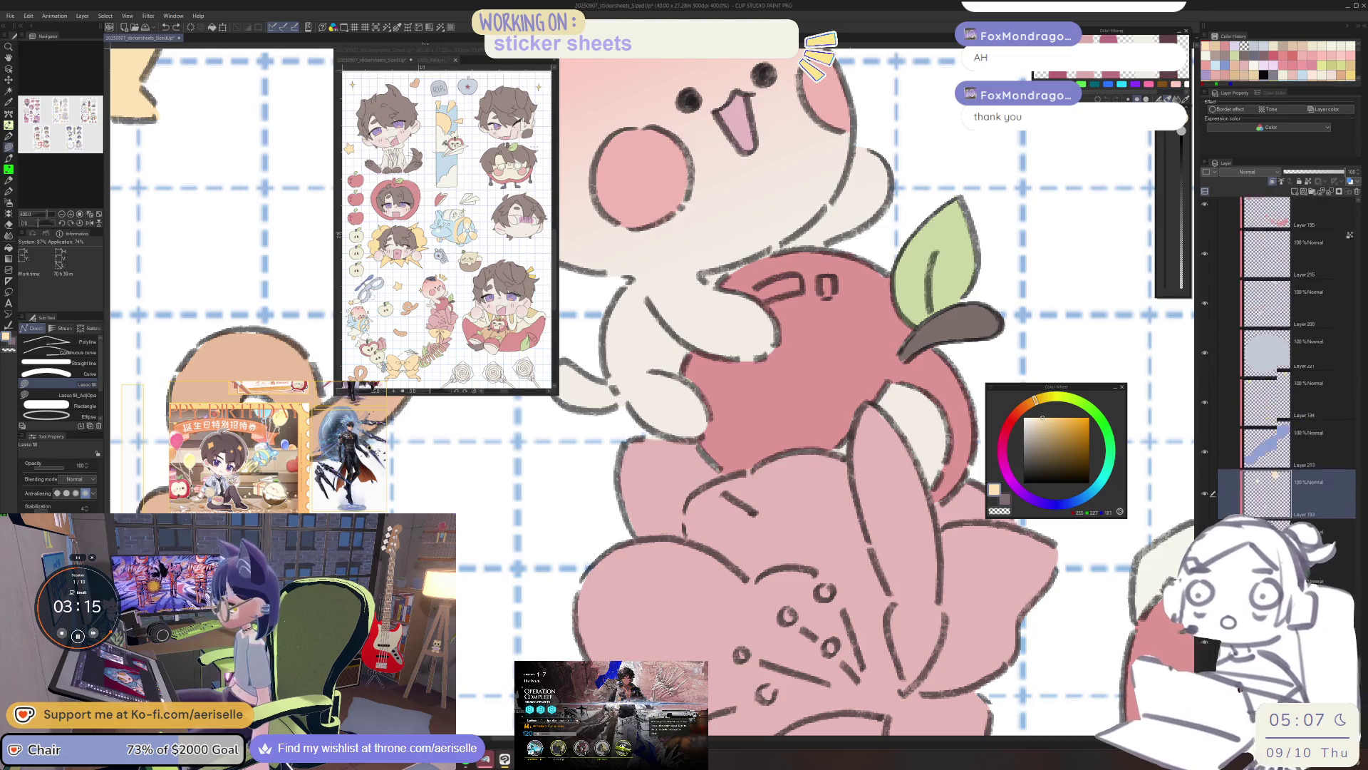
scroll(1276, 320, "up", 5)
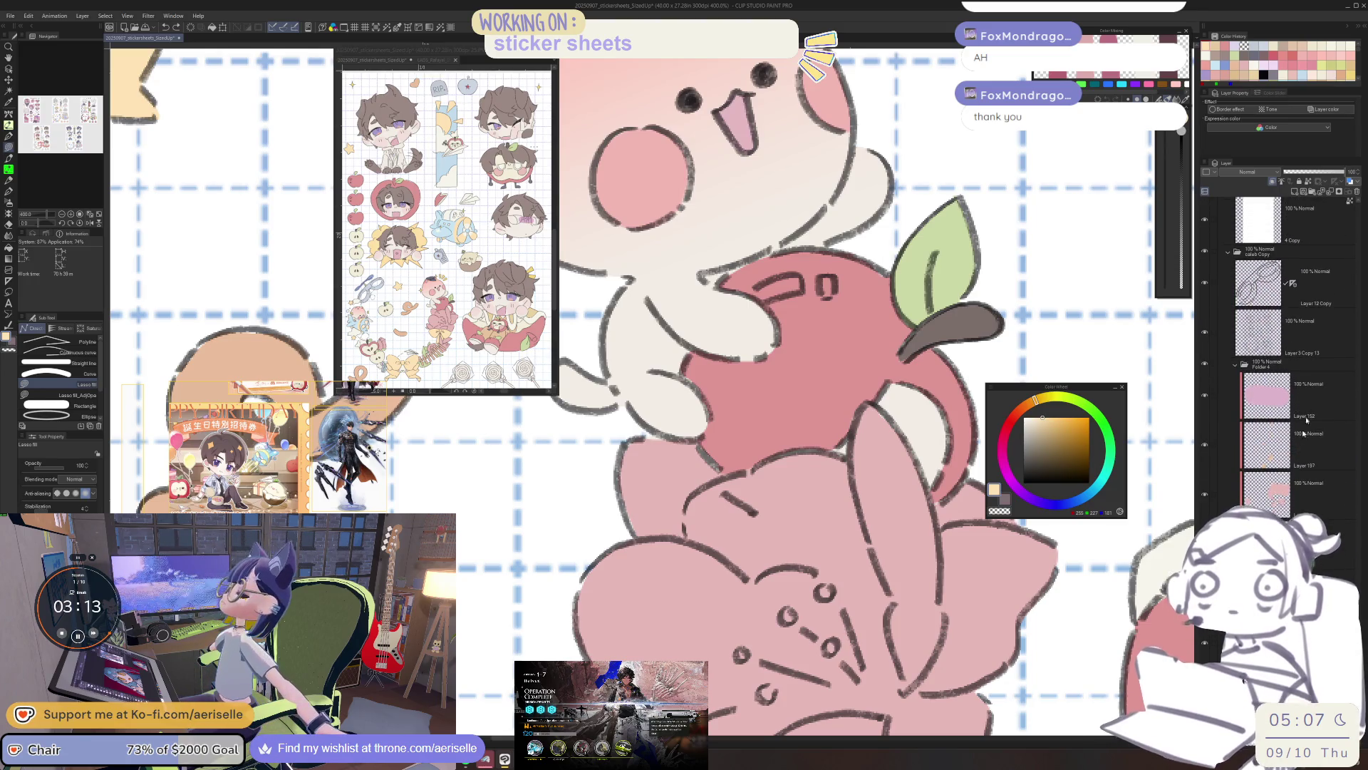
left_click(1308, 431)
left_click(1049, 417)
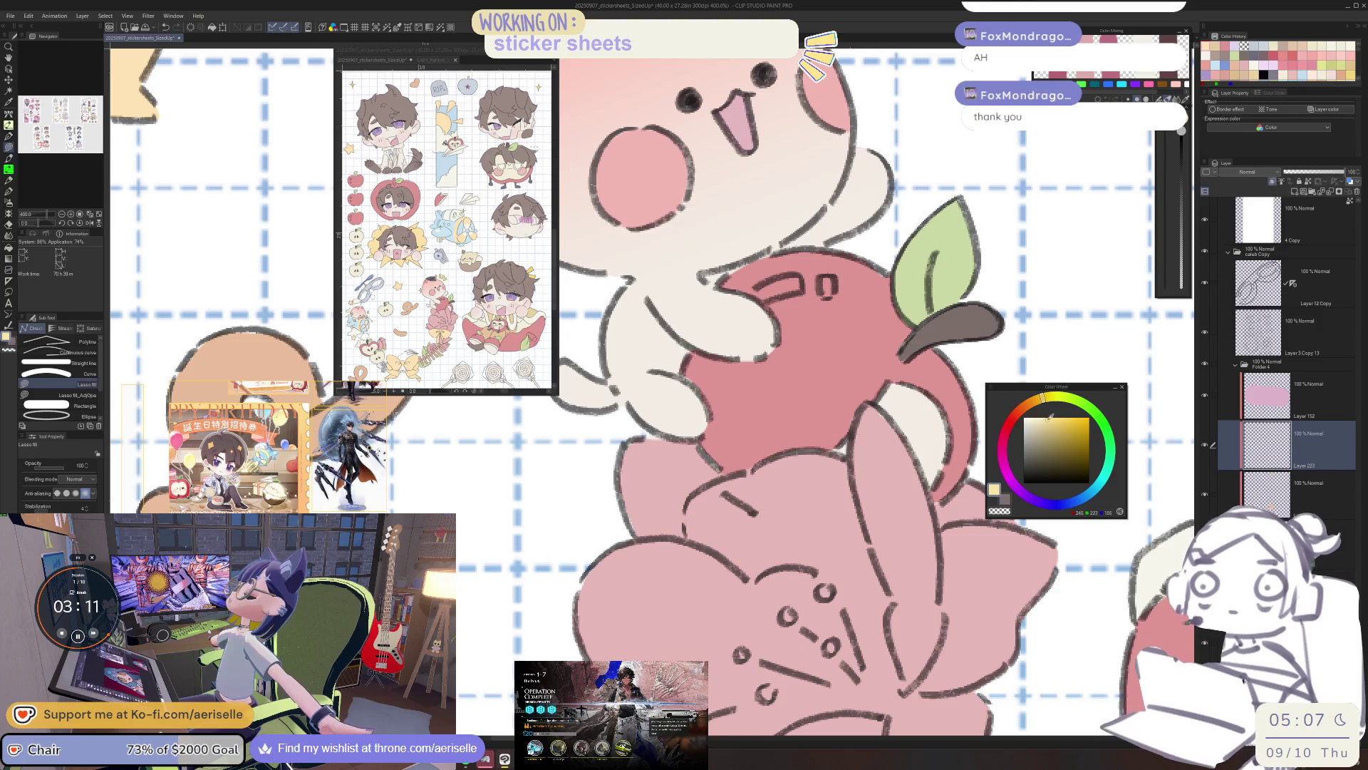
left_click(1039, 401)
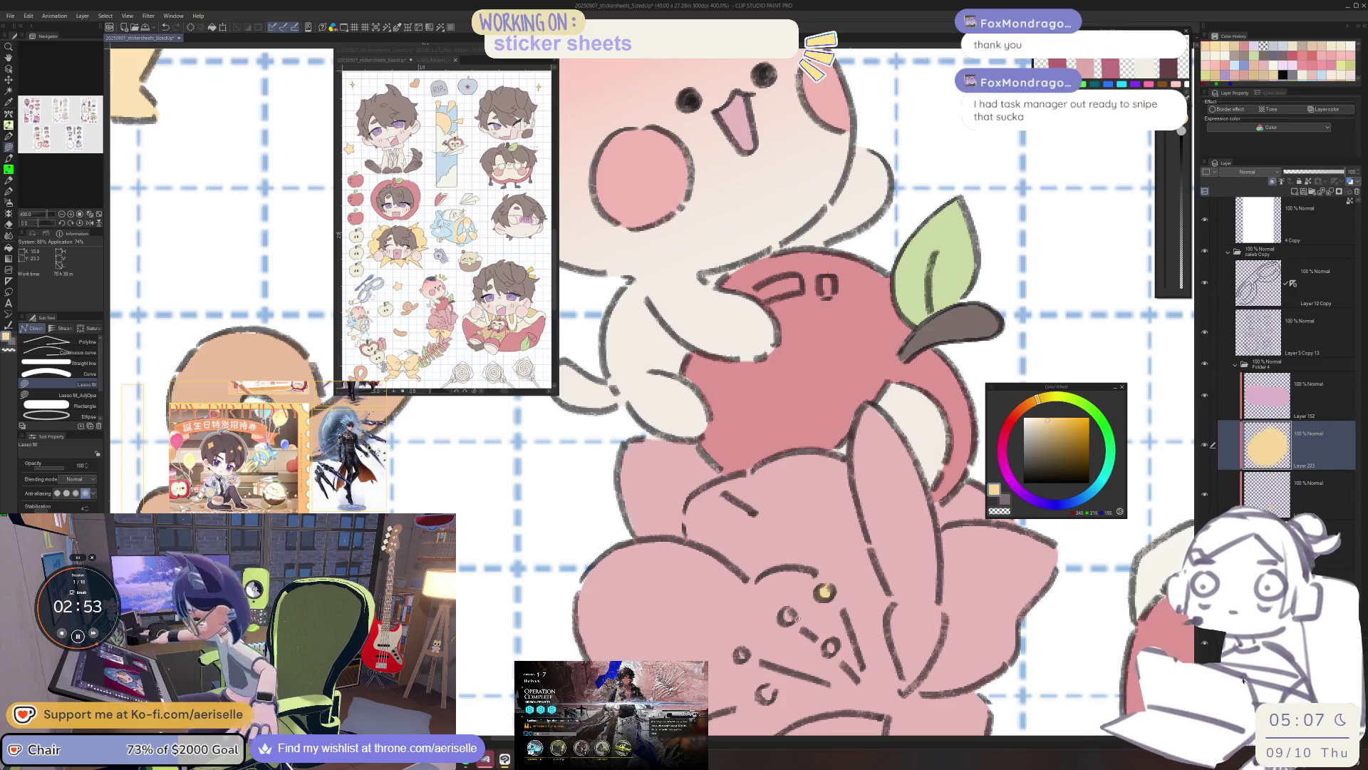
mouse_move(778, 610)
left_mouse_down()
mouse_move(794, 622)
mouse_move(780, 611)
left_mouse_up()
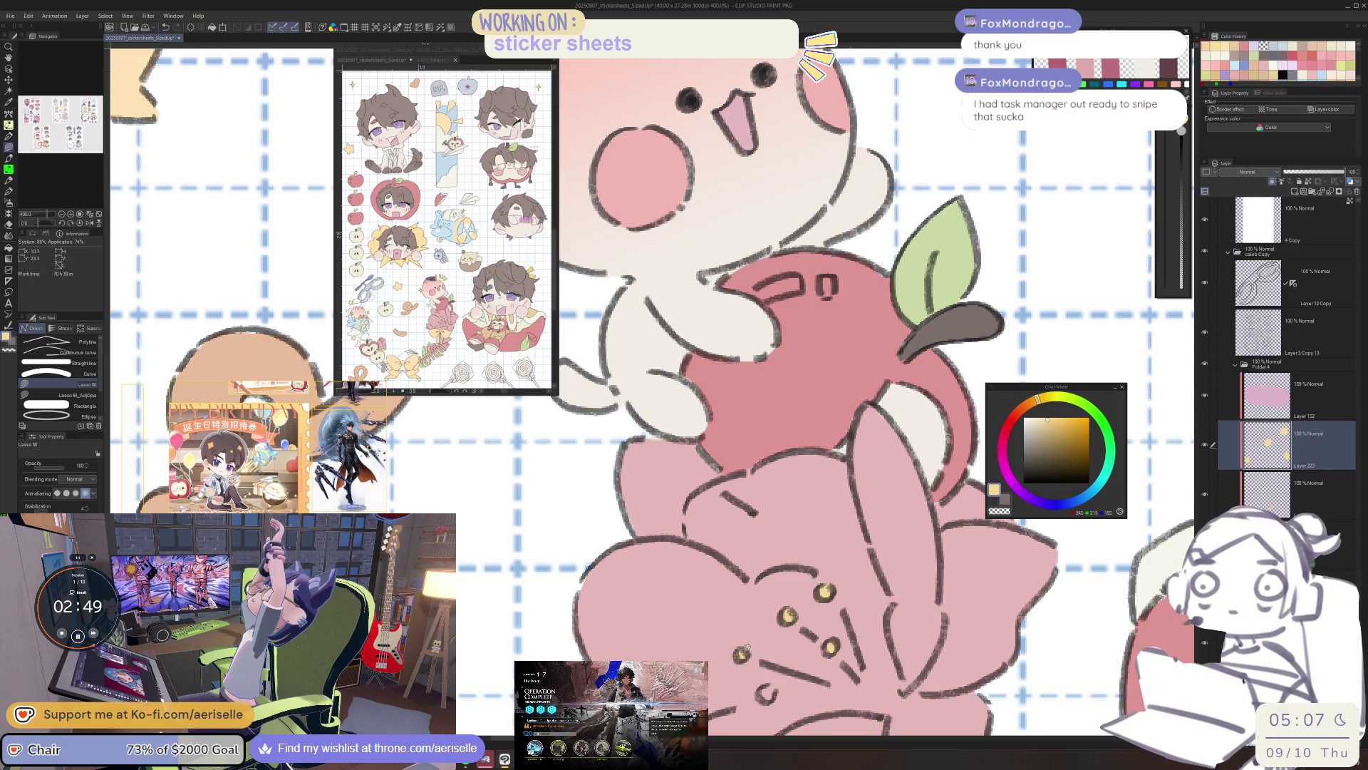
scroll(767, 690, "down", 6)
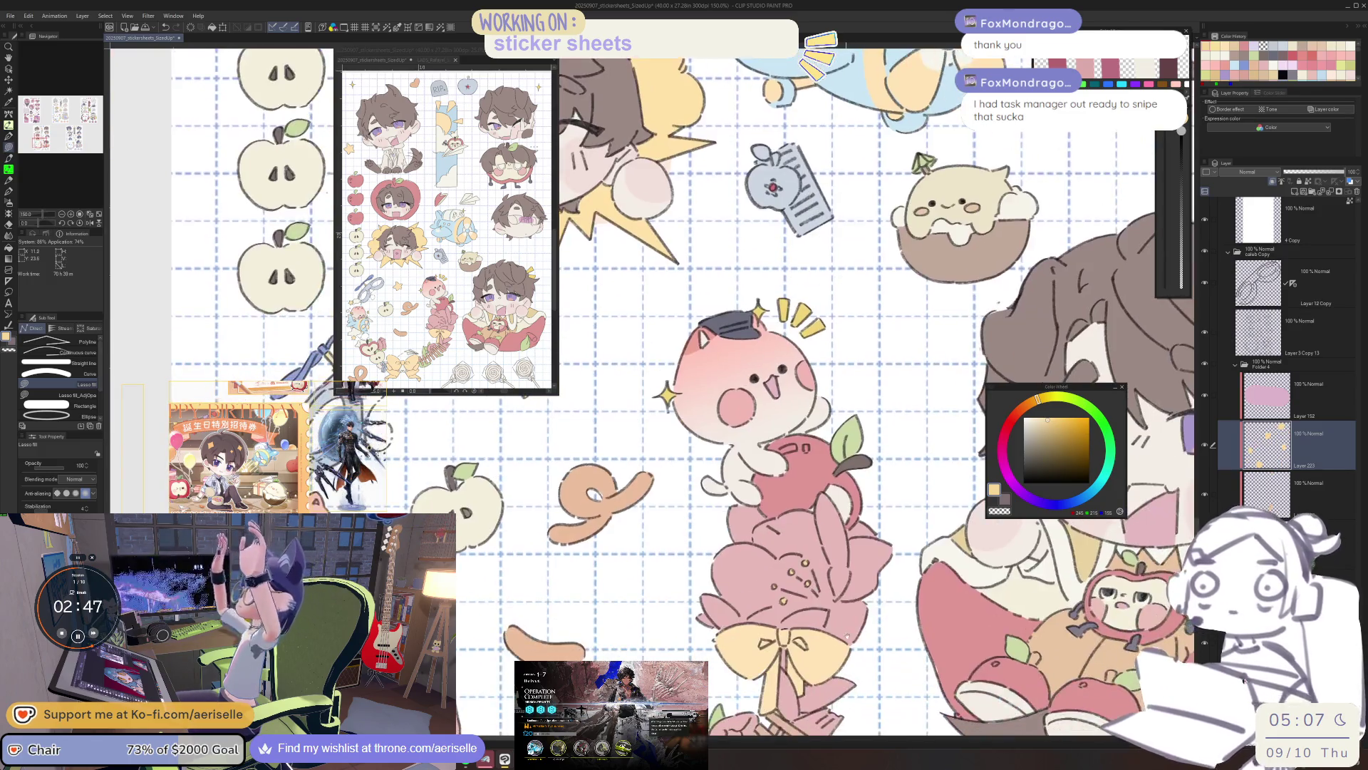
scroll(780, 421, "up", 2)
Shift the flower dots' hue by -14 with Hue/Saturation/Luminosity.
key("ctrl+u")
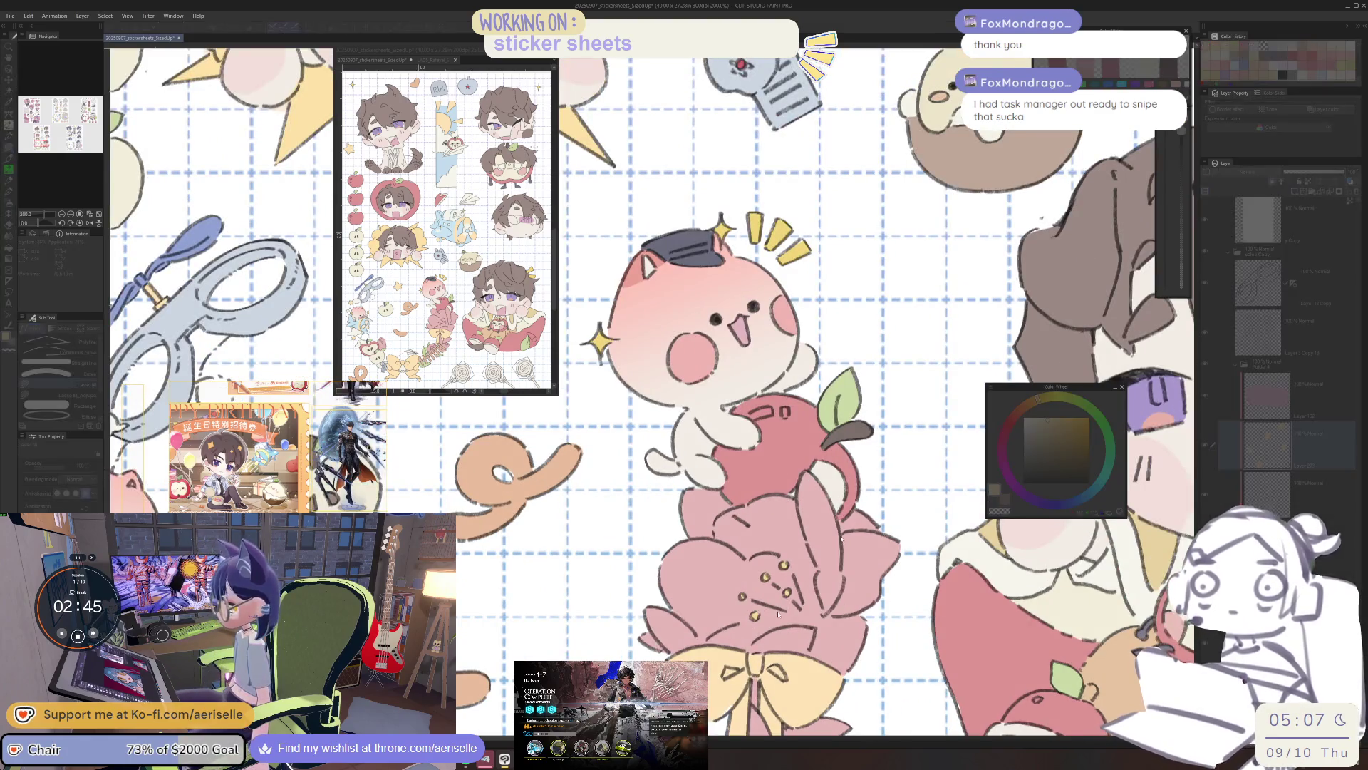
left_click(814, 639)
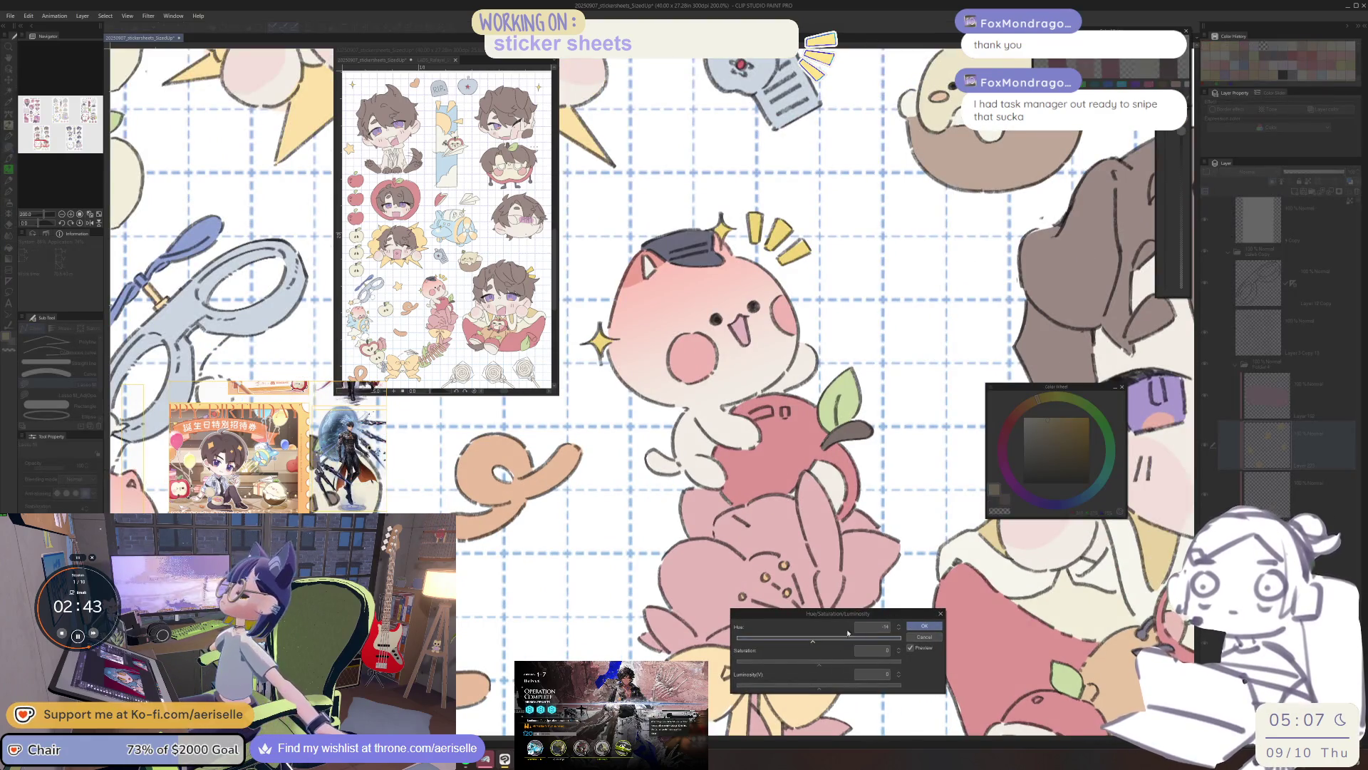
left_click(925, 625)
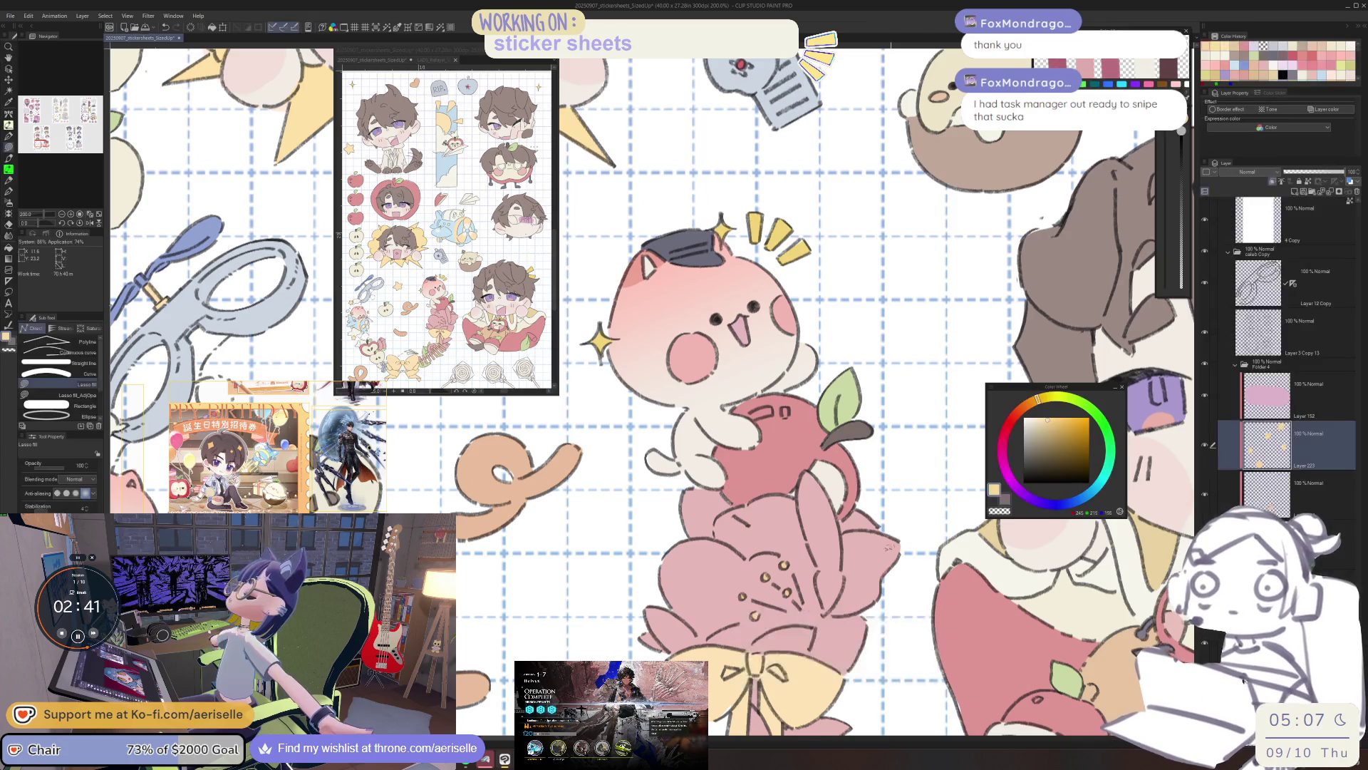
scroll(859, 659, "down", 3)
left_click_drag(859, 659, 847, 631)
scroll(706, 424, "up", 3)
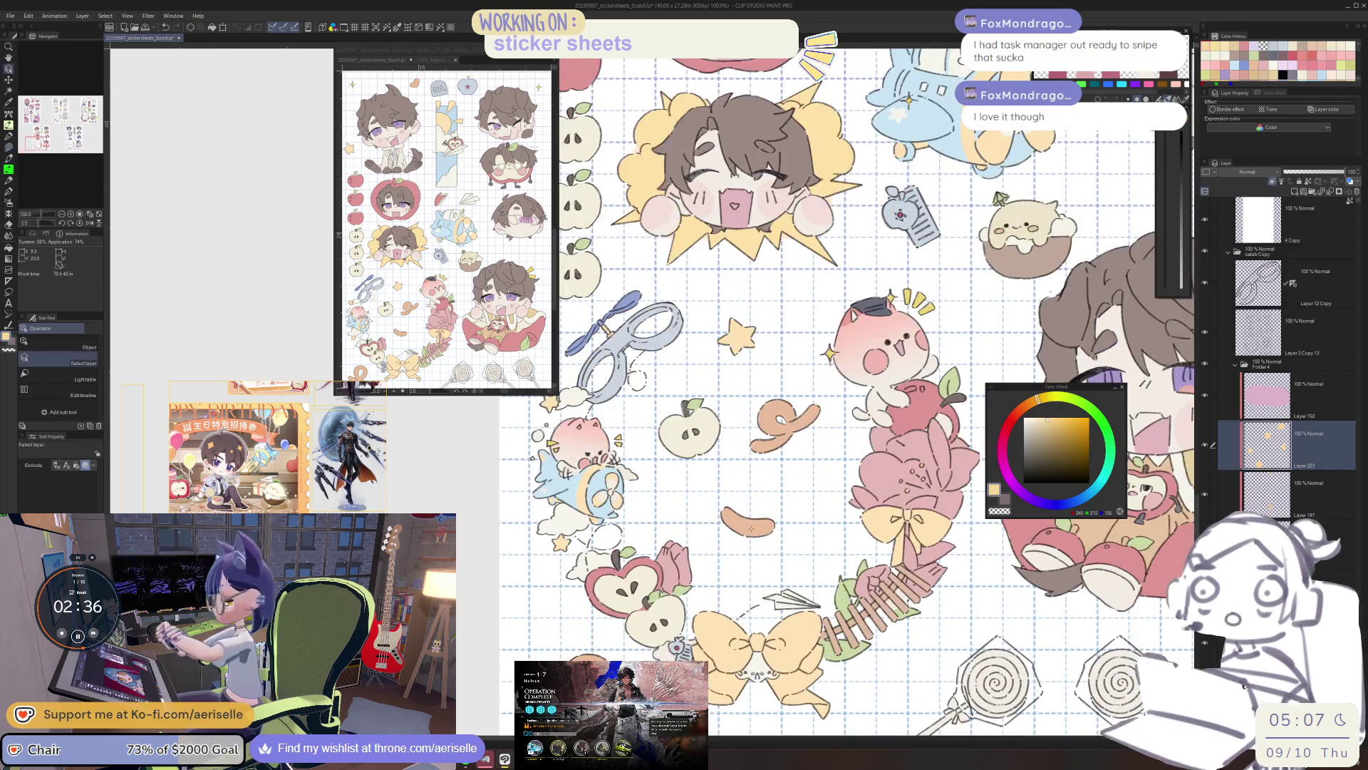
Make the flower sticker's layer active and sample the bow's peach colour.
left_click(756, 526, "ctrl+shift")
scroll(757, 525, "up", 3)
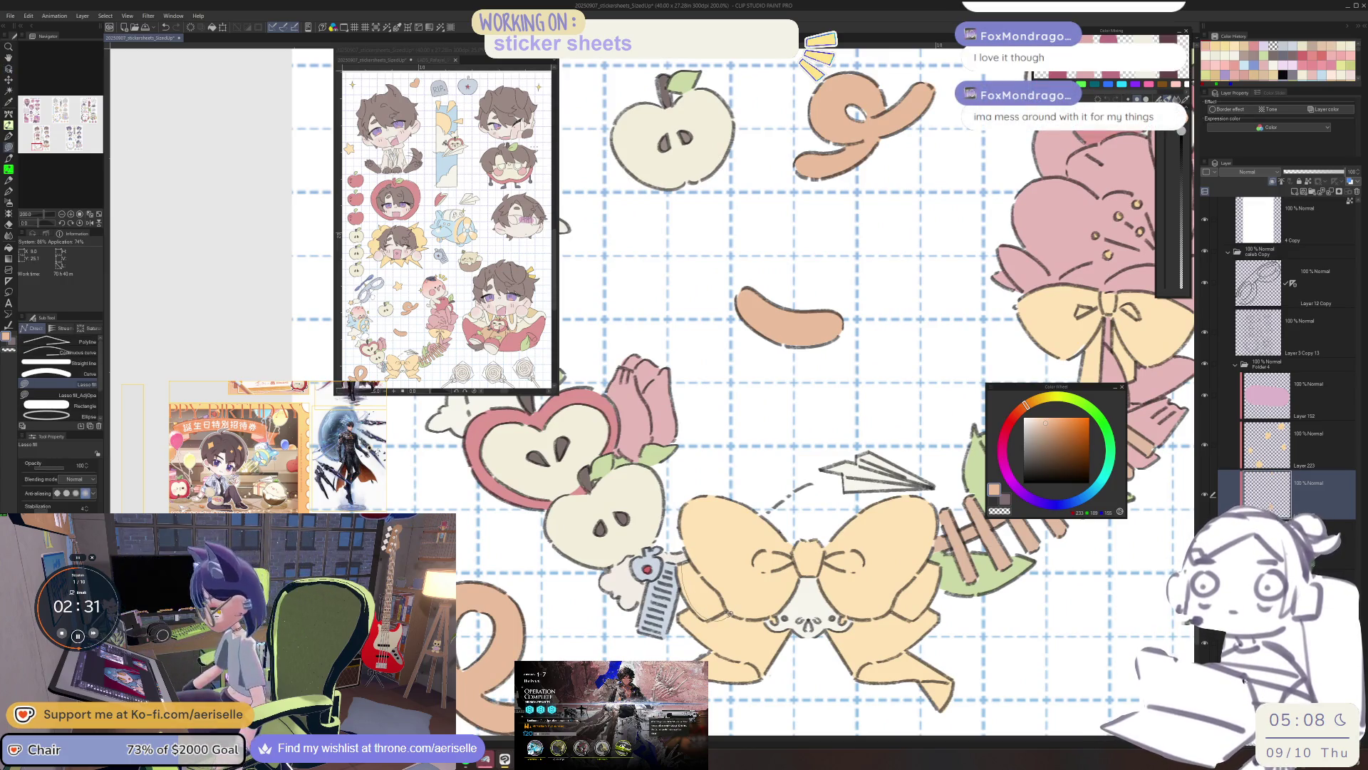
scroll(713, 595, "right", 10)
scroll(754, 602, "left", 2)
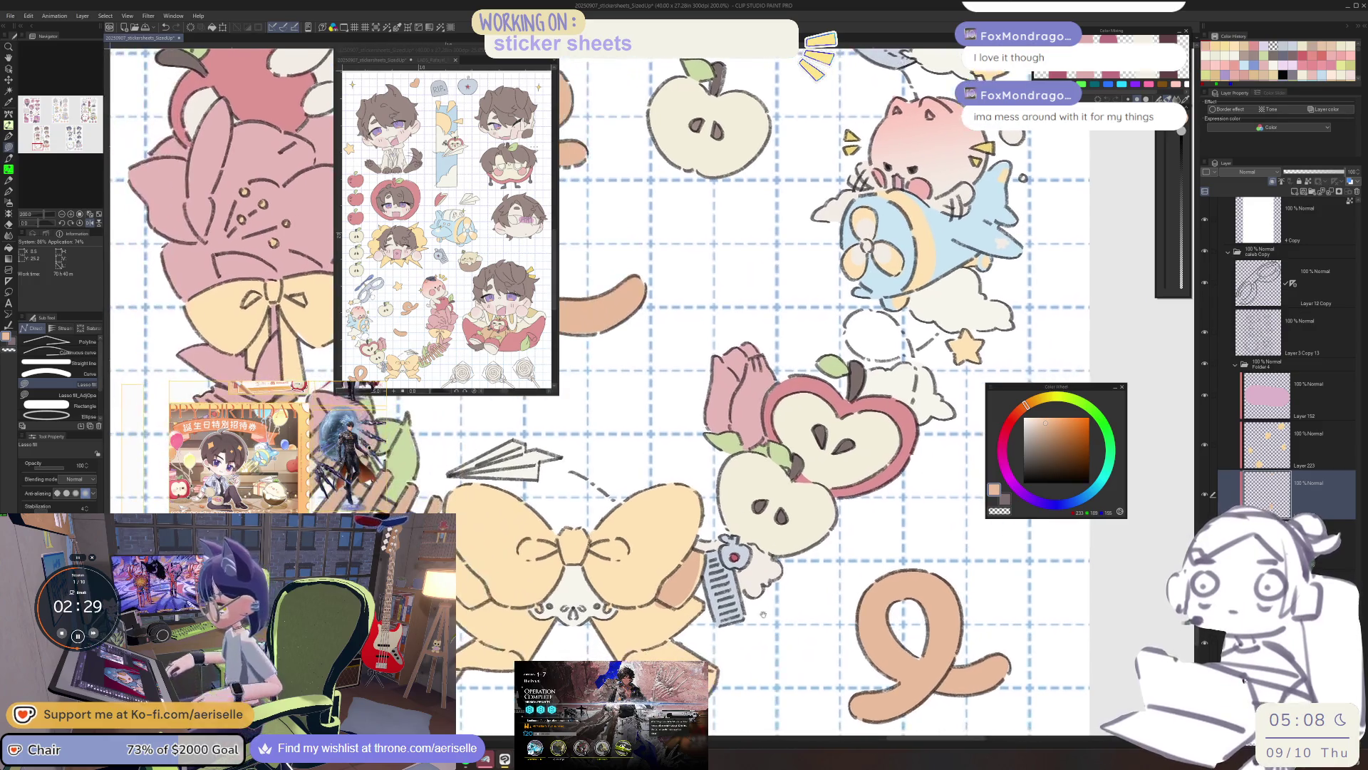
left_click(731, 548, "alt")
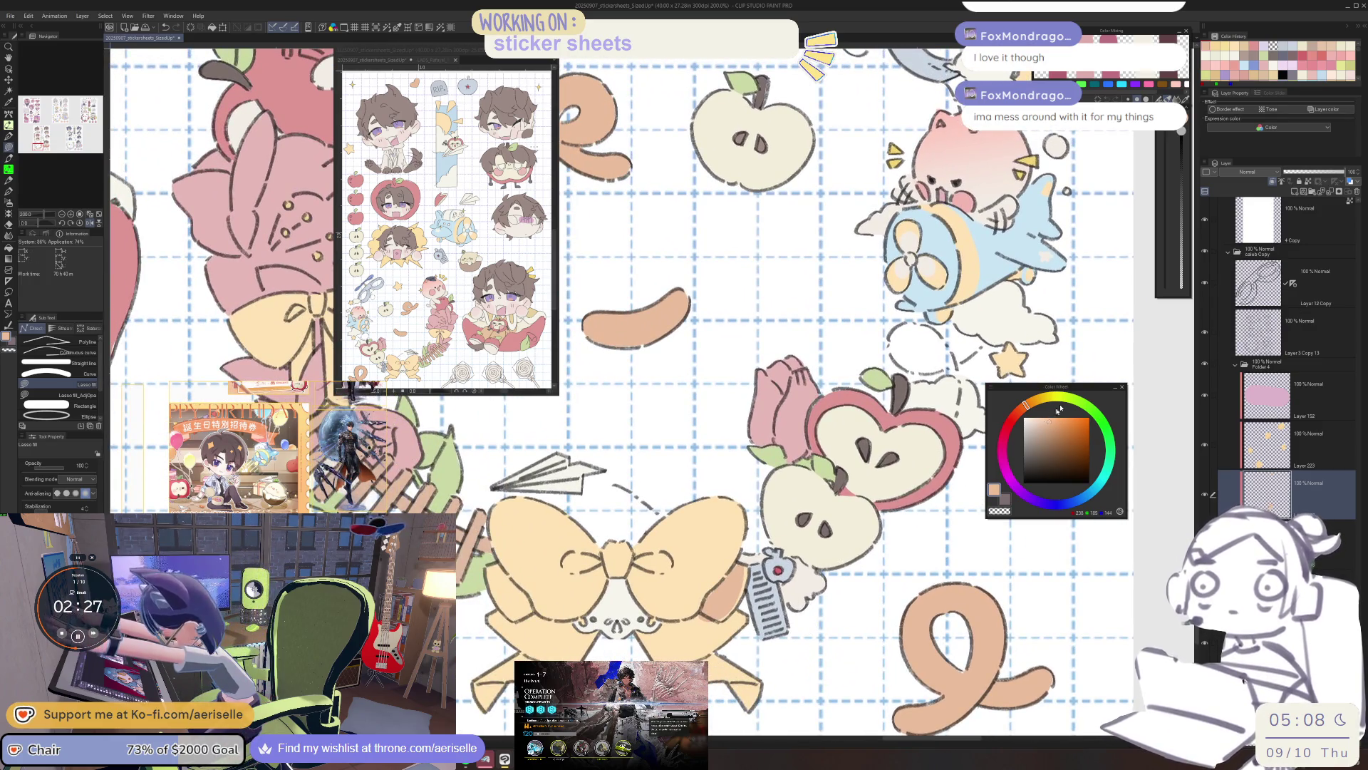
scroll(731, 549, "up", 3)
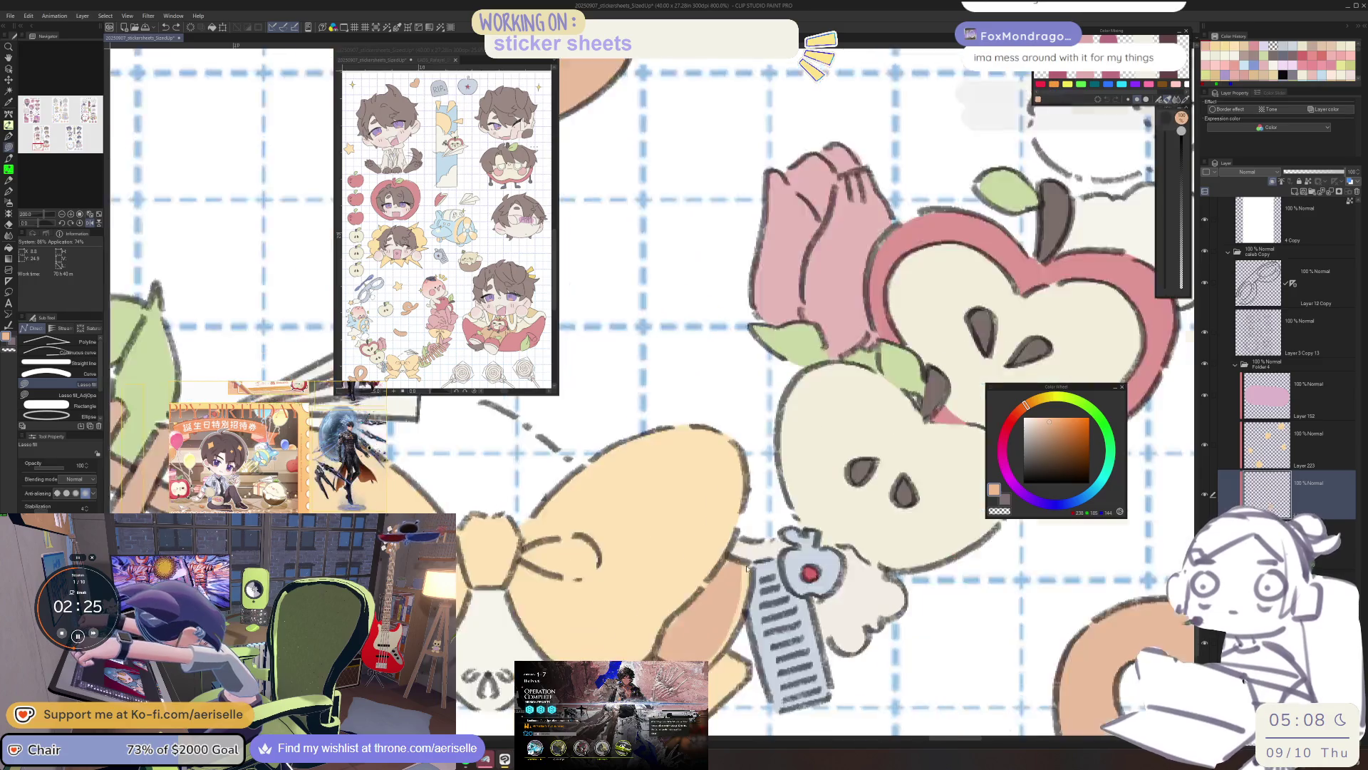
scroll(734, 556, "down", 3)
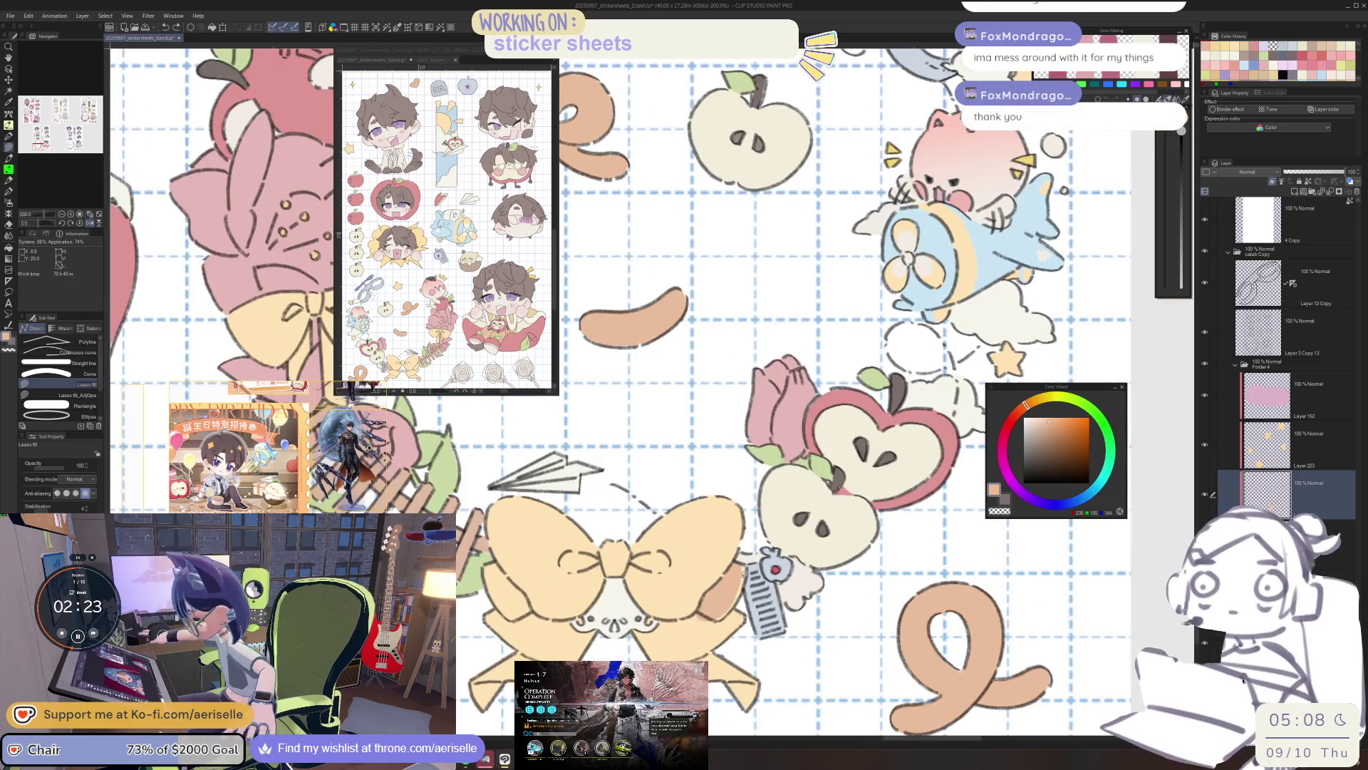
Lasso-fill the bow lobe along its edge with flat colour.
key("e")
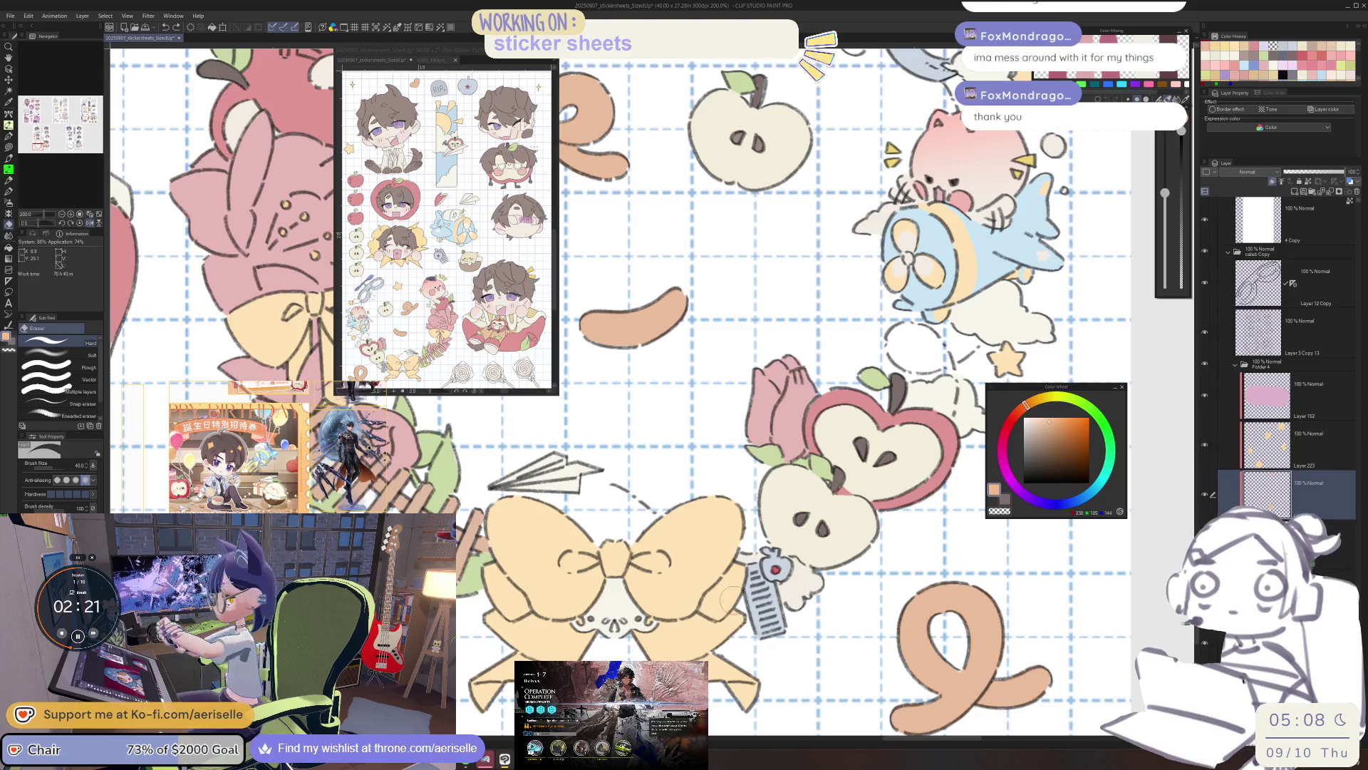
scroll(738, 554, "up", 3)
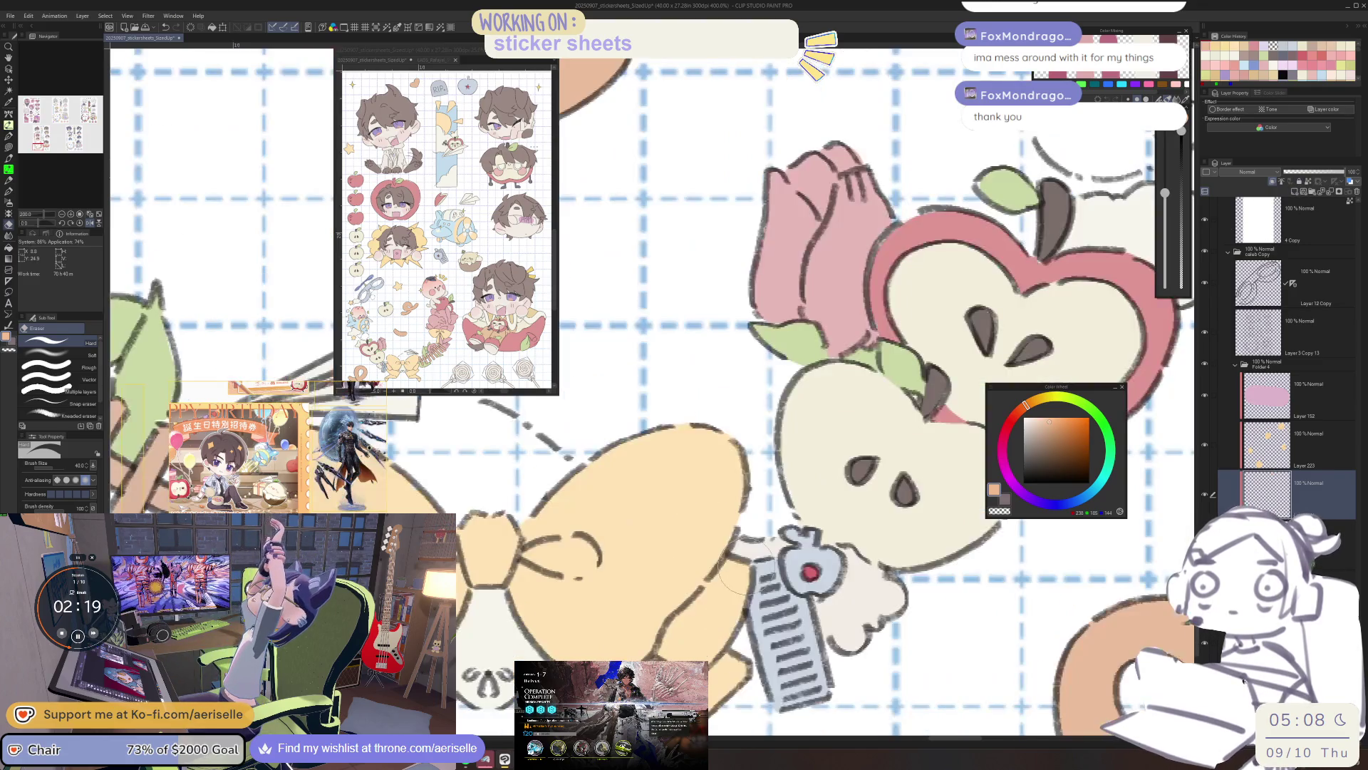
key("u")
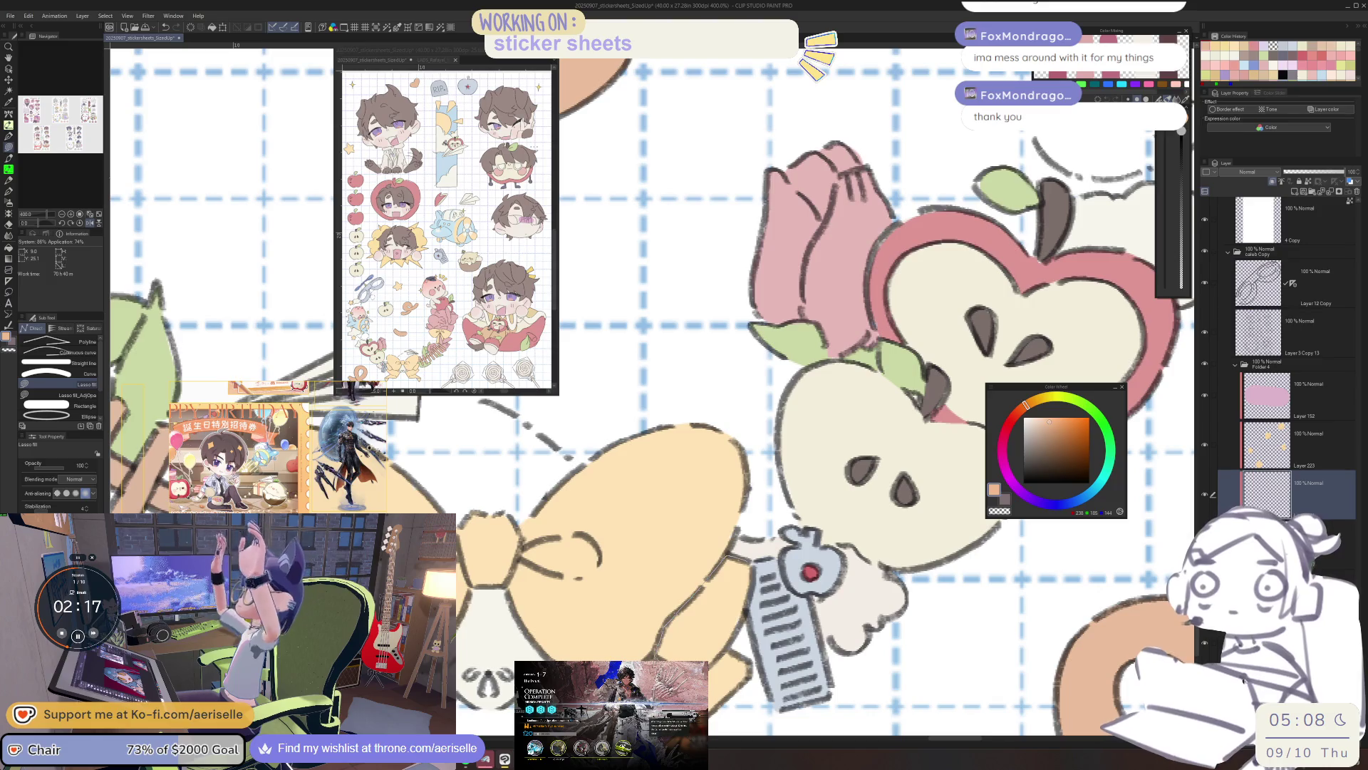
scroll(737, 554, "down", 3)
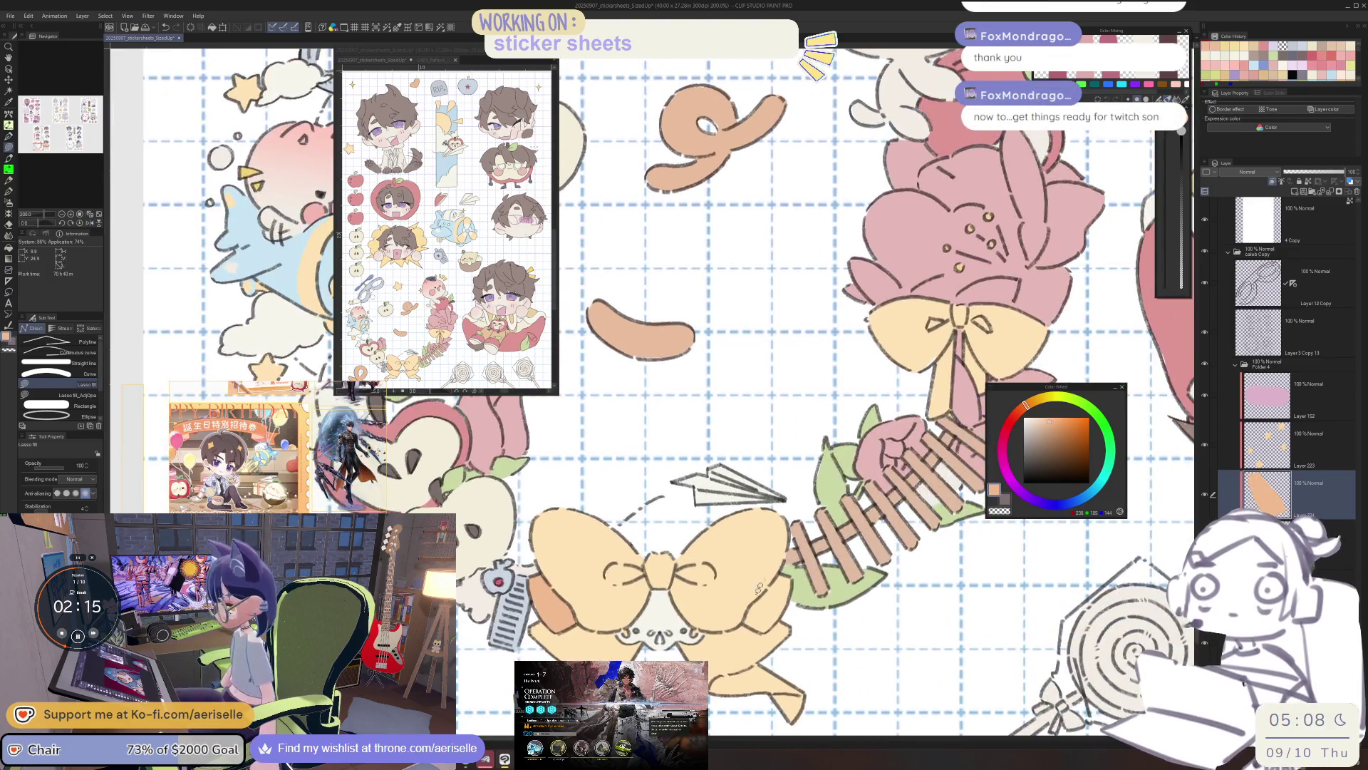
scroll(756, 595, "up", 6)
mouse_move(796, 617)
left_mouse_down()
mouse_move(884, 563)
mouse_move(920, 456)
mouse_move(876, 394)
mouse_move(845, 427)
left_mouse_up()
scroll(783, 356, "down", 10)
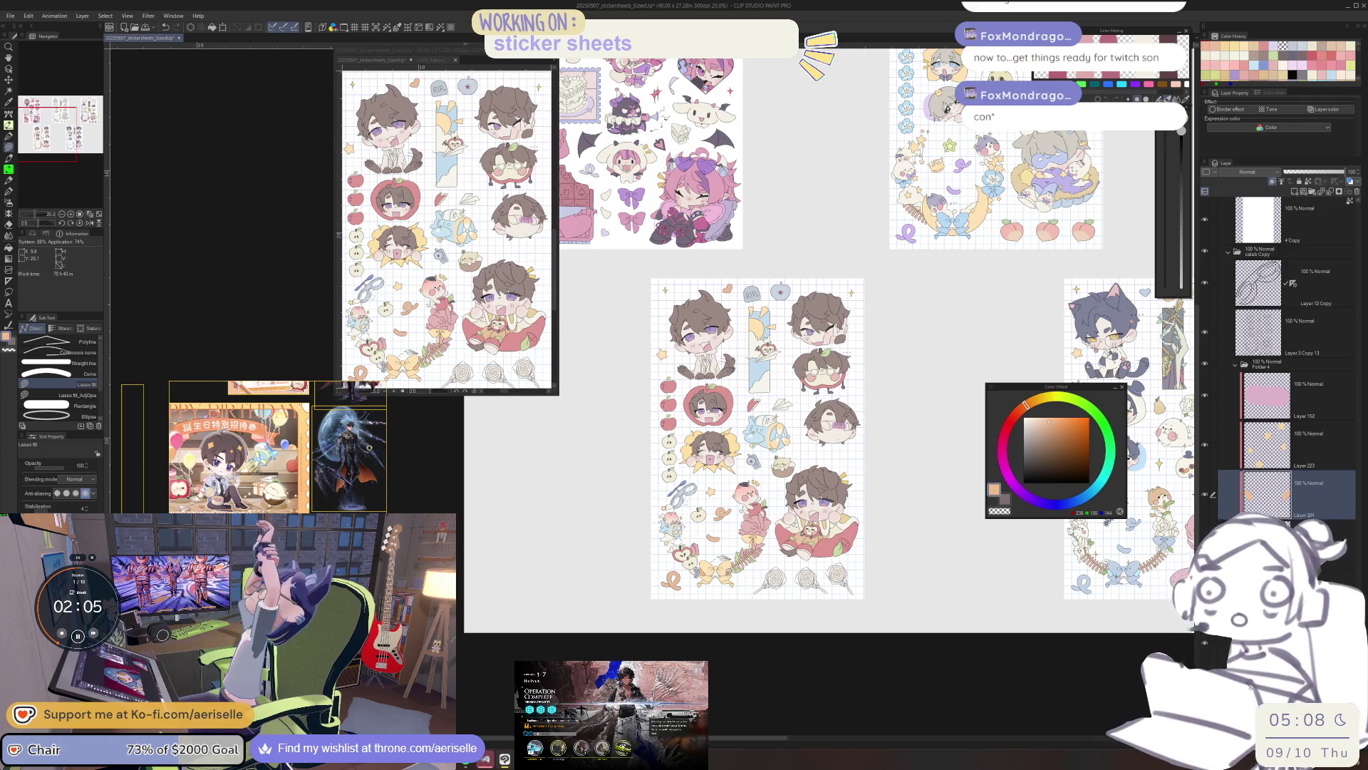
scroll(738, 493, "up", 2)
Apply a -24 hue shift to turn the bow orange, then select Layer 197.
key("ctrl+u")
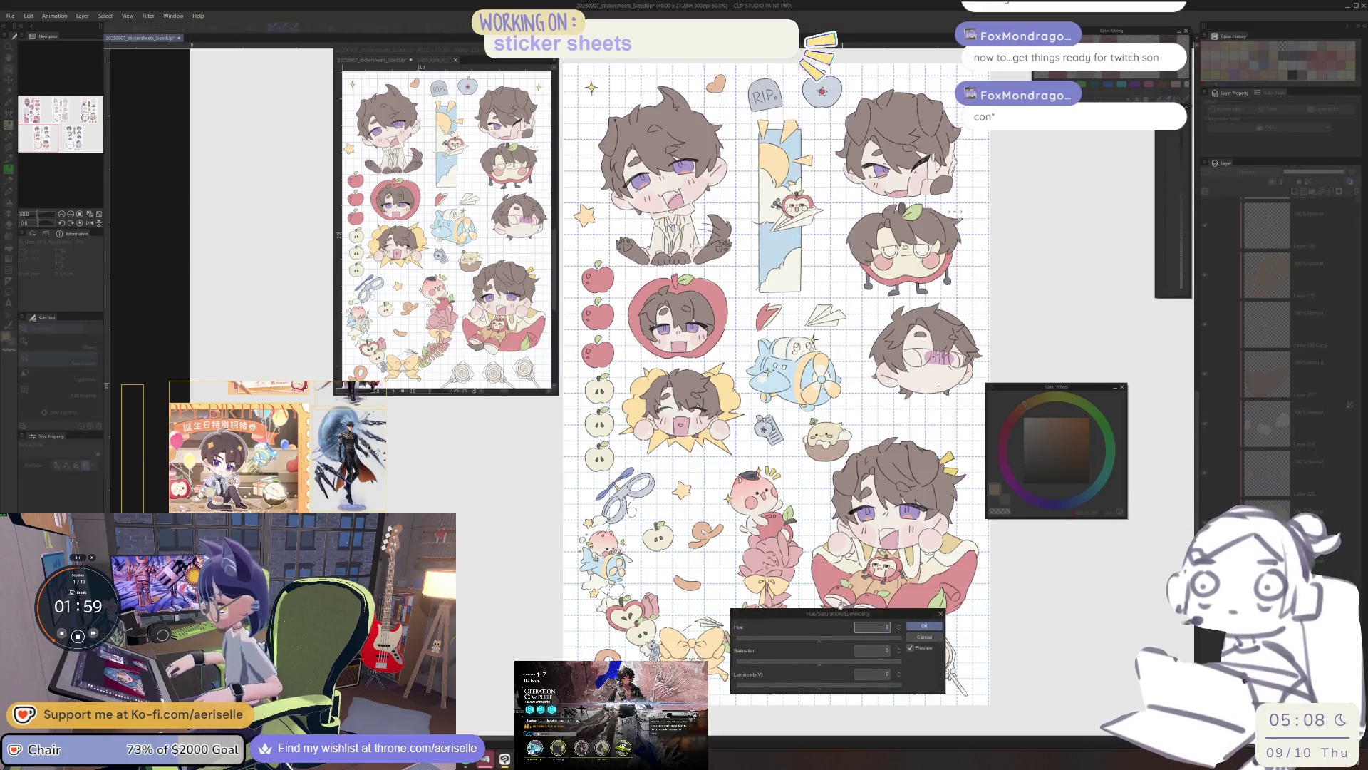
mouse_move(869, 638)
left_mouse_down()
mouse_move(882, 662)
mouse_move(869, 686)
left_mouse_up()
left_click(967, 625)
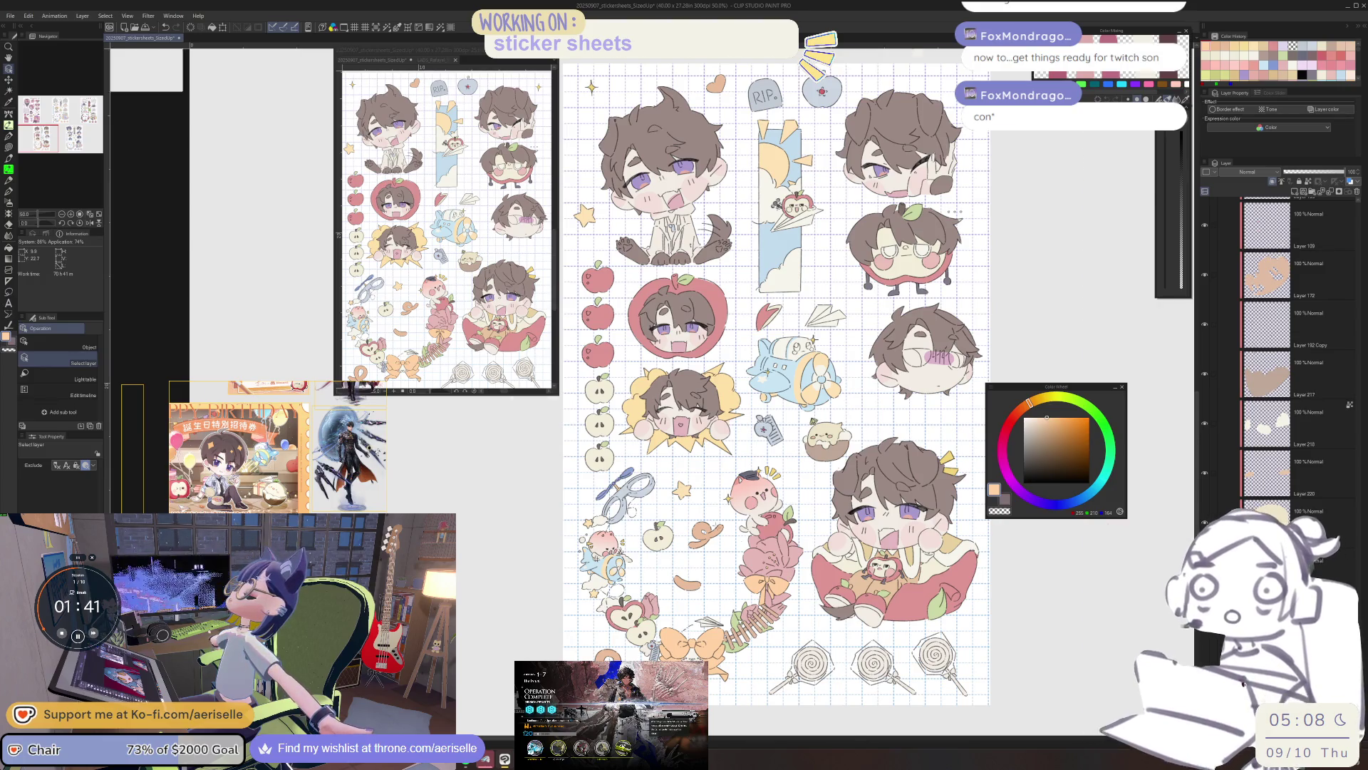
scroll(717, 557, "up", 2)
left_click(718, 558)
scroll(718, 558, "down", 4)
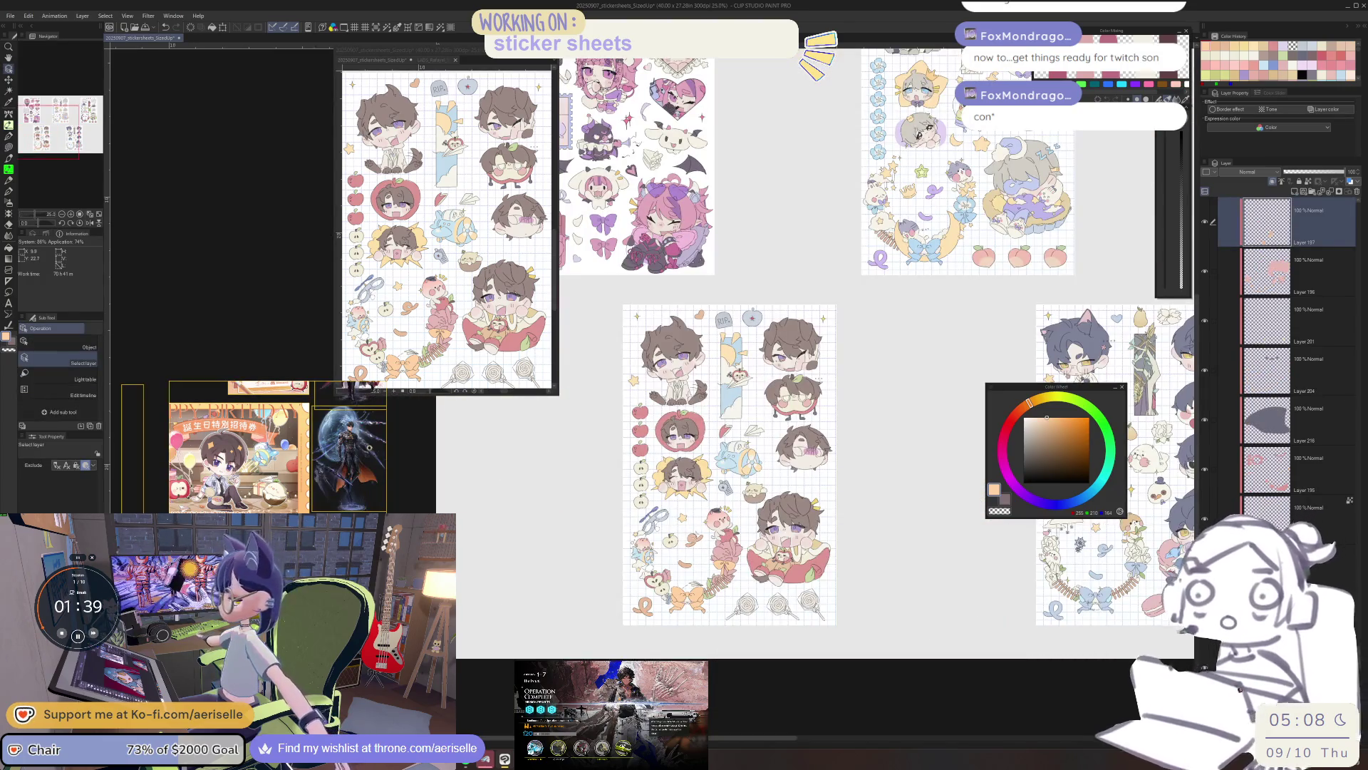
Pick a darker peach and undo an accidental whole-layer flood fill at the bow.
scroll(687, 528, "up", 3)
key("u")
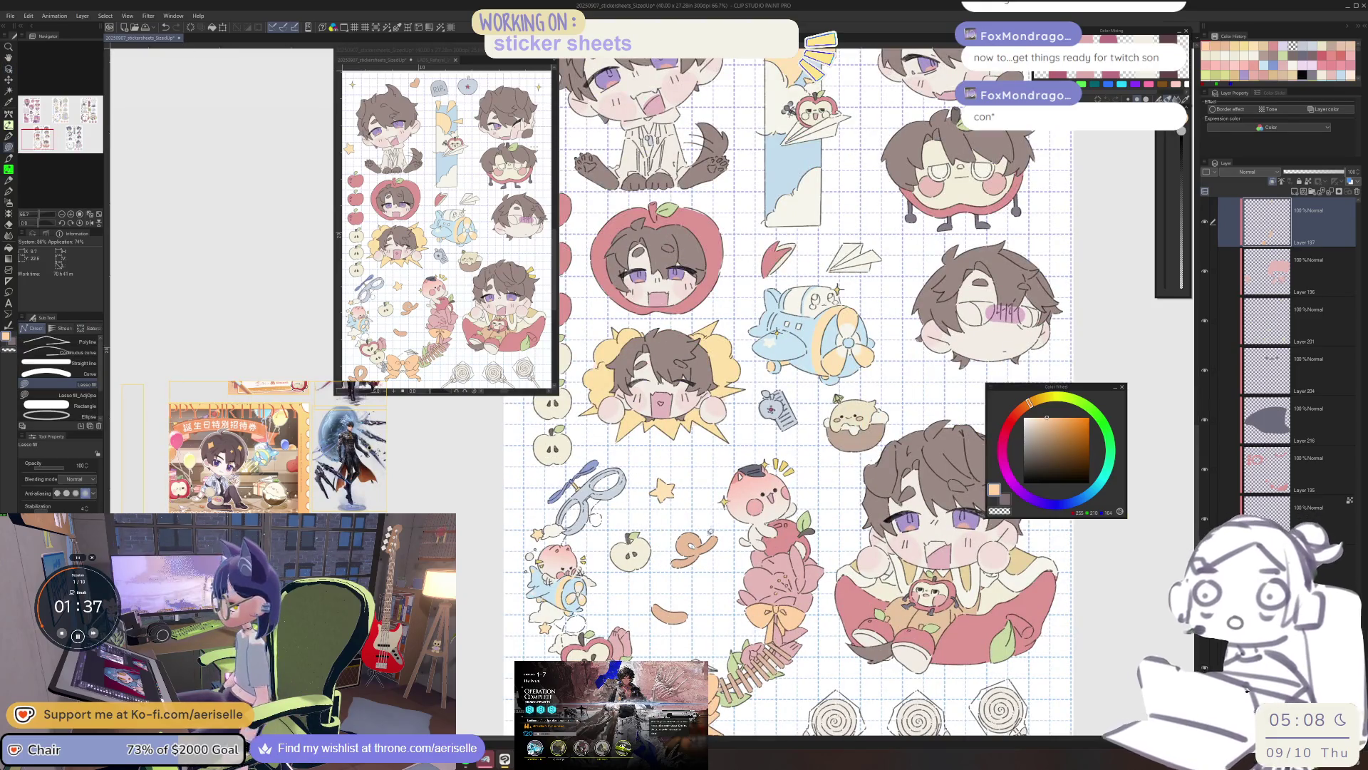
left_click_drag(713, 556, 783, 463)
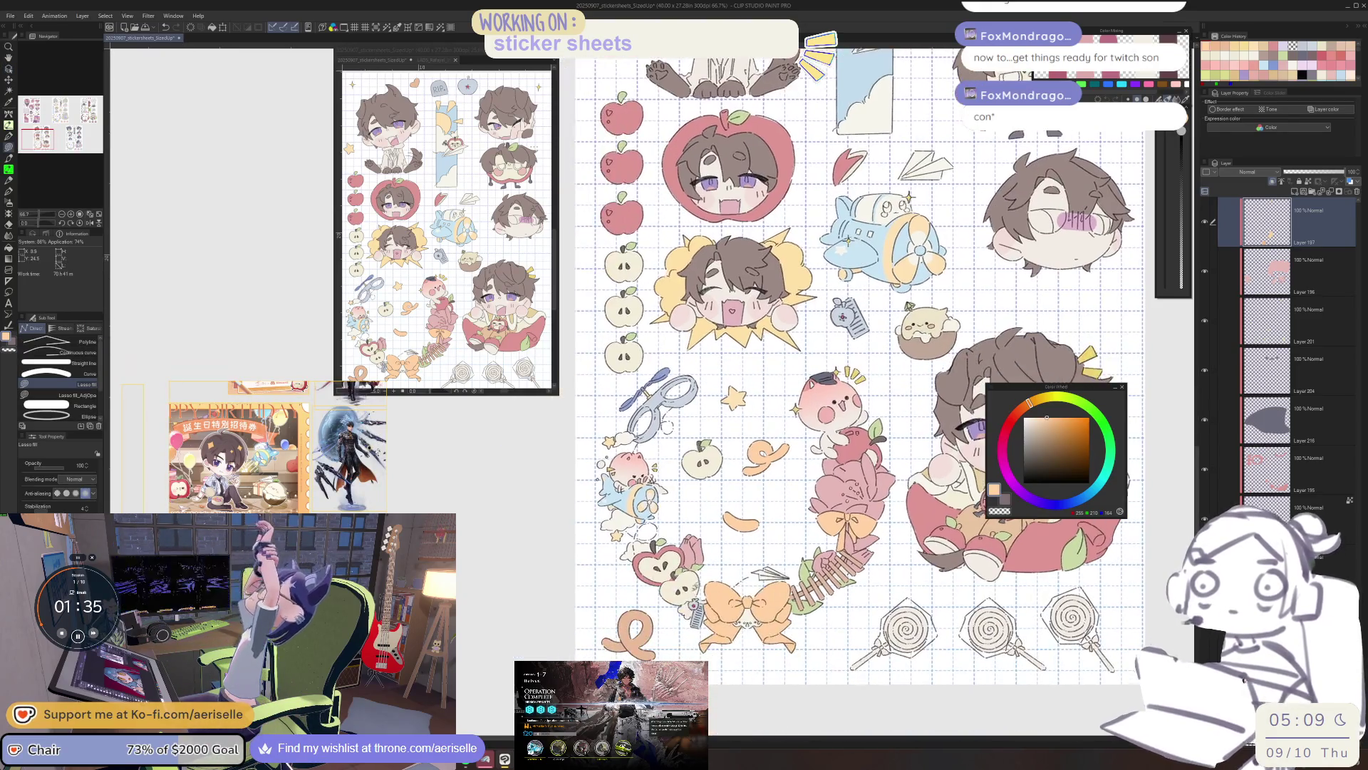
left_click(1047, 422)
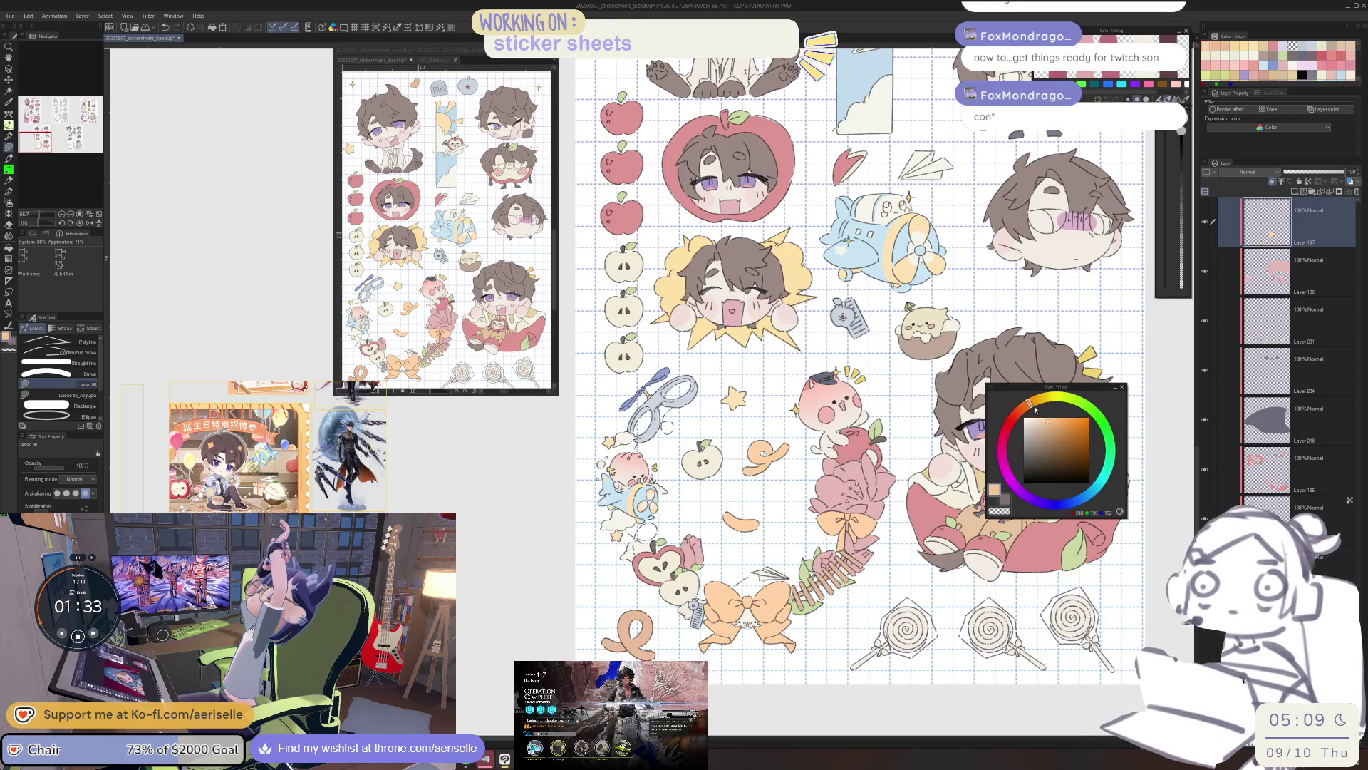
key("g")
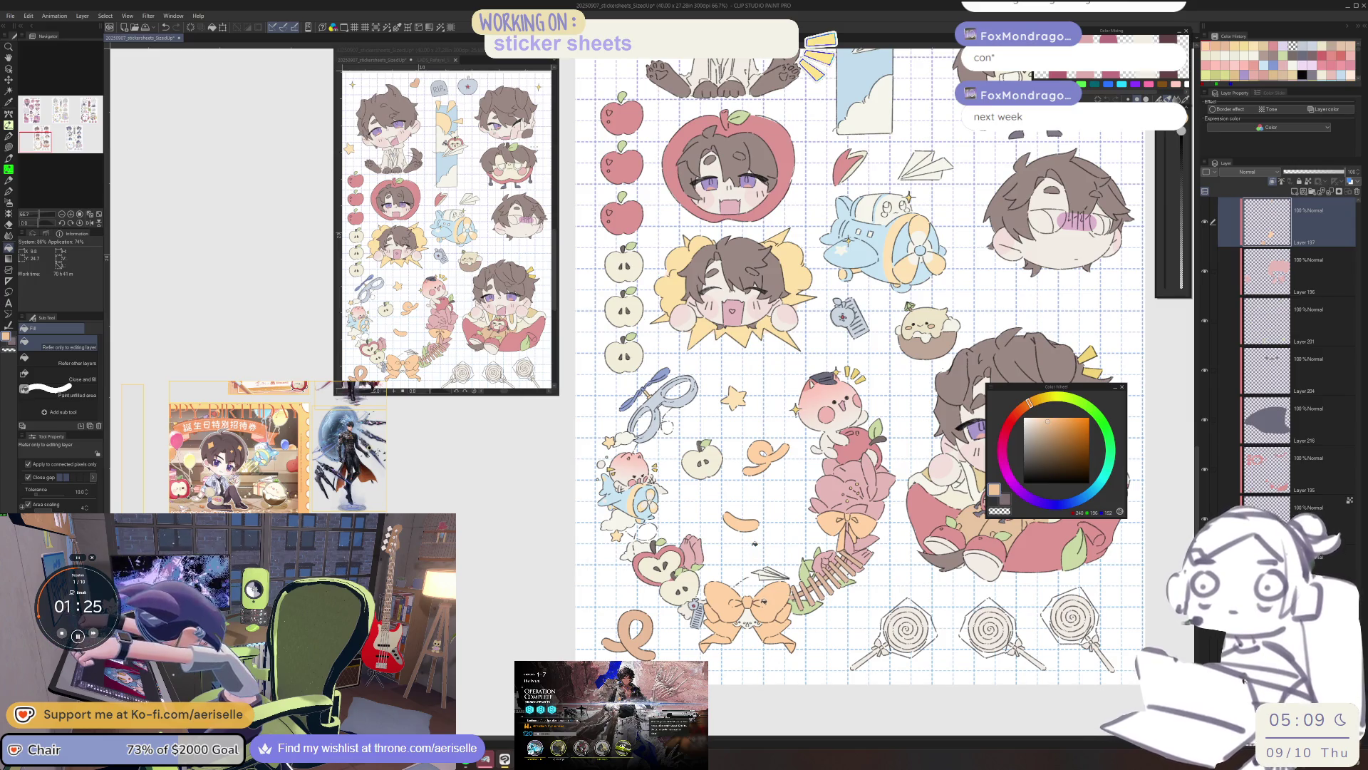
left_click(763, 603)
key("ctrl+z")
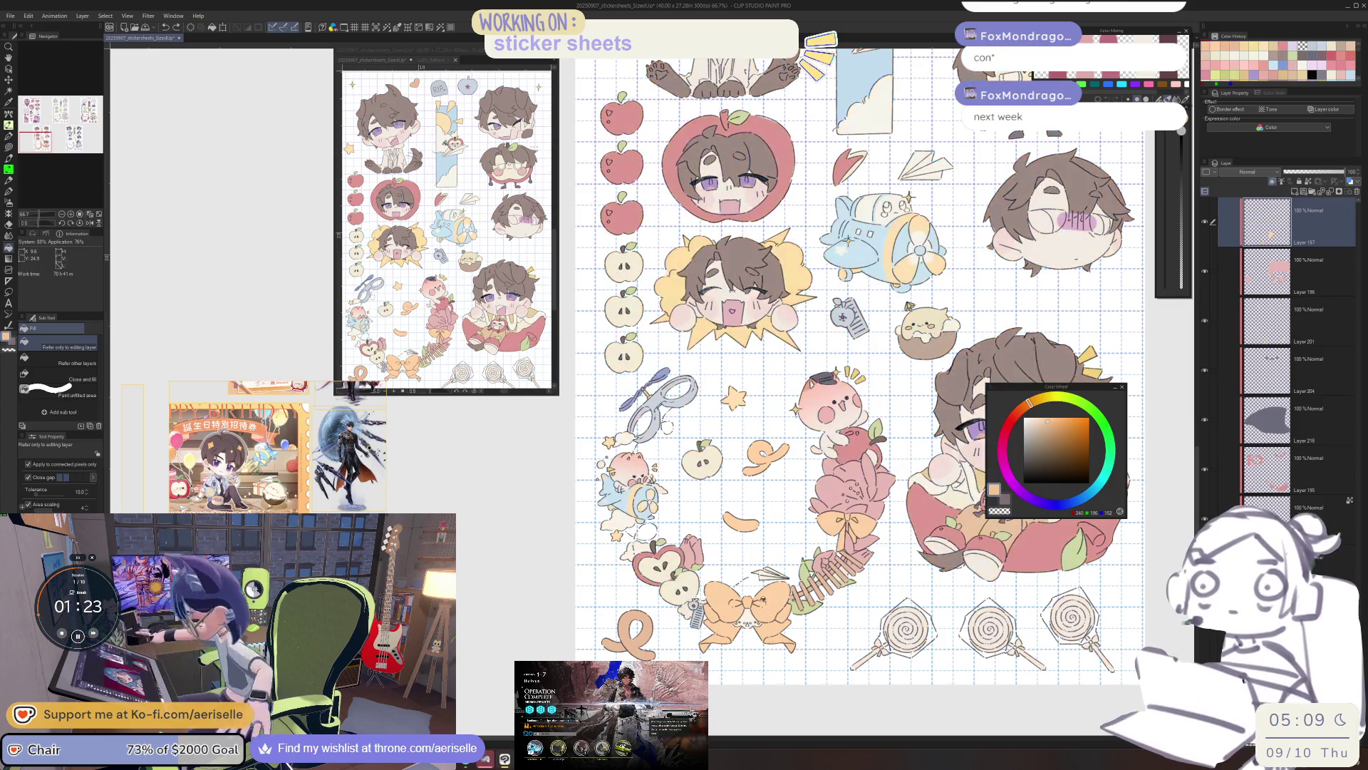
Lasso-fill around the orange swirl with a slightly adjusted peach.
scroll(761, 439, "up", 4)
key("u")
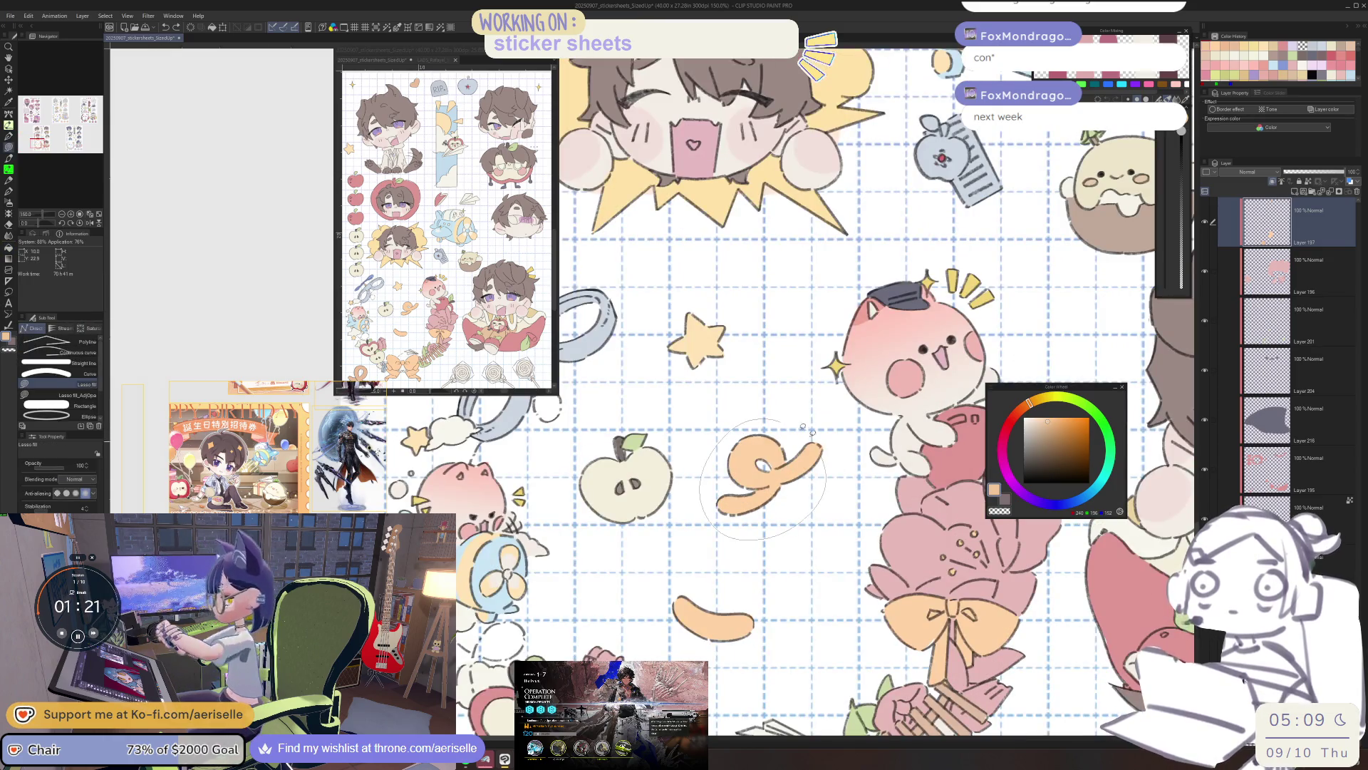
left_click_drag(1049, 419, 1052, 417)
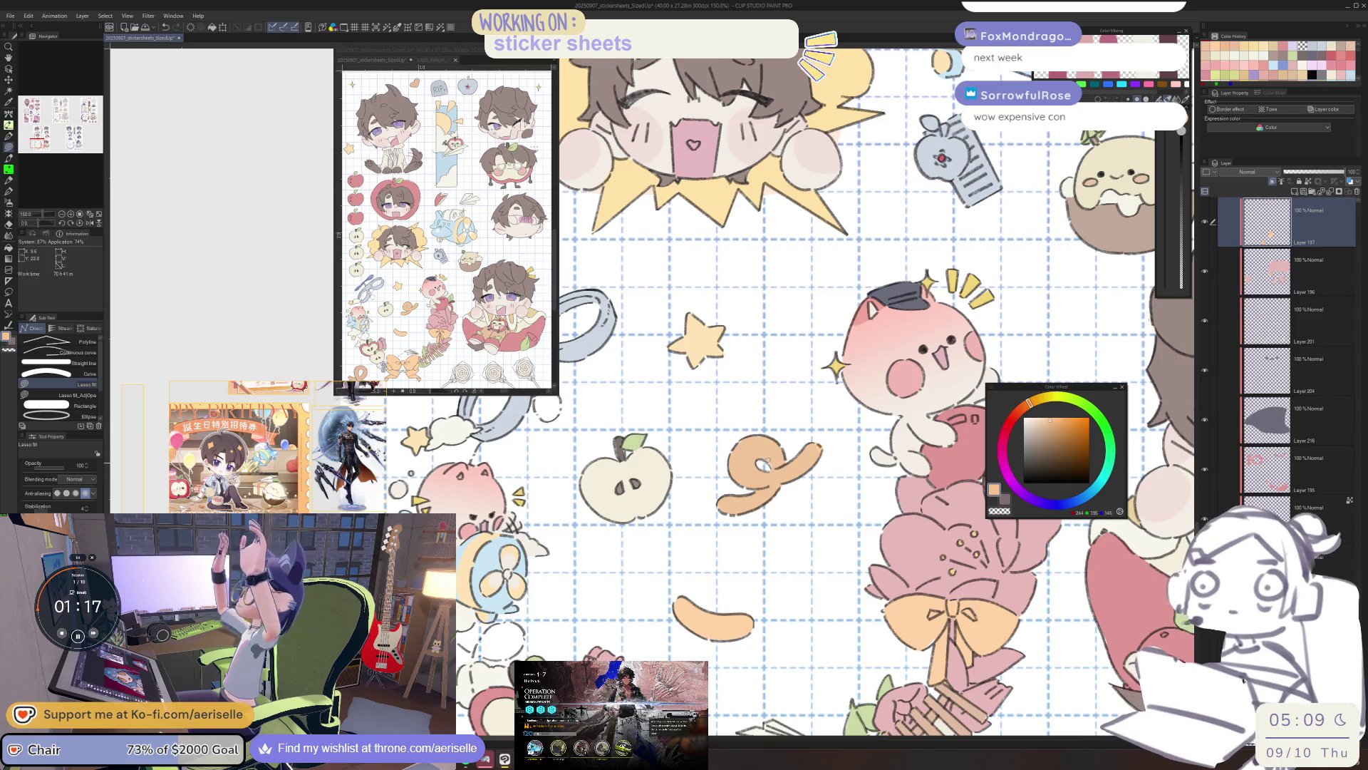
mouse_move(748, 530)
left_mouse_down()
mouse_move(819, 498)
mouse_move(755, 531)
left_mouse_up()
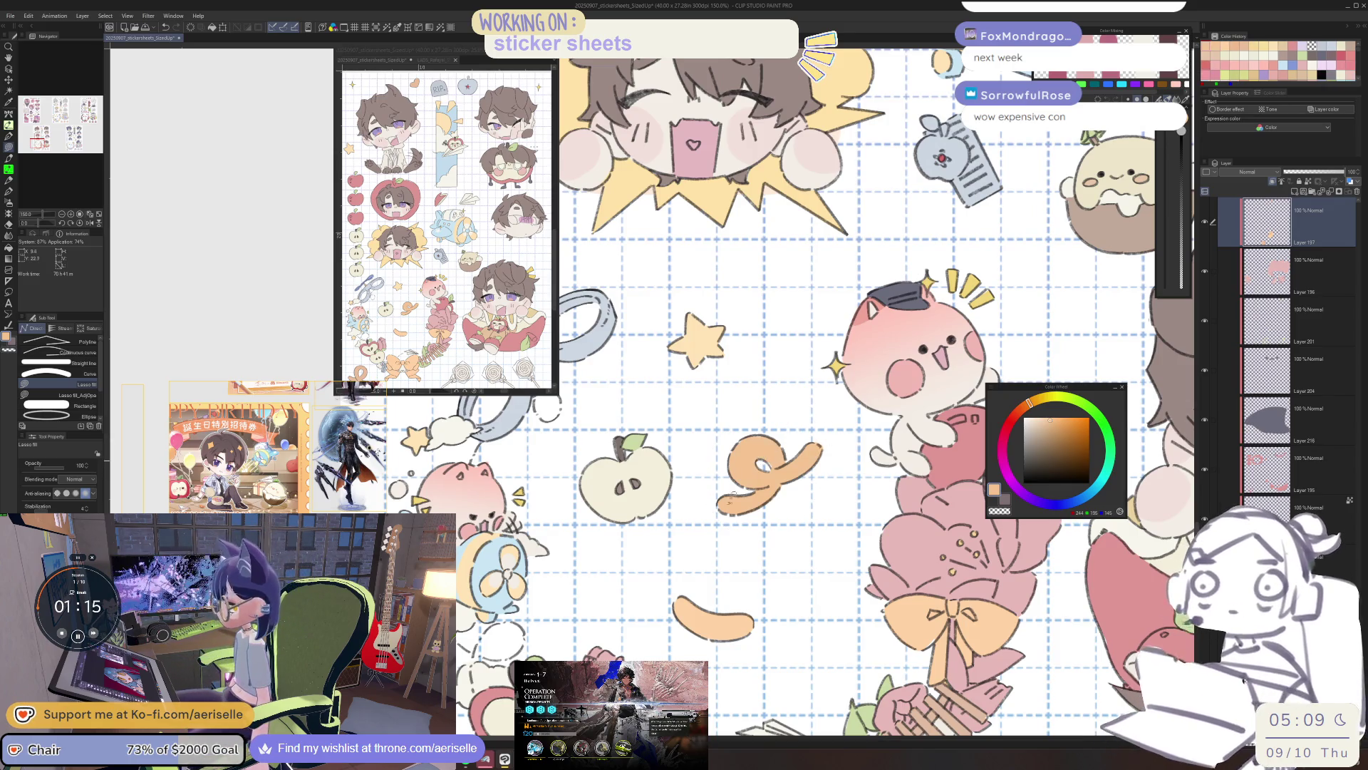
scroll(716, 667, "down", 3)
scroll(716, 668, "down", 2)
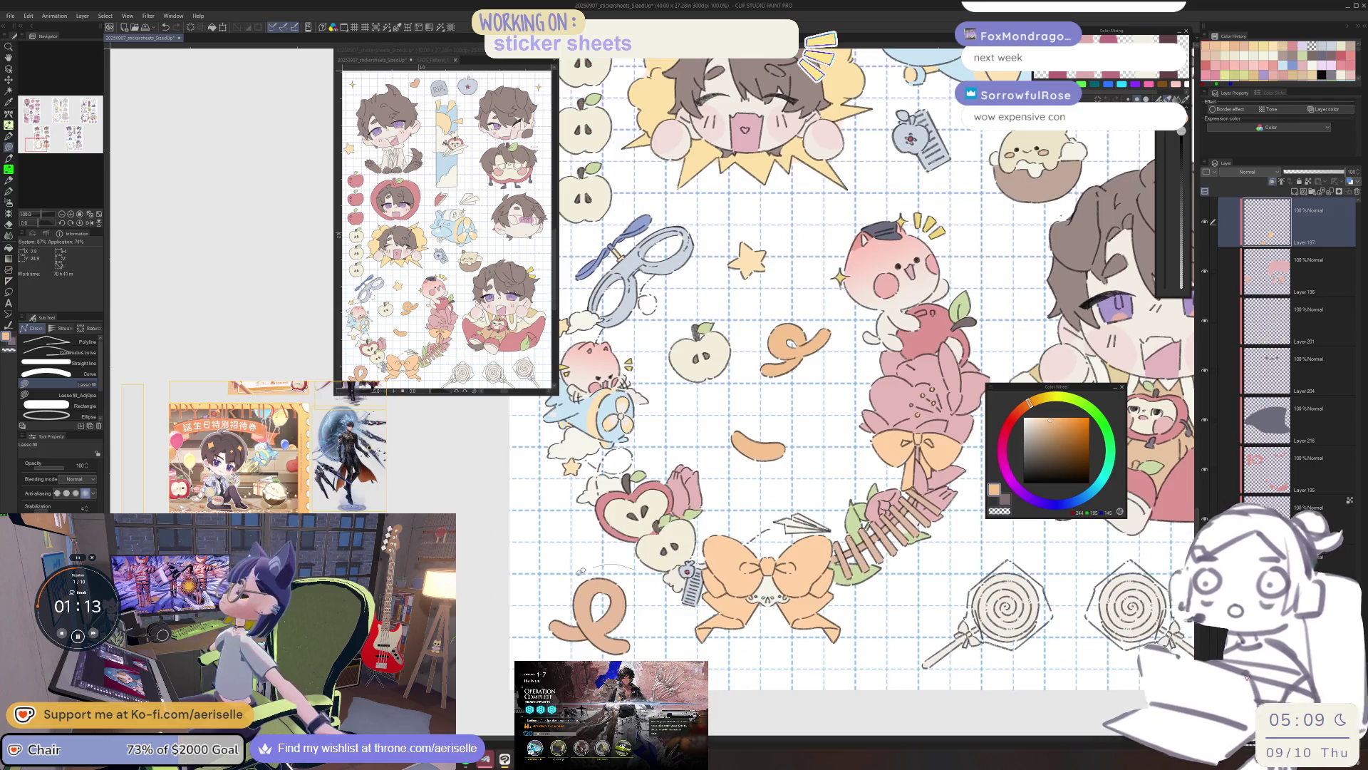
scroll(705, 371, "down", 3)
scroll(706, 371, "up", 4)
scroll(706, 370, "up", 2)
scroll(705, 371, "down", 2)
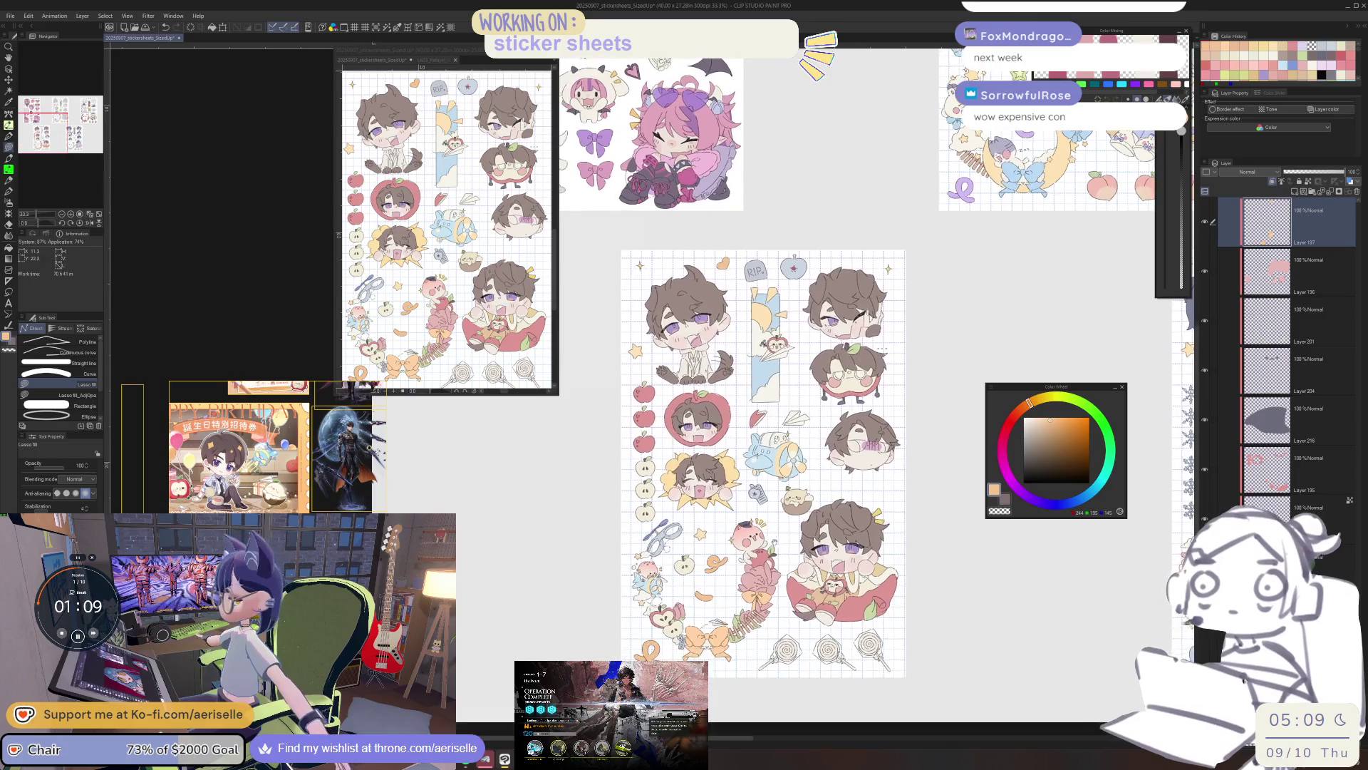
scroll(708, 613, "up", 5)
key("o")
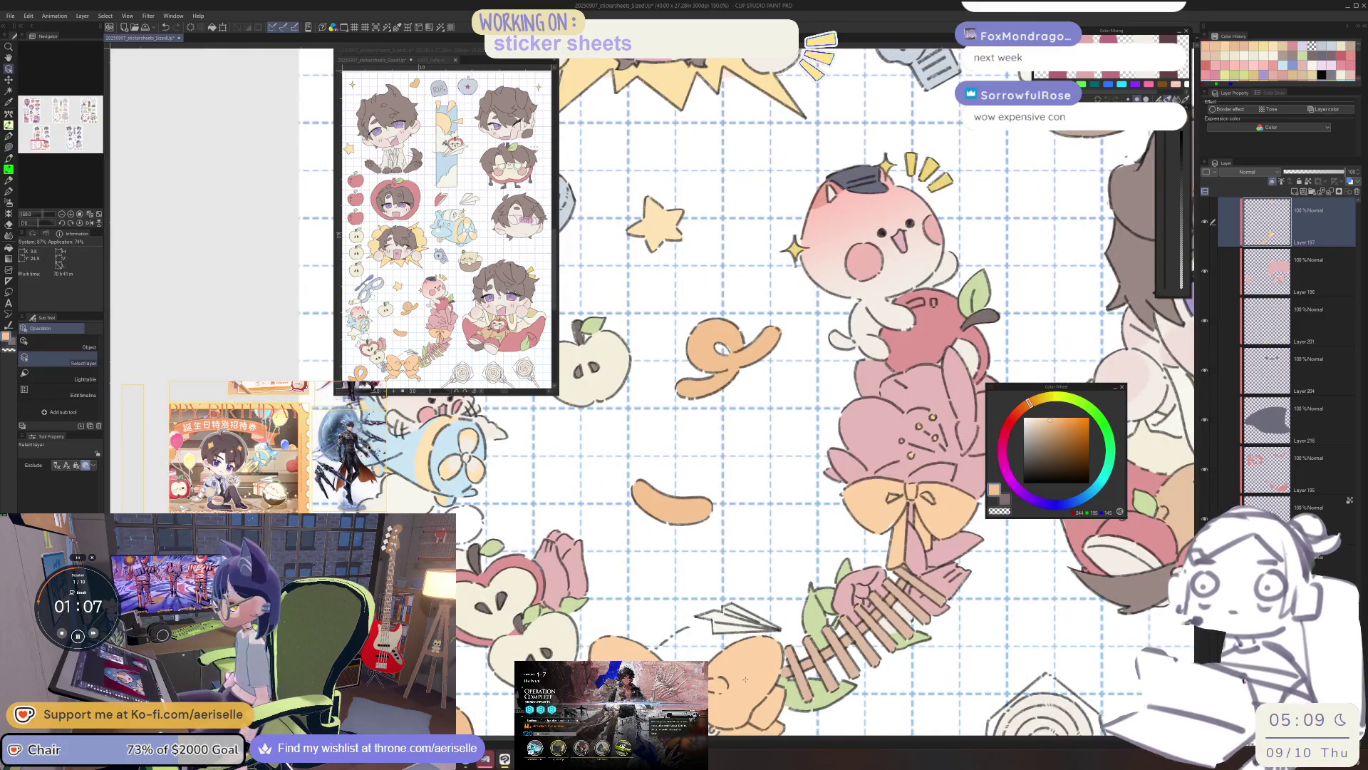
left_click(744, 679)
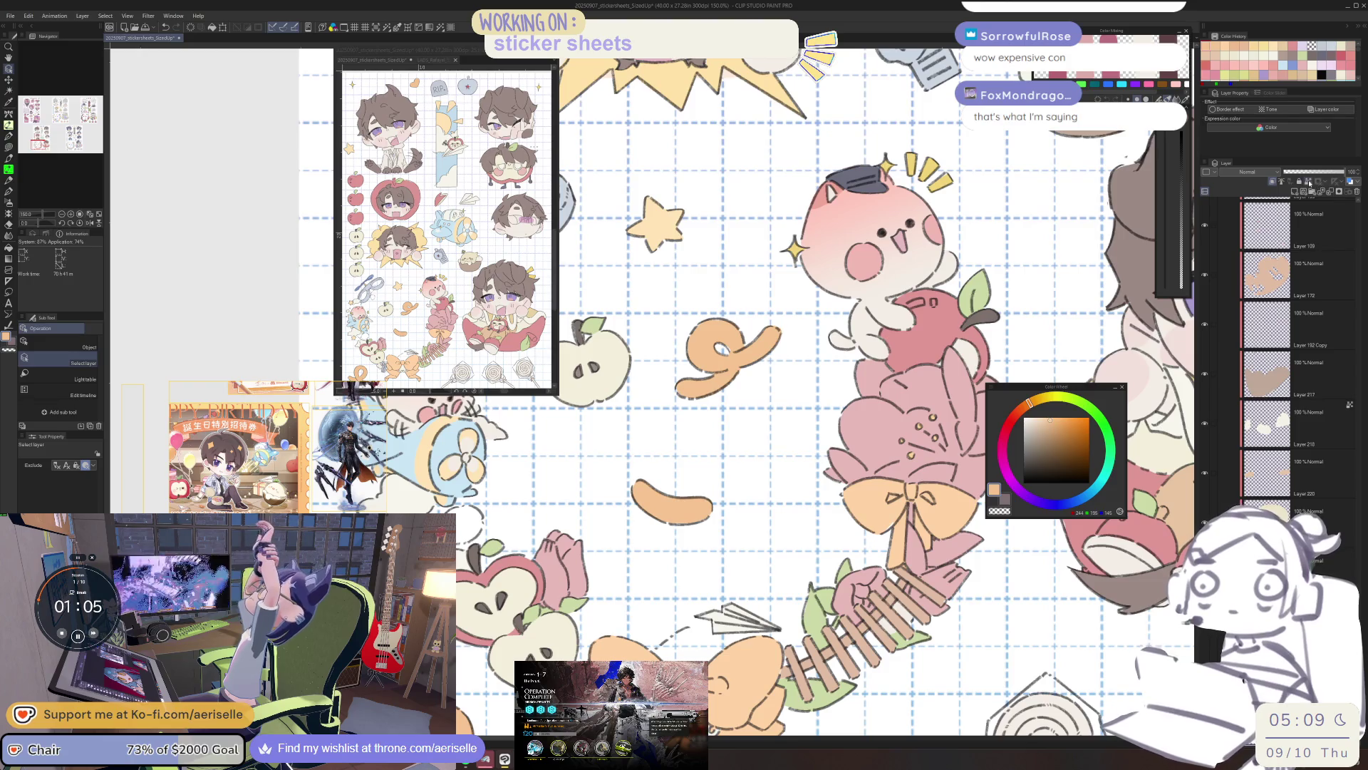
scroll(824, 406, "down", 3)
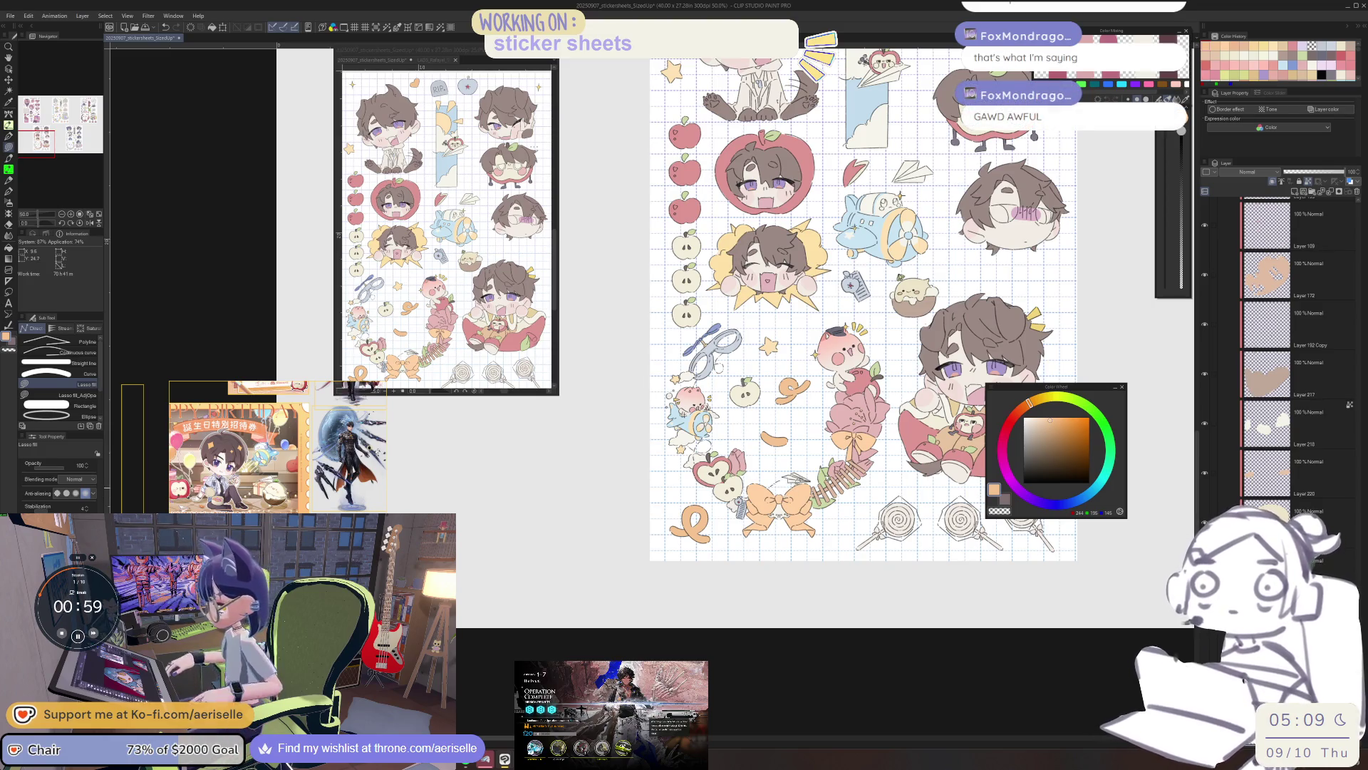
scroll(873, 424, "up", 1)
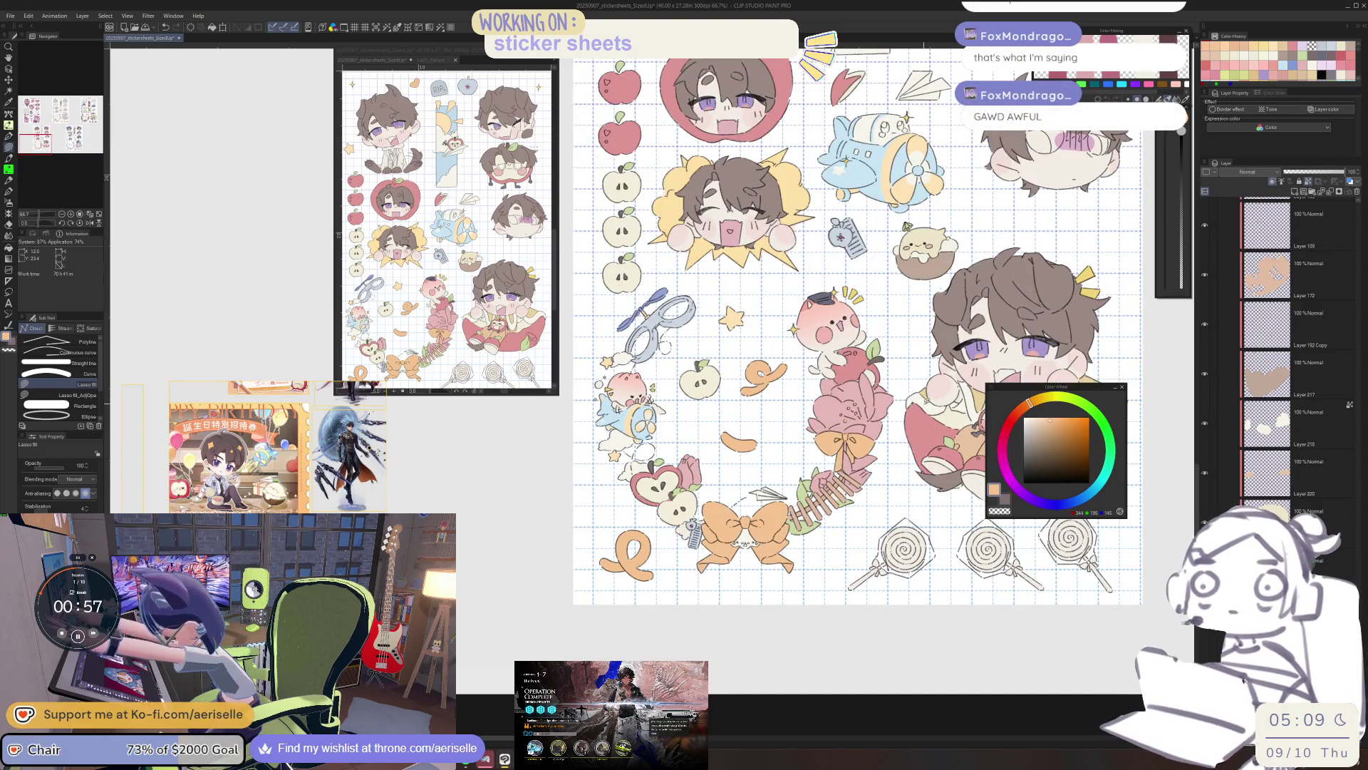
scroll(620, 624, "down", 3)
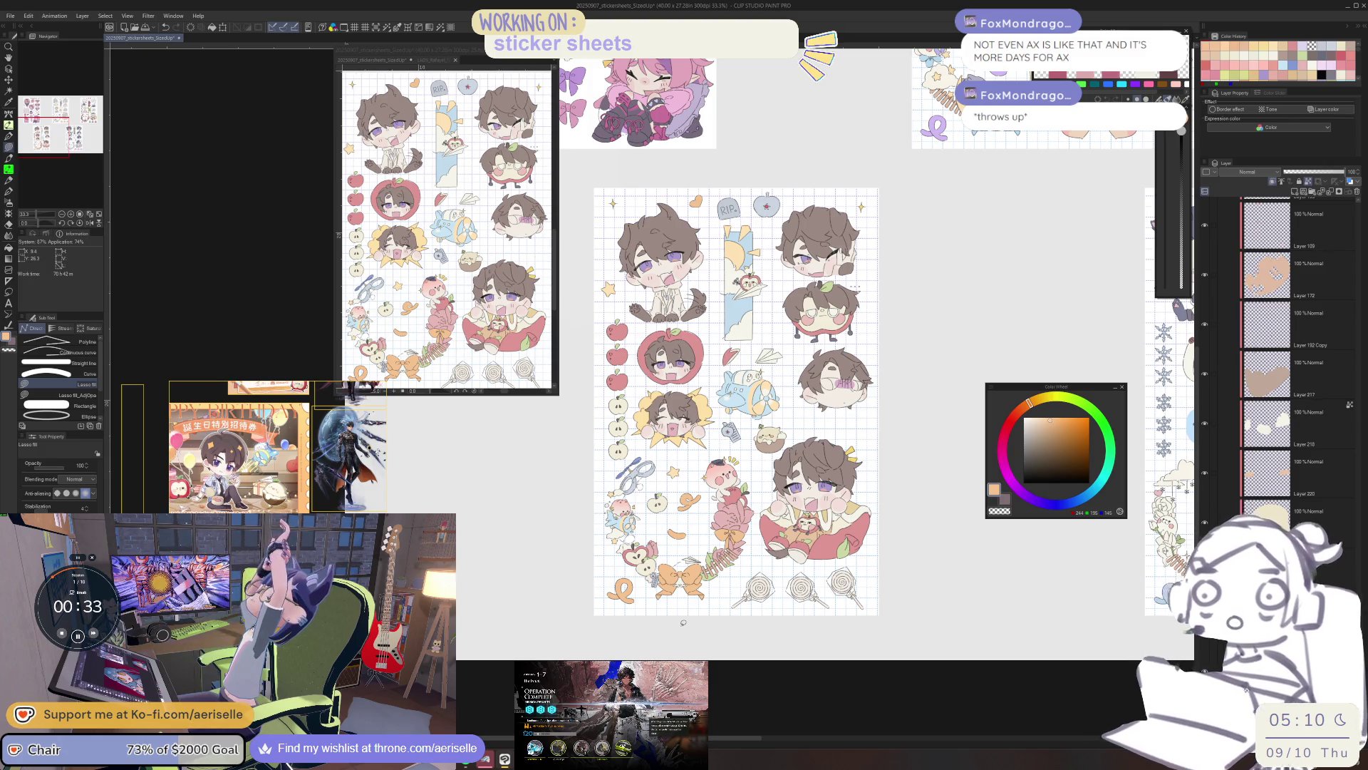
scroll(673, 599, "up", 5)
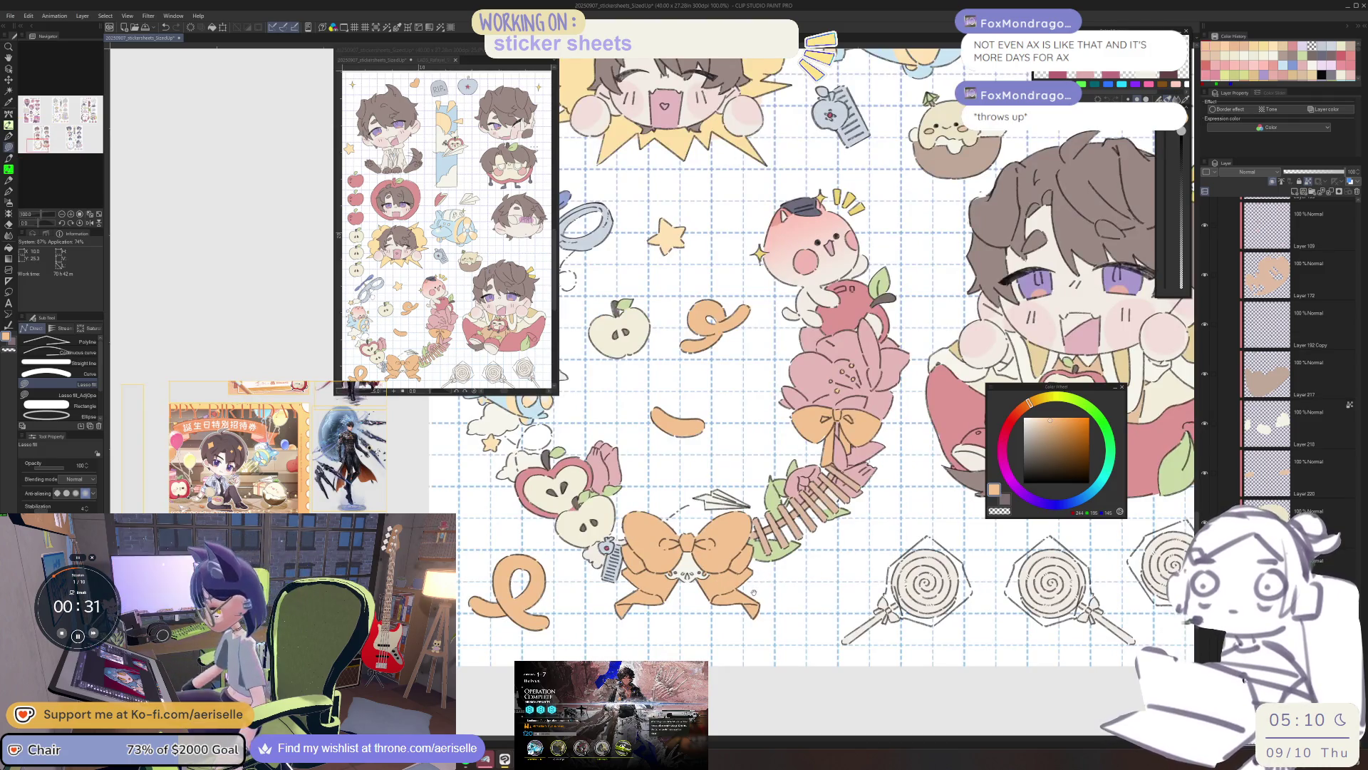
scroll(669, 565, "up", 3)
scroll(676, 549, "down", 5)
left_click_drag(677, 549, 676, 656)
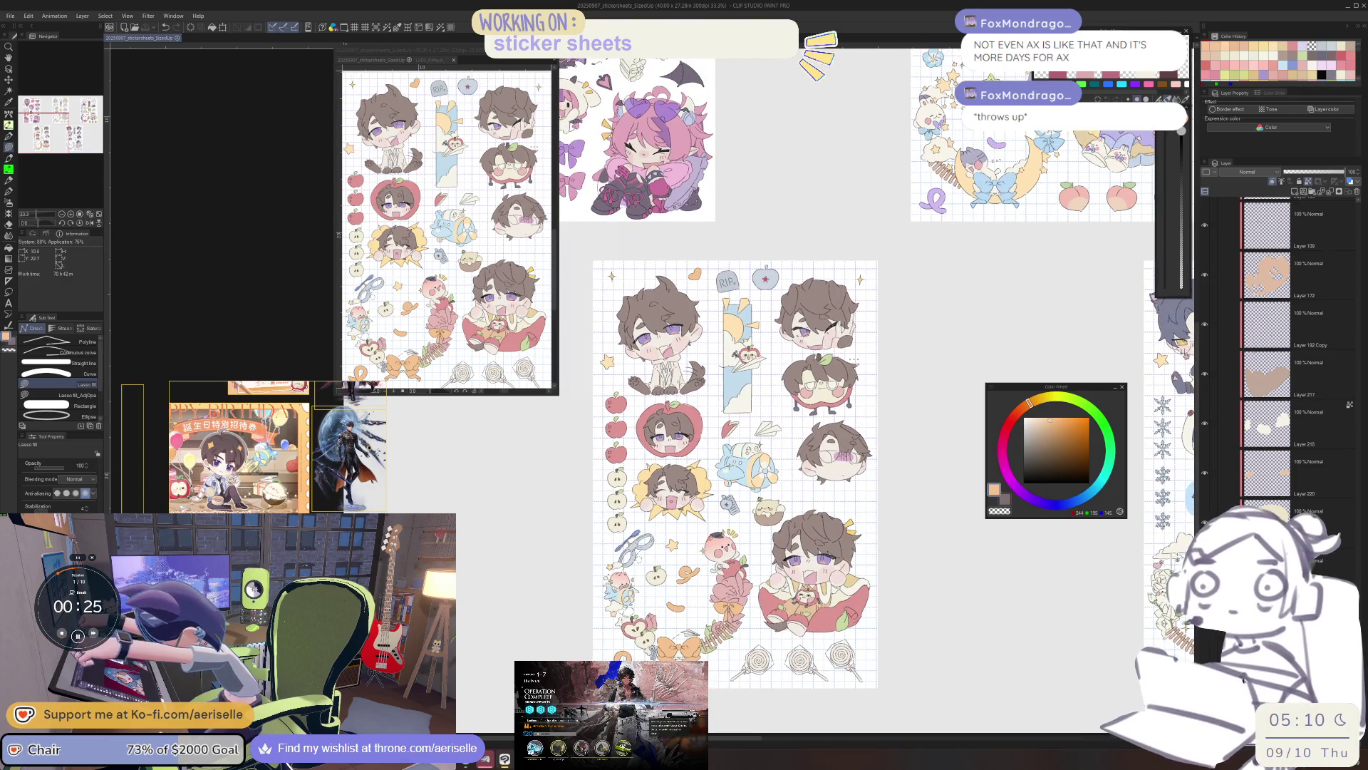
key("o")
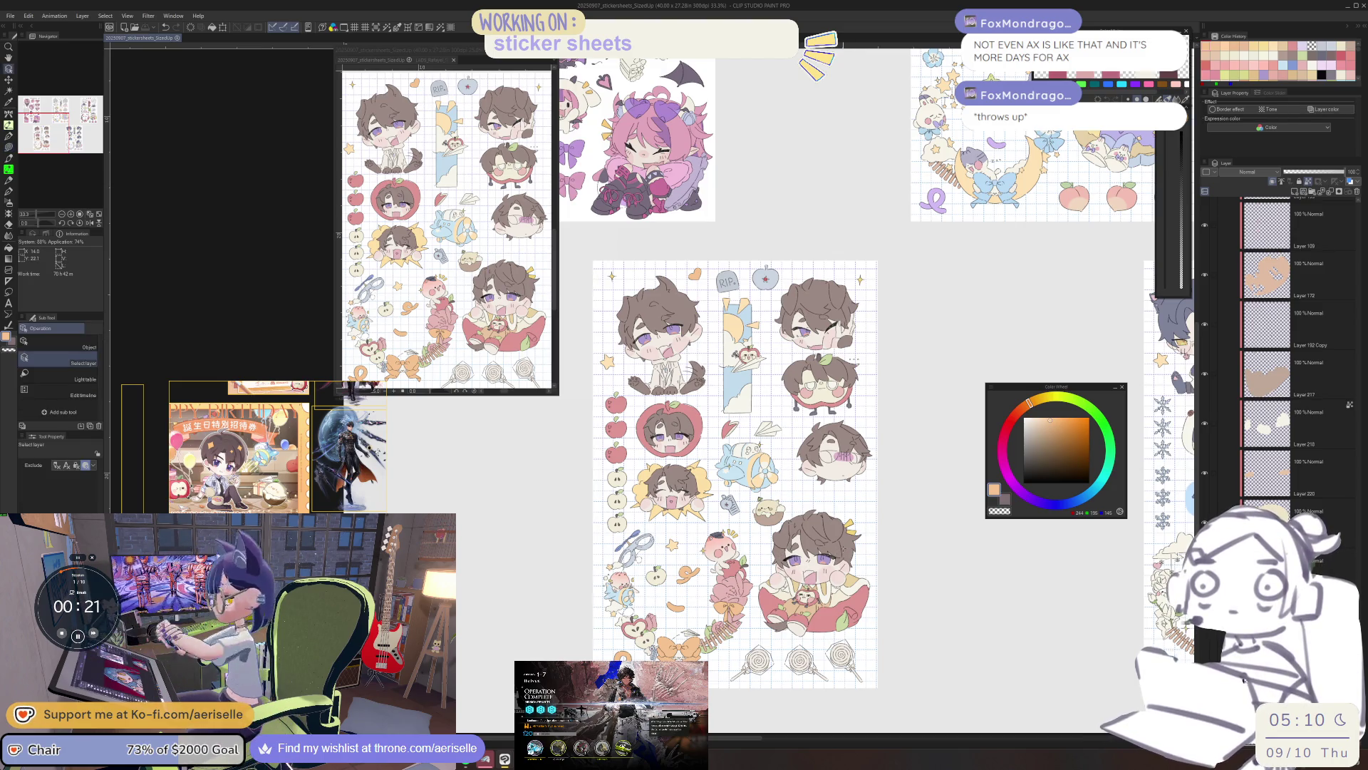
left_click_drag(734, 470, 728, 480)
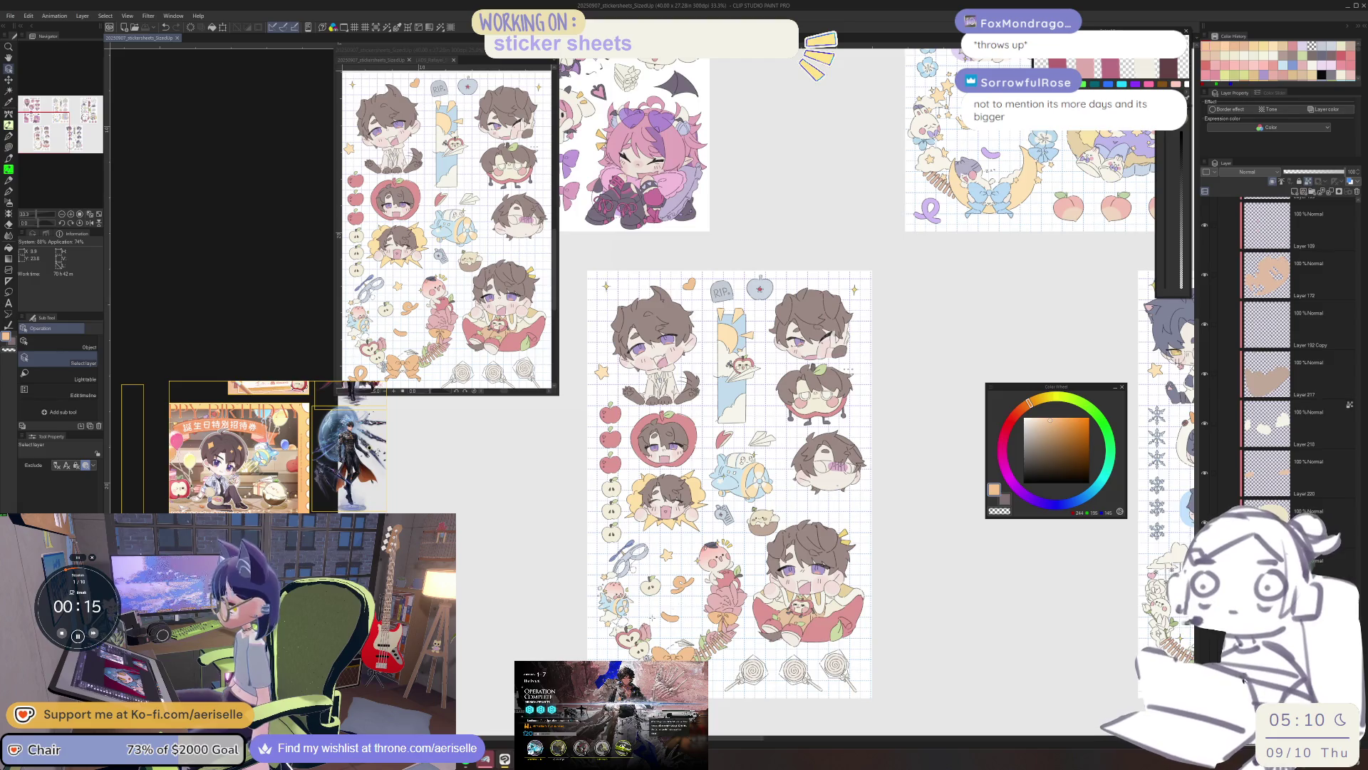
scroll(658, 617, "up", 4)
left_click_drag(660, 617, 828, 572)
Select the apple sticker's layer and lasso-fill the apple's stem area.
key("u")
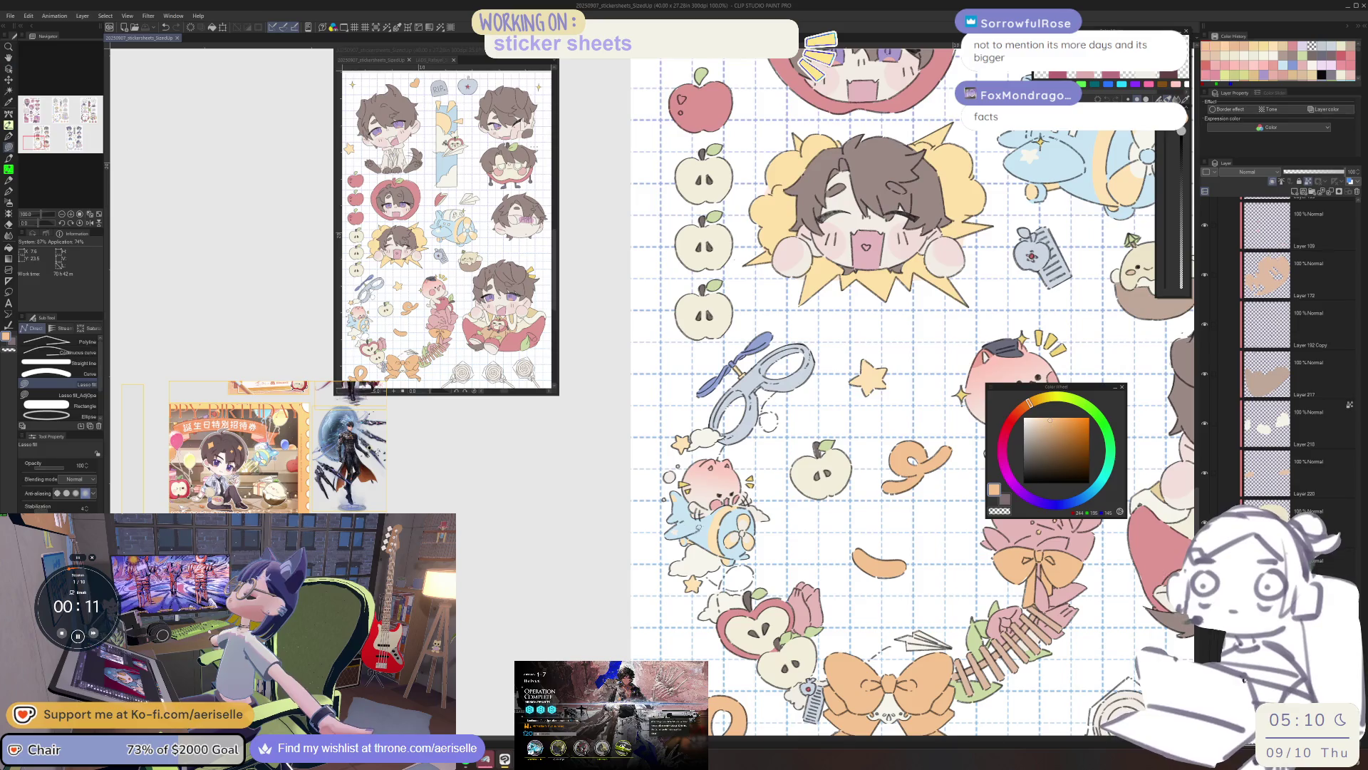
scroll(684, 438, "up", 4)
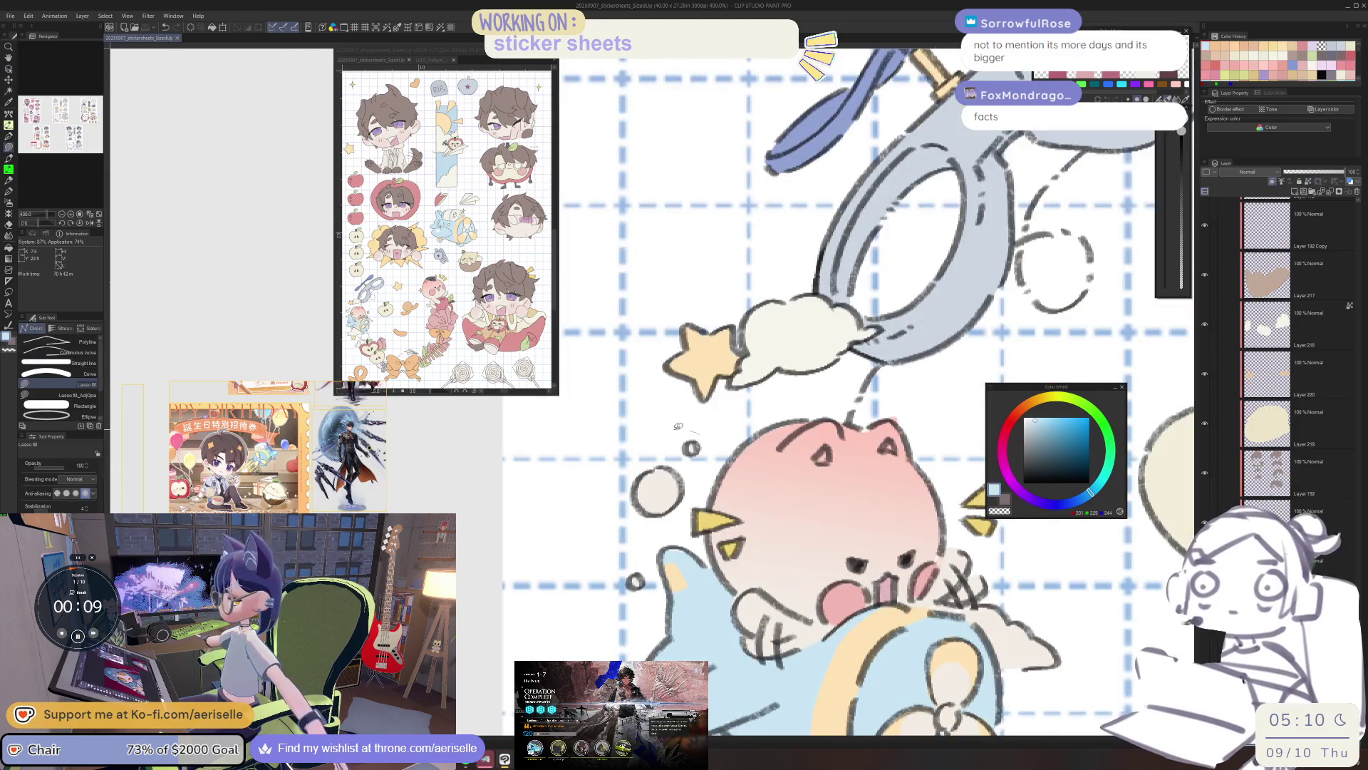
key("e")
scroll(734, 531, "down", 2)
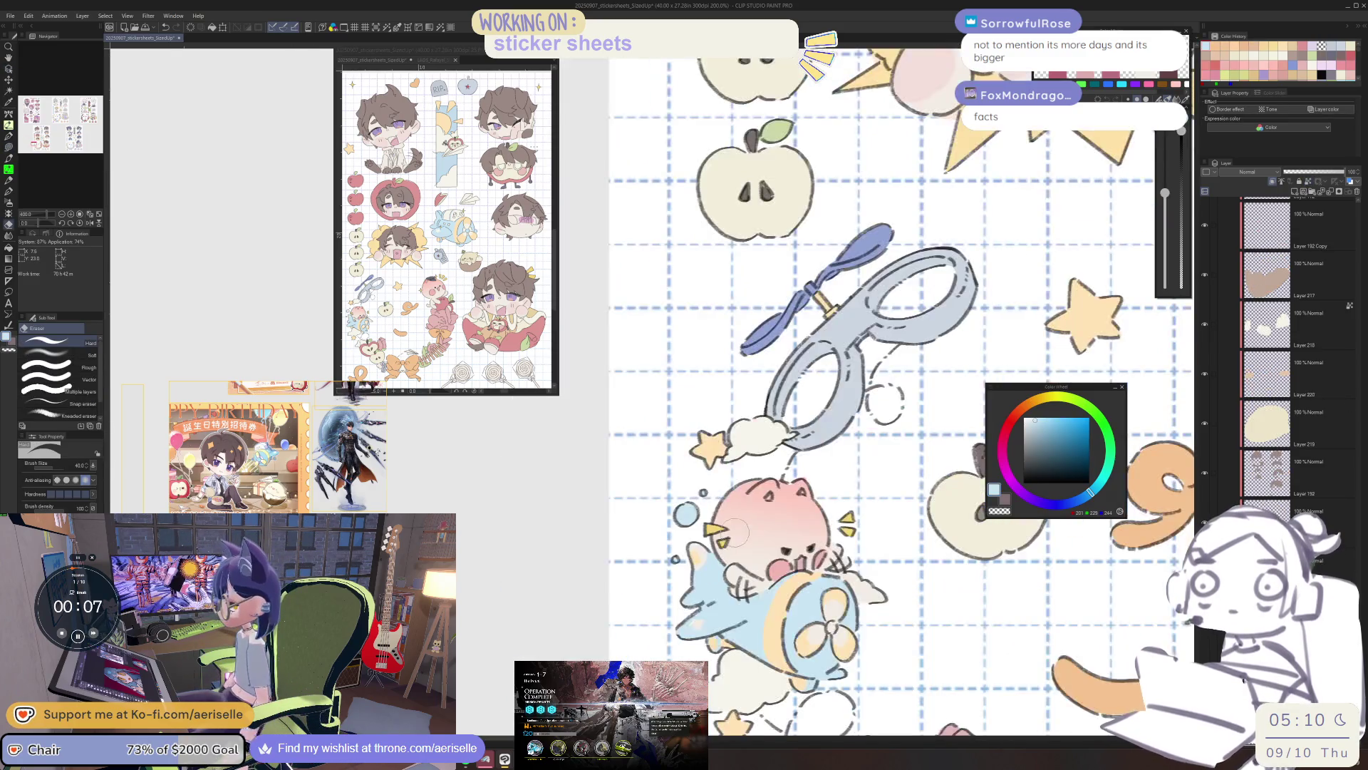
scroll(781, 443, "down", 2)
mouse_move(1126, 299)
left_mouse_down()
mouse_move(976, 306)
mouse_move(819, 371)
mouse_move(715, 602)
mouse_move(709, 663)
mouse_move(734, 627)
mouse_move(756, 677)
mouse_move(776, 654)
mouse_move(815, 732)
left_mouse_up()
scroll(718, 493, "up", 4)
key("u")
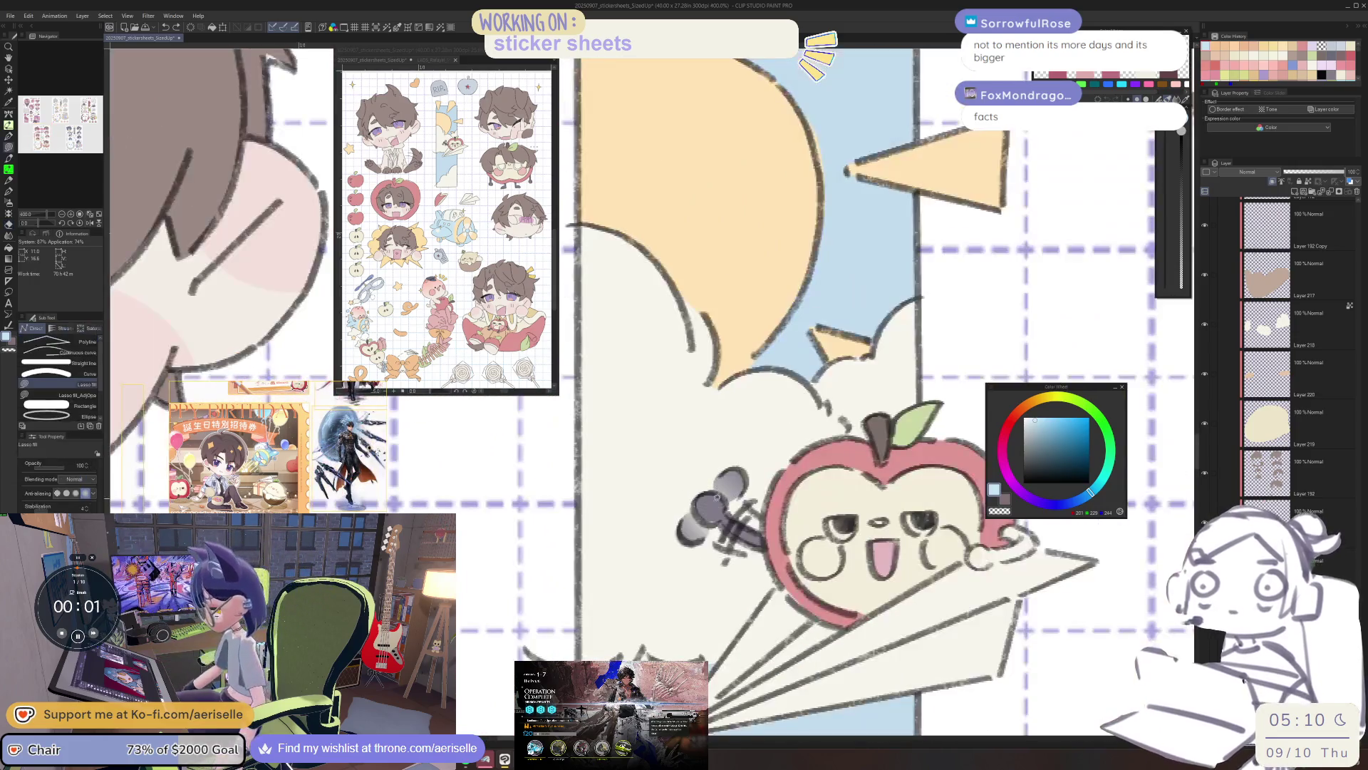
key("o")
left_click(716, 508)
scroll(835, 518, "down", 2)
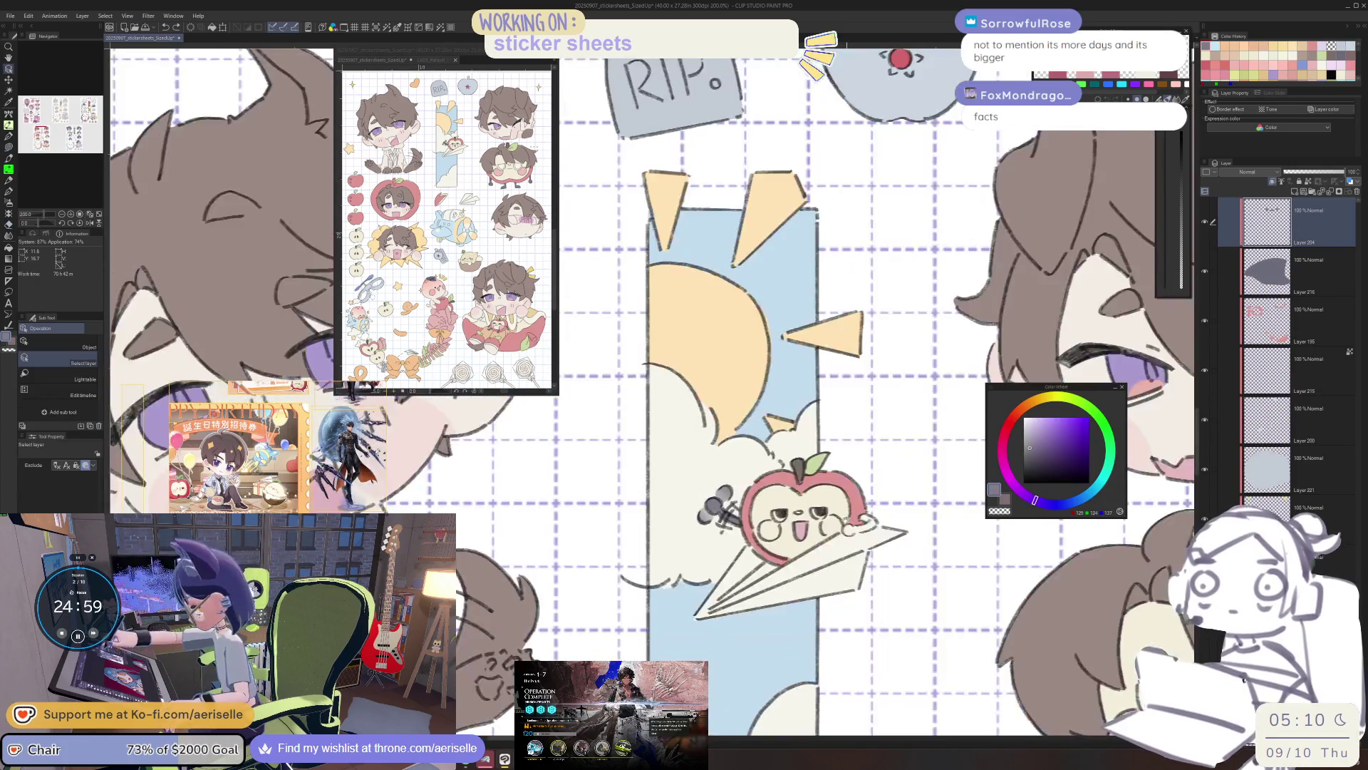
scroll(835, 518, "up", 2)
mouse_move(790, 515)
left_mouse_down()
mouse_move(798, 550)
mouse_move(712, 570)
left_mouse_up()
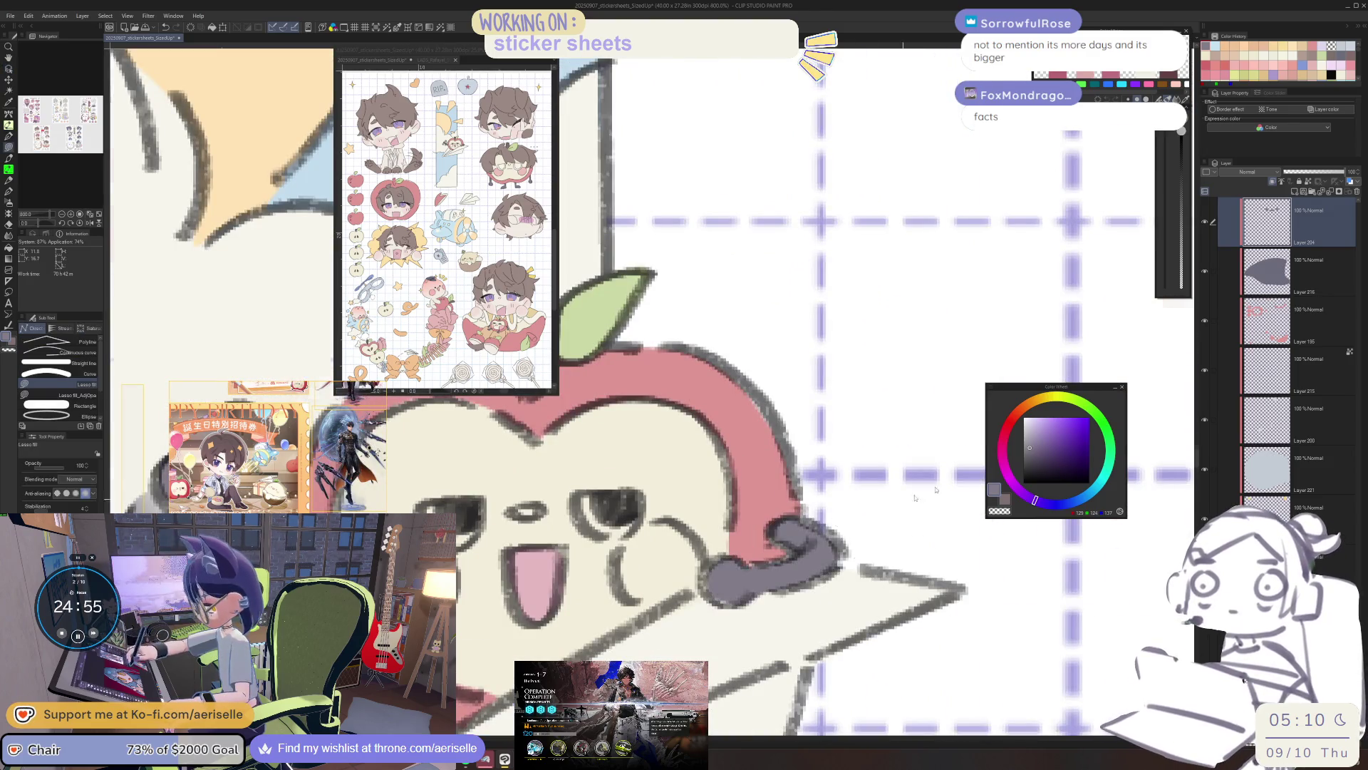
Lasso-fill both of the apple's cheeks pink.
scroll(955, 464, "down", 10)
scroll(919, 492, "up", 5)
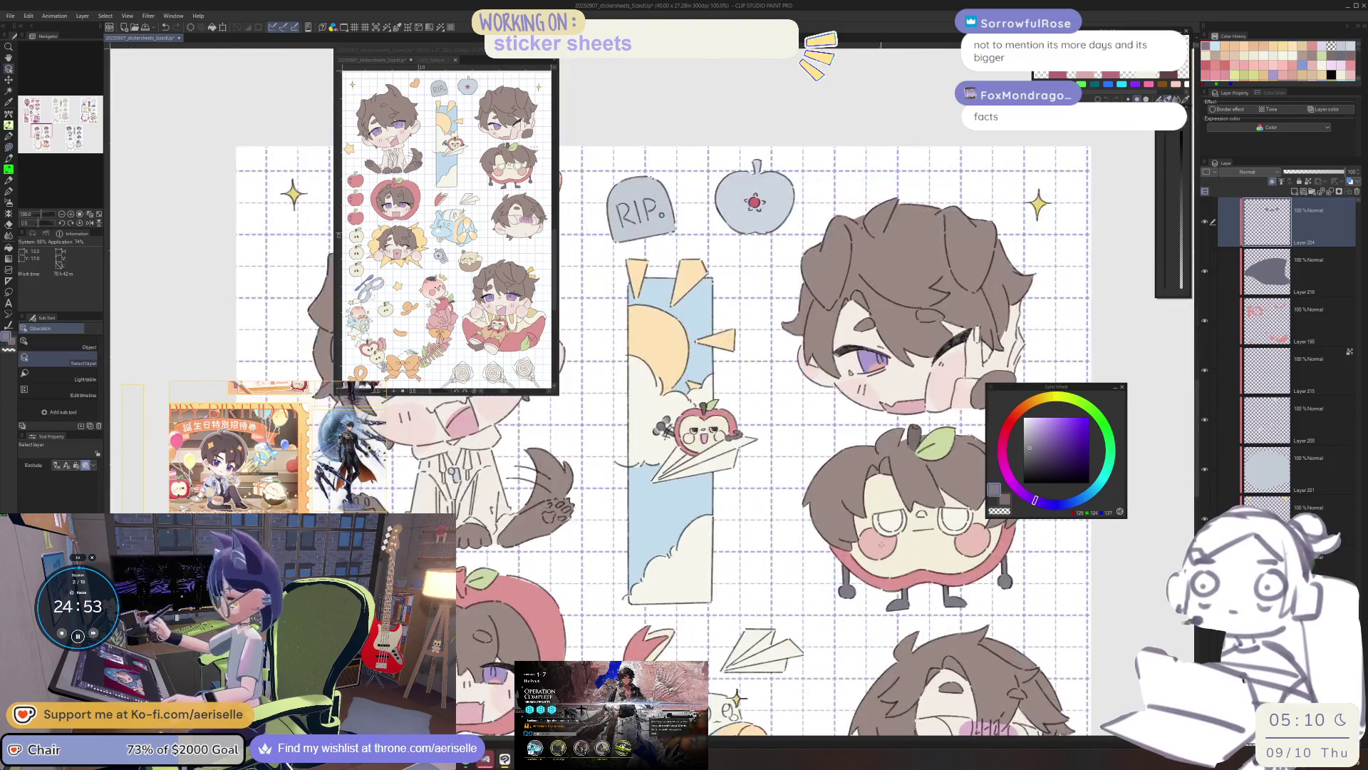
scroll(919, 492, "up", 5)
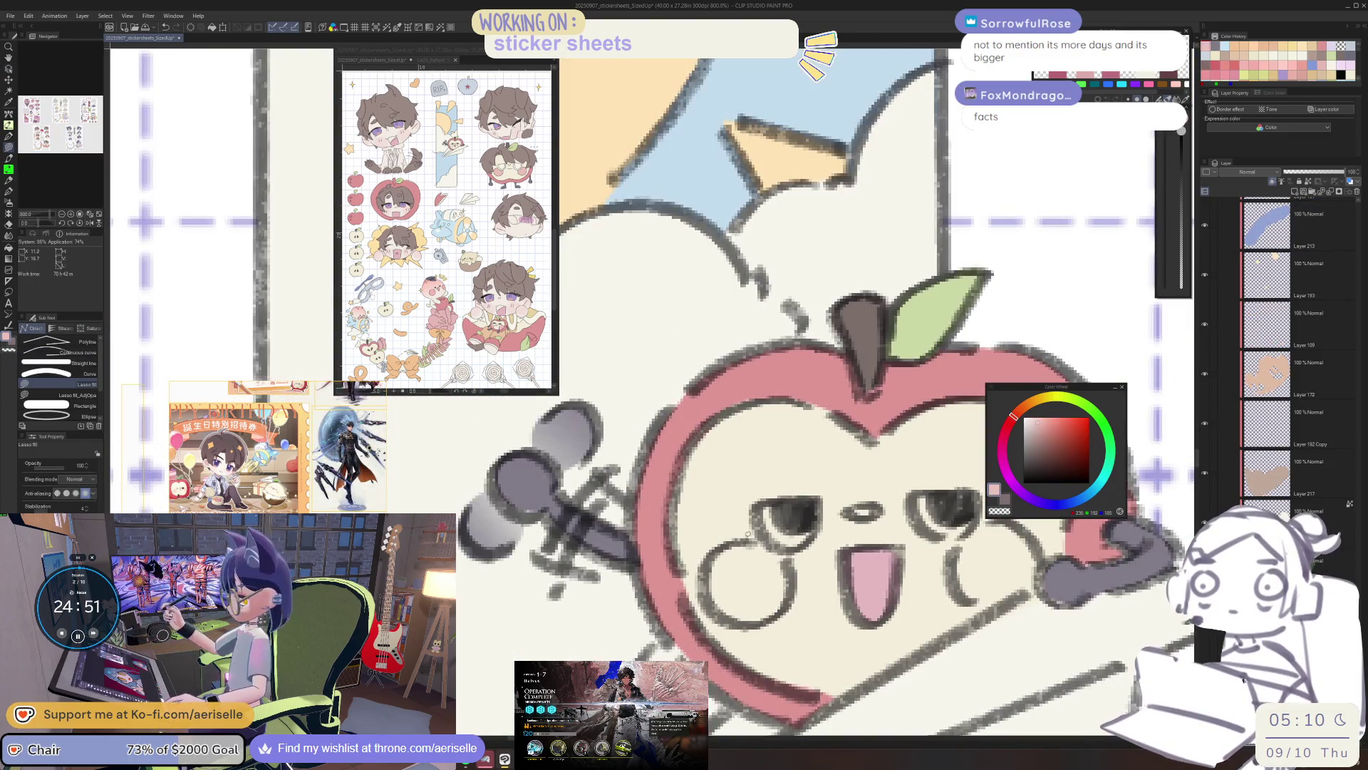
left_click_drag(783, 612, 782, 585)
left_click_drag(983, 533, 833, 530)
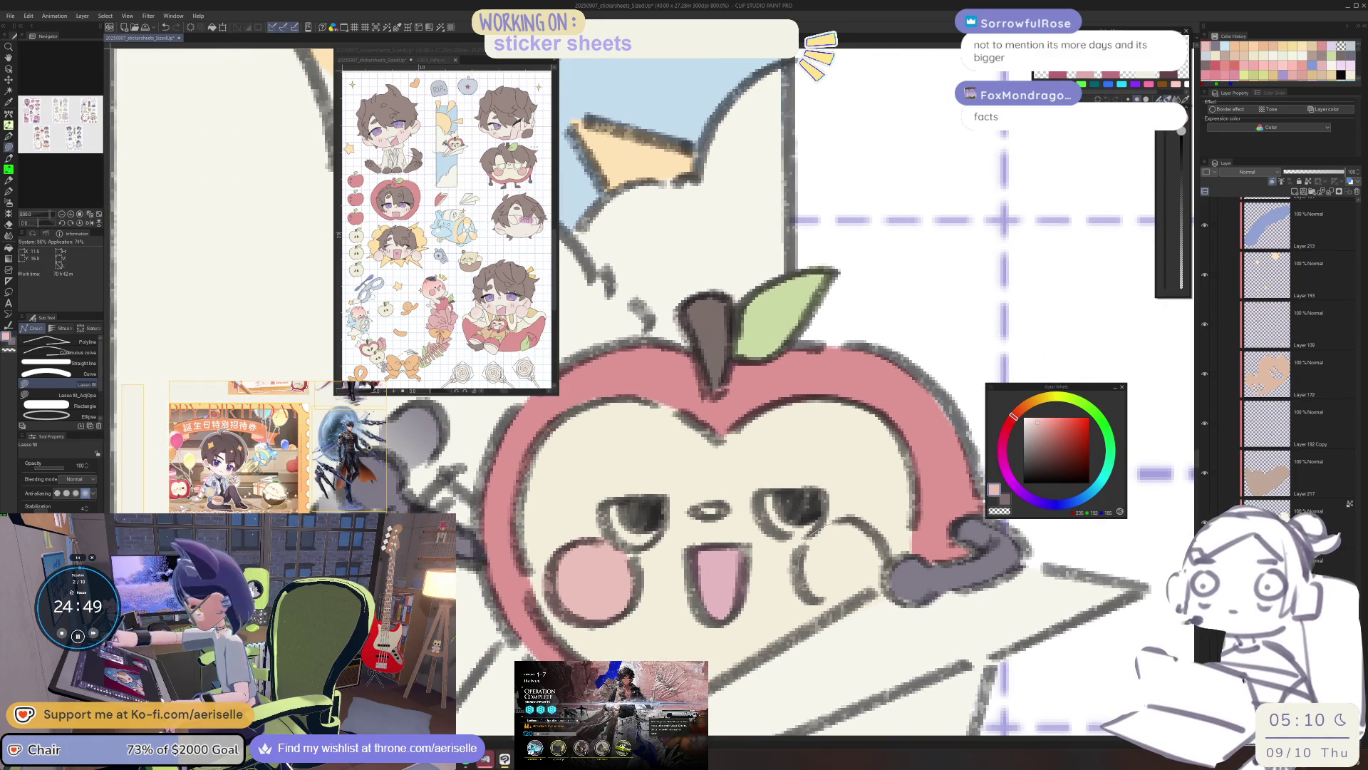
Sample the cream colour of the apple face and shrink the eraser.
key("o")
scroll(848, 511, "down", 10)
scroll(795, 535, "up", 6)
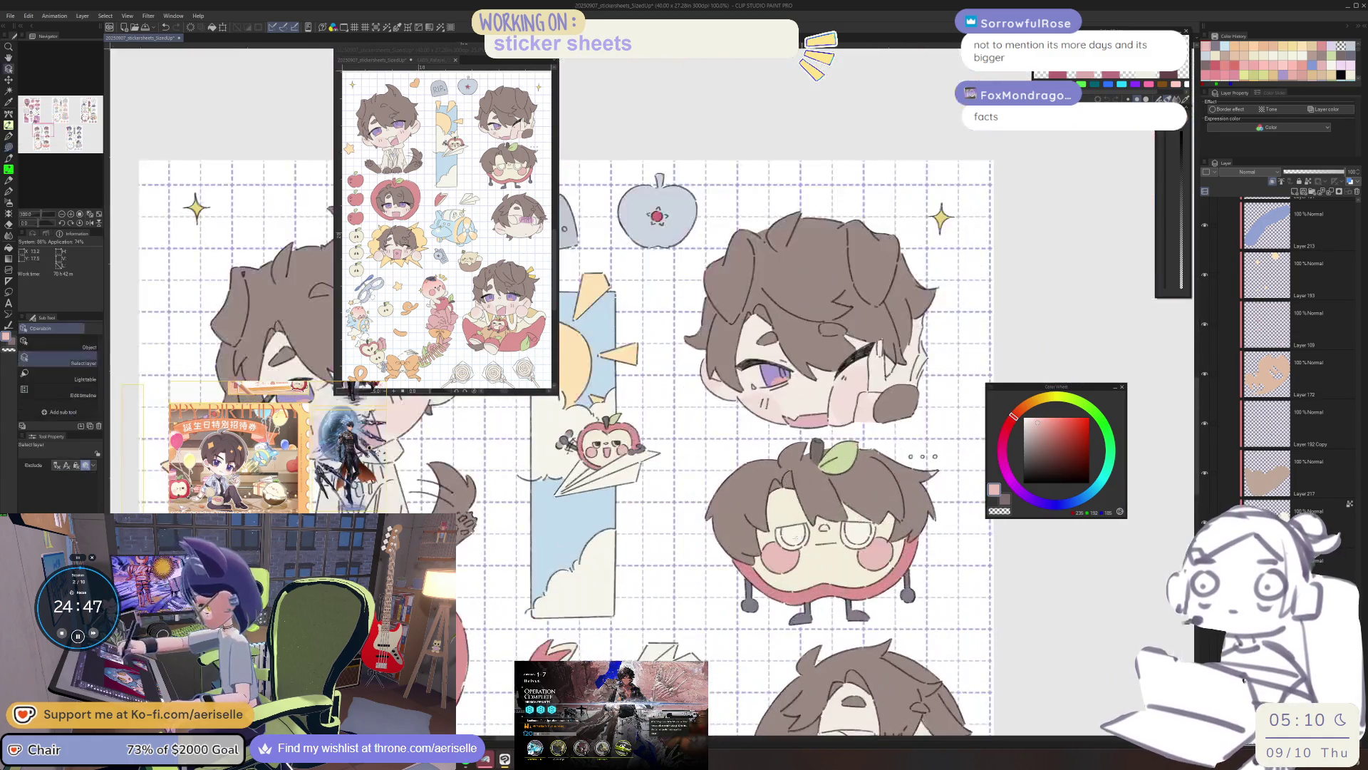
left_click(796, 535, "alt")
scroll(796, 535, "up", 6)
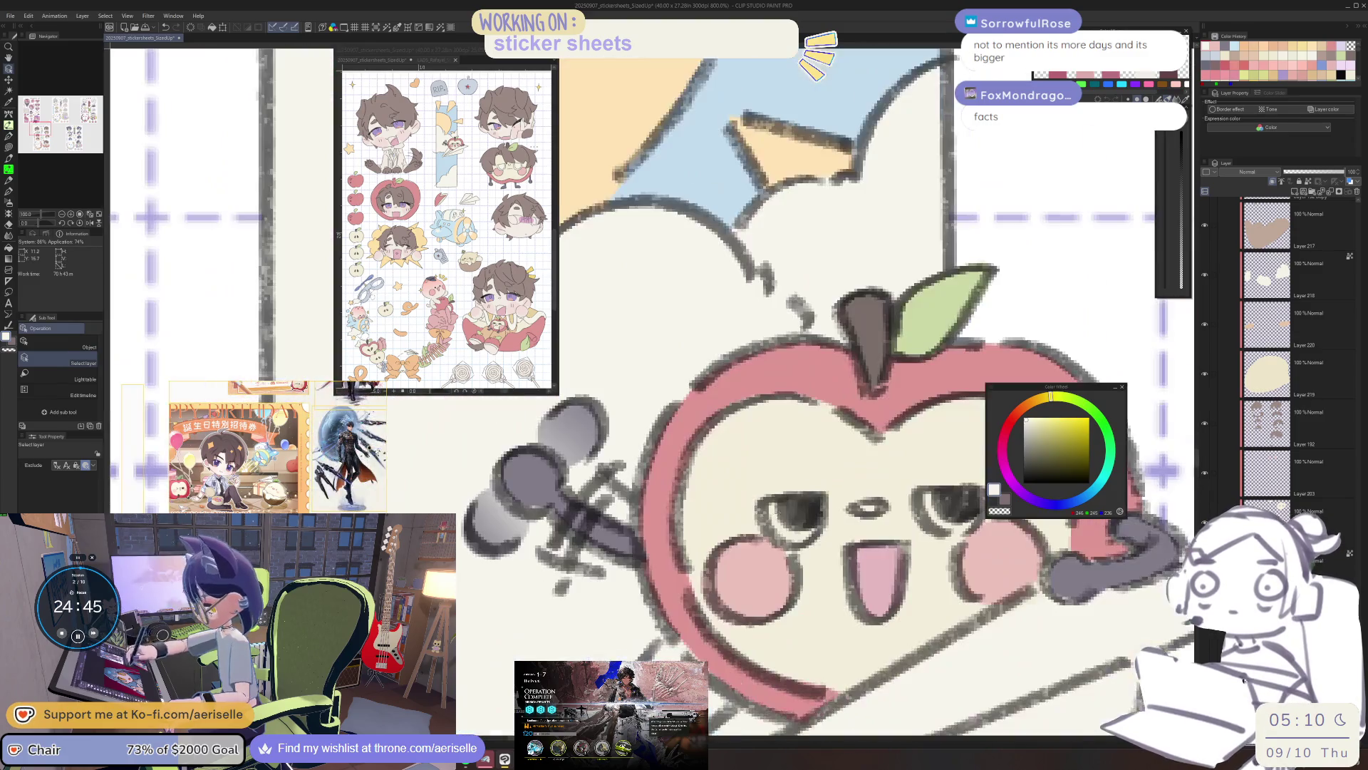
key("u")
left_click_drag(962, 503, 869, 528)
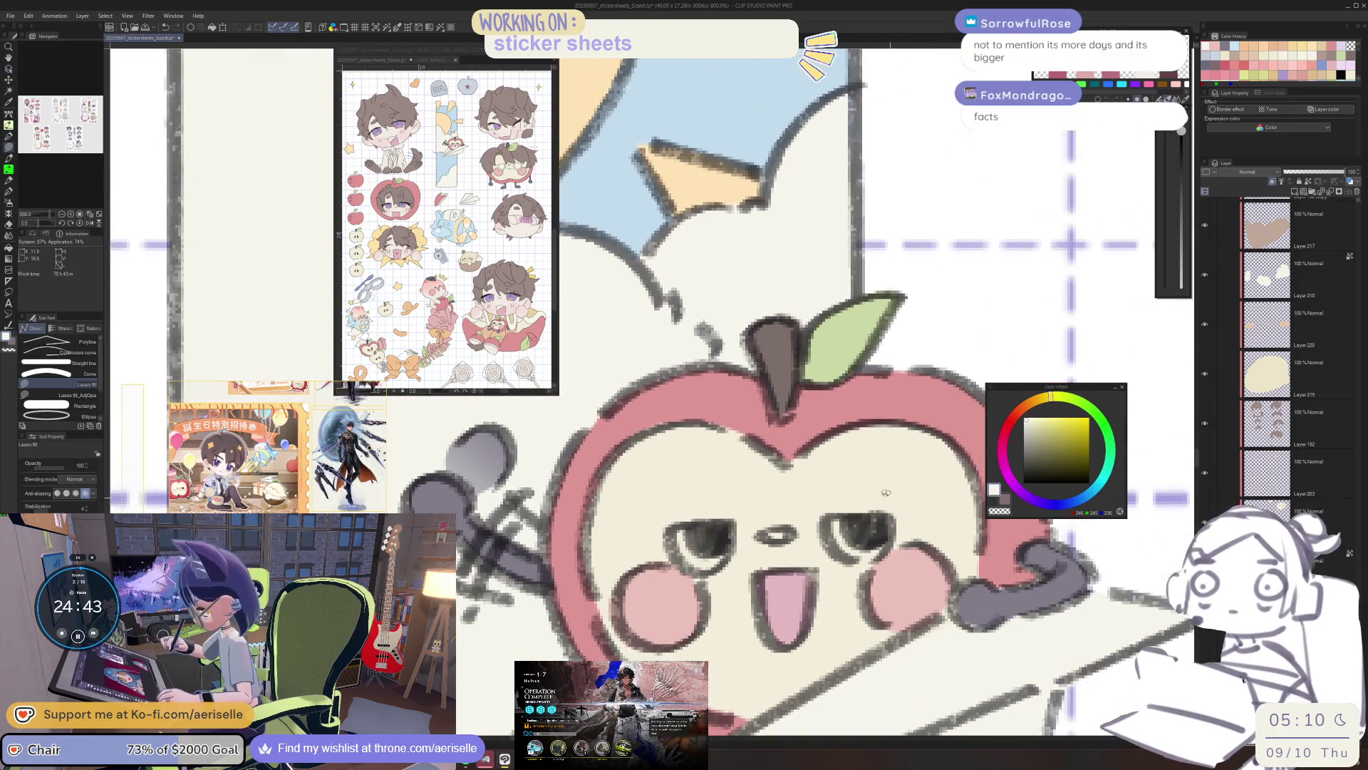
key("e")
key("bracketleft")
key("bracketleft")
key("bracketleft")
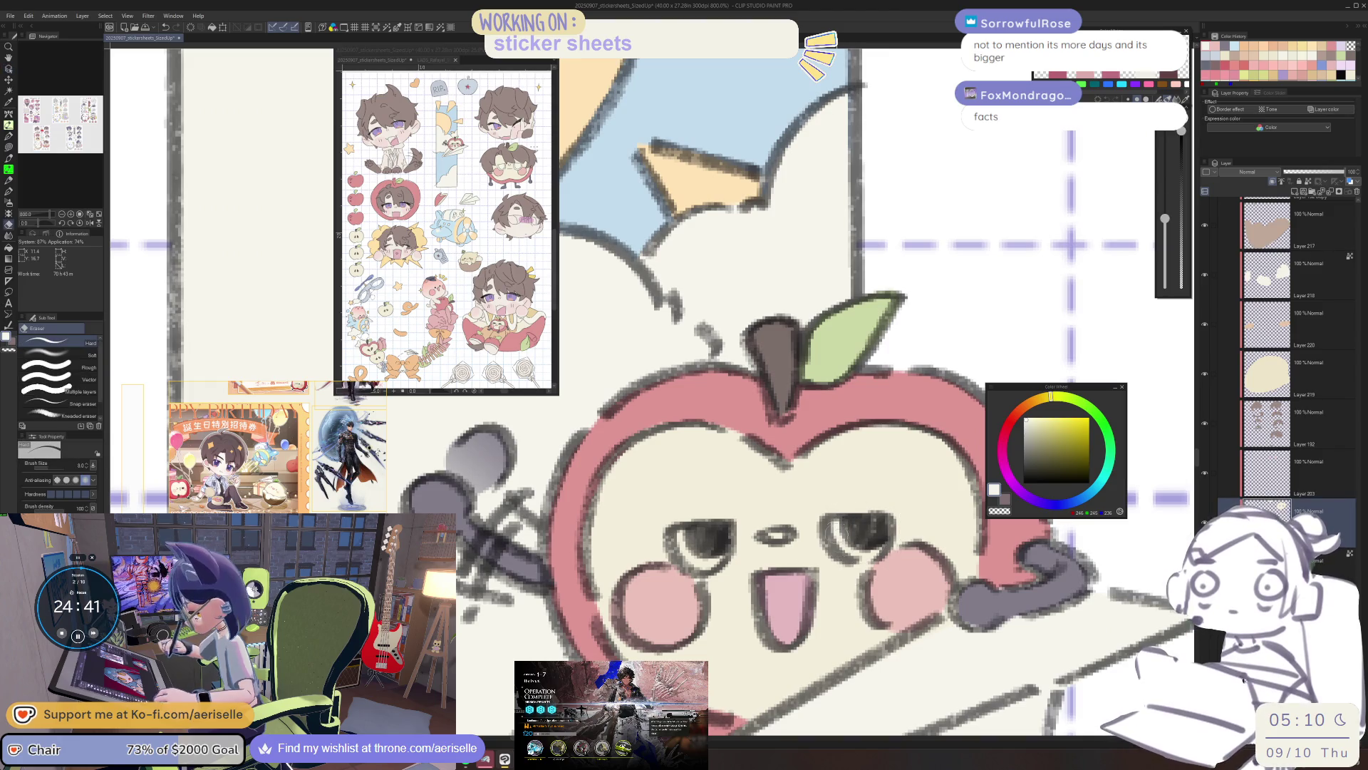
Pan toward the sheet's right side and sample the brown of the boy's hair.
scroll(720, 528, "down", 6)
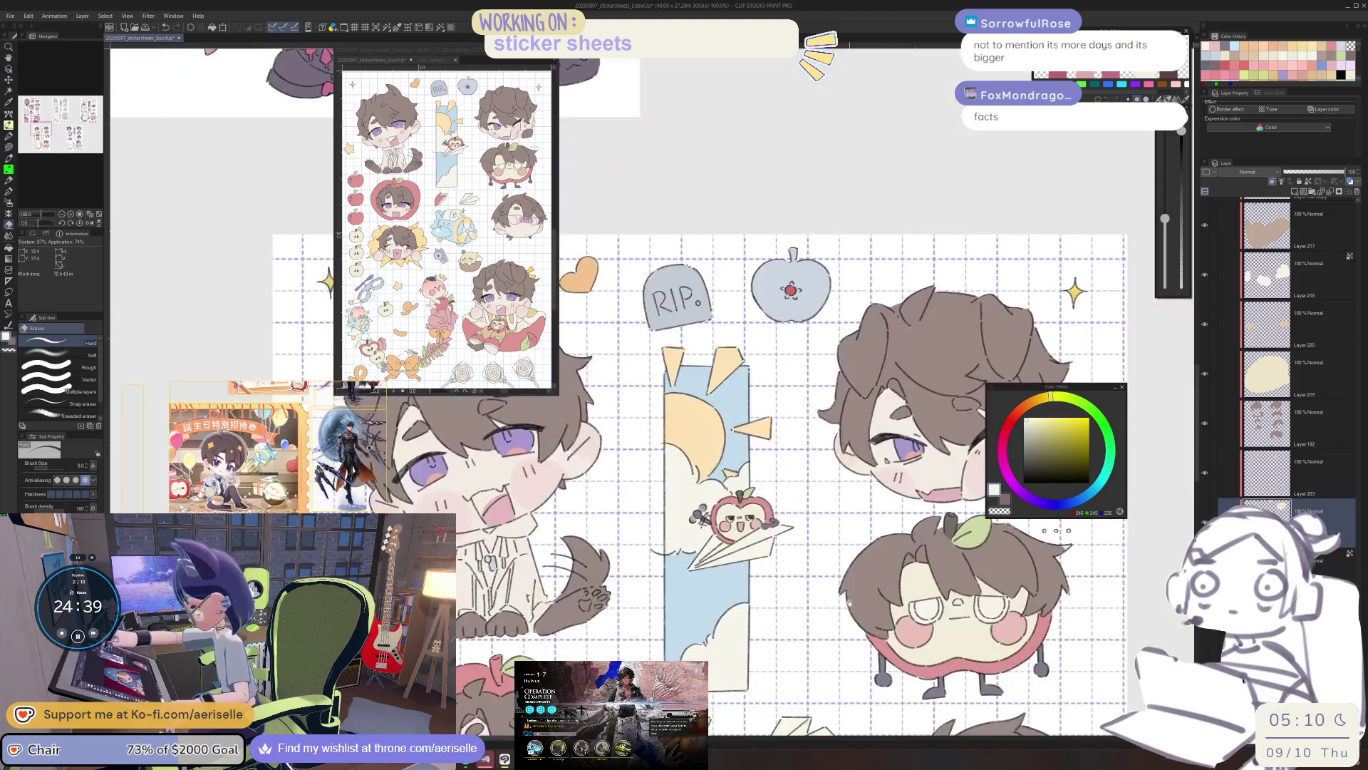
mouse_move(857, 594)
left_mouse_down()
mouse_move(766, 620)
mouse_move(739, 537)
mouse_move(769, 472)
mouse_move(784, 469)
mouse_move(757, 489)
left_mouse_up()
scroll(779, 649, "down", 1)
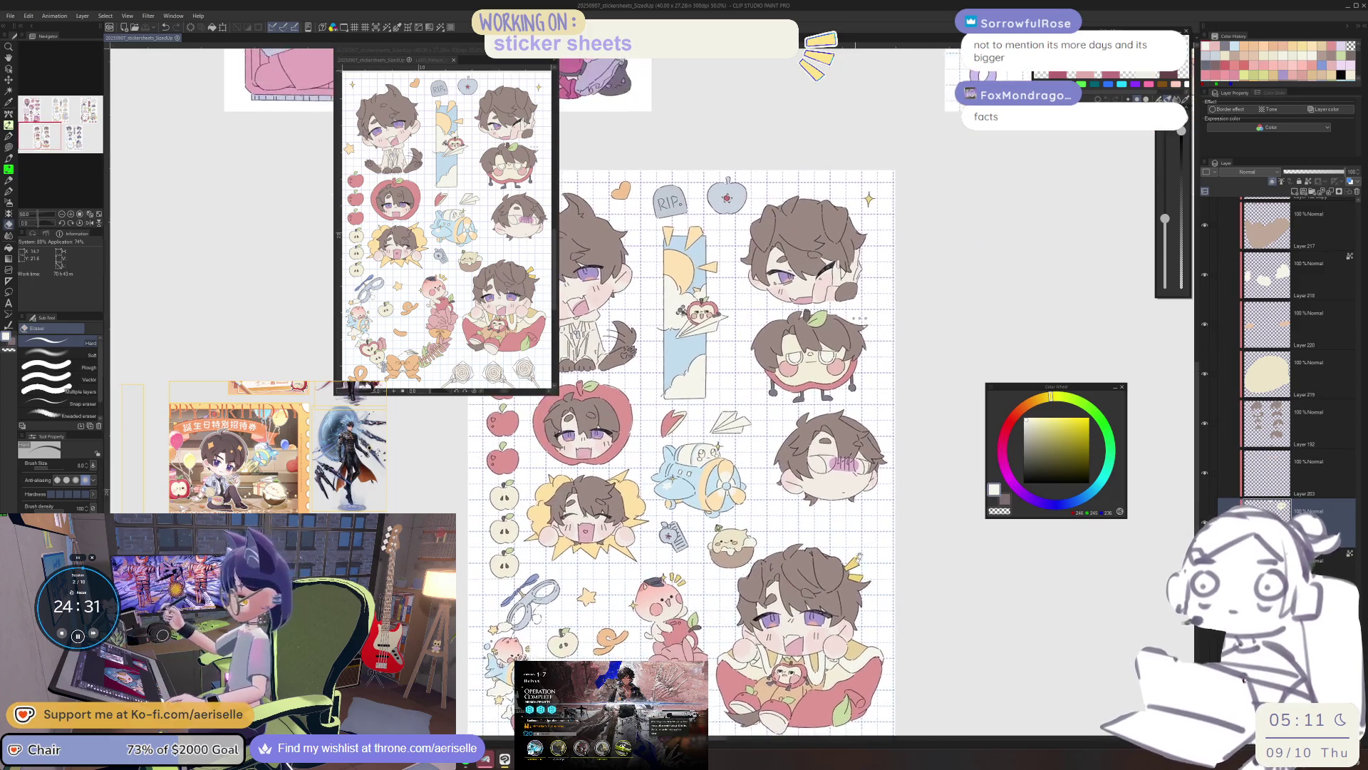
scroll(862, 235, "up", 4)
key("u")
left_click(829, 548, "alt")
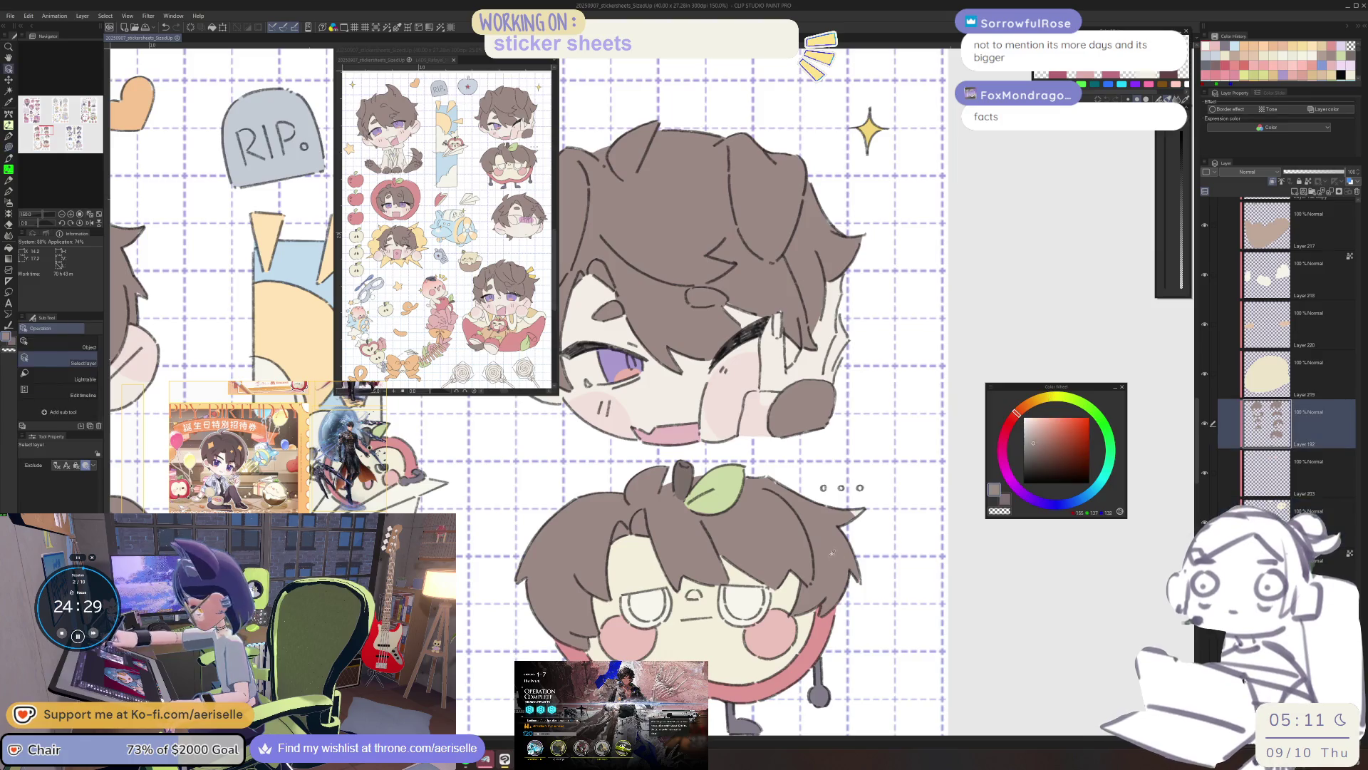
scroll(941, 463, "down", 5)
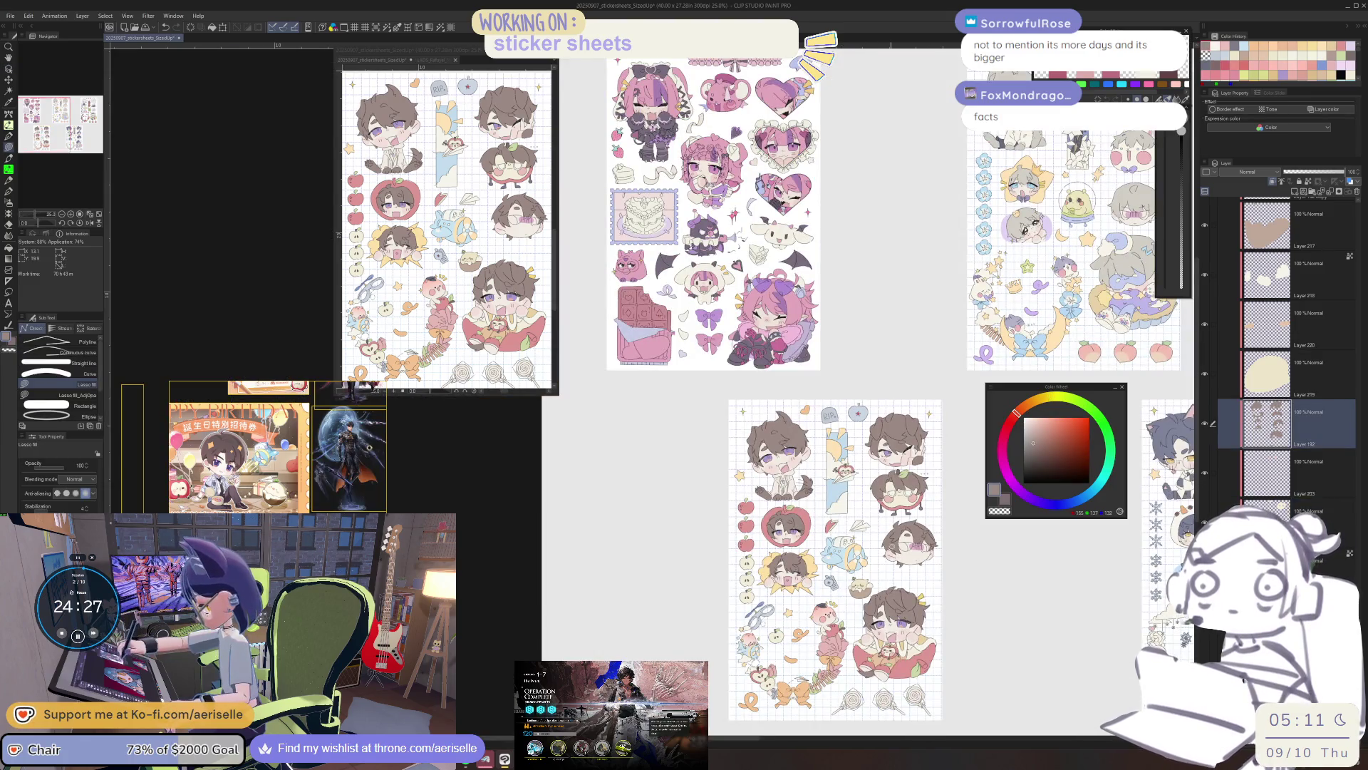
Select the sword sticker's layer and lasso a selection around the sword.
scroll(835, 588, "down", 2)
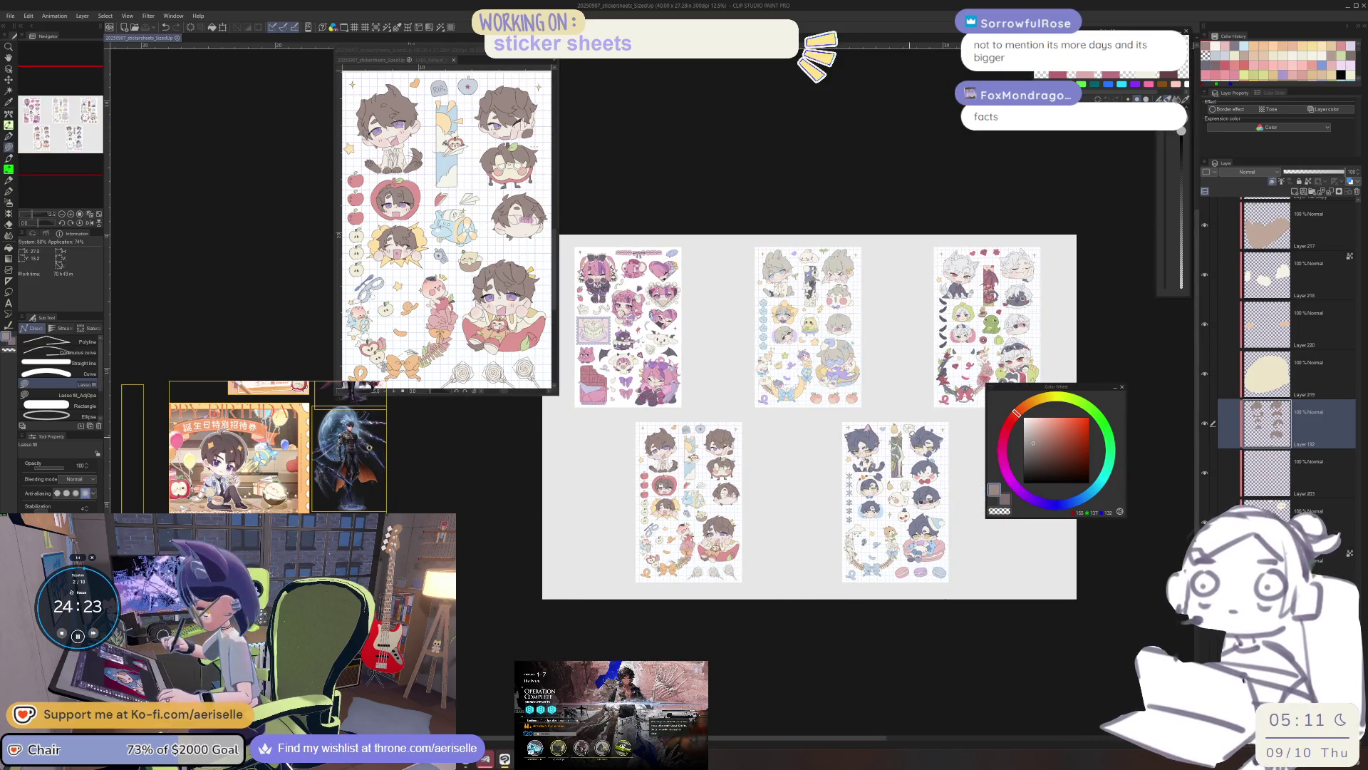
scroll(897, 448, "up", 4)
key("o")
left_click(1102, 202, "alt")
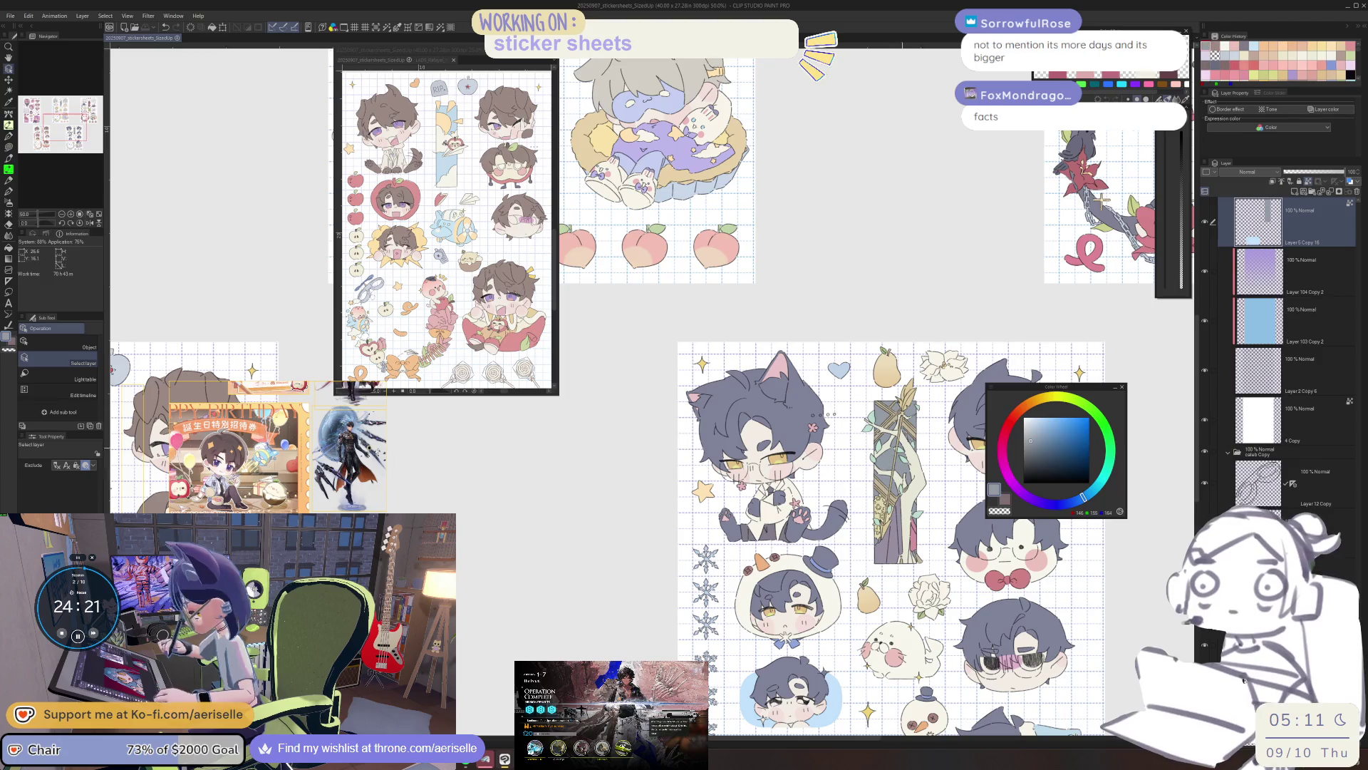
left_click(1102, 201, "alt")
key("m")
mouse_move(866, 399)
left_mouse_down()
mouse_move(945, 477)
mouse_move(942, 381)
left_mouse_up()
Fill the sword with a blue gradient, redone in a lighter blue, then switch to the game.
key("g")
left_click_drag(895, 495, 911, 428)
left_click(1036, 422)
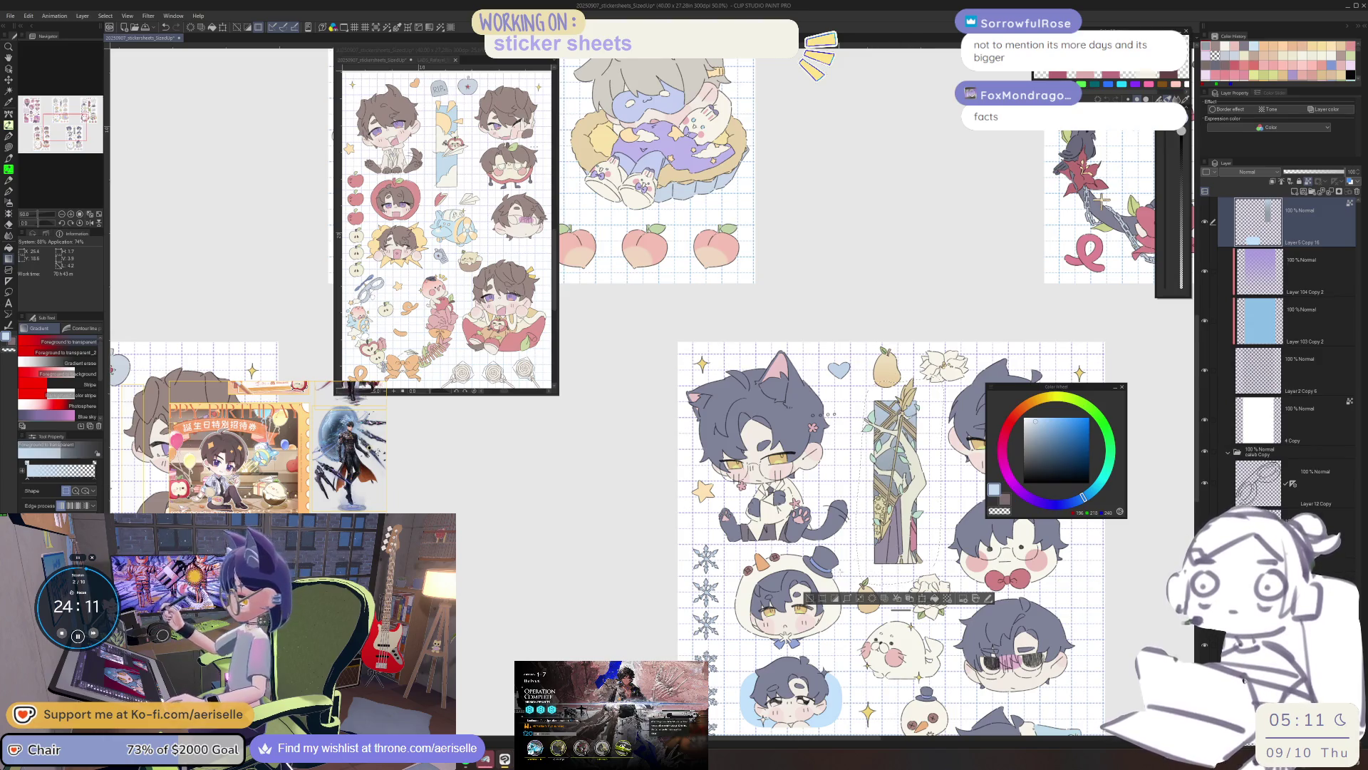
key("ctrl+z")
left_click_drag(899, 471, 911, 421)
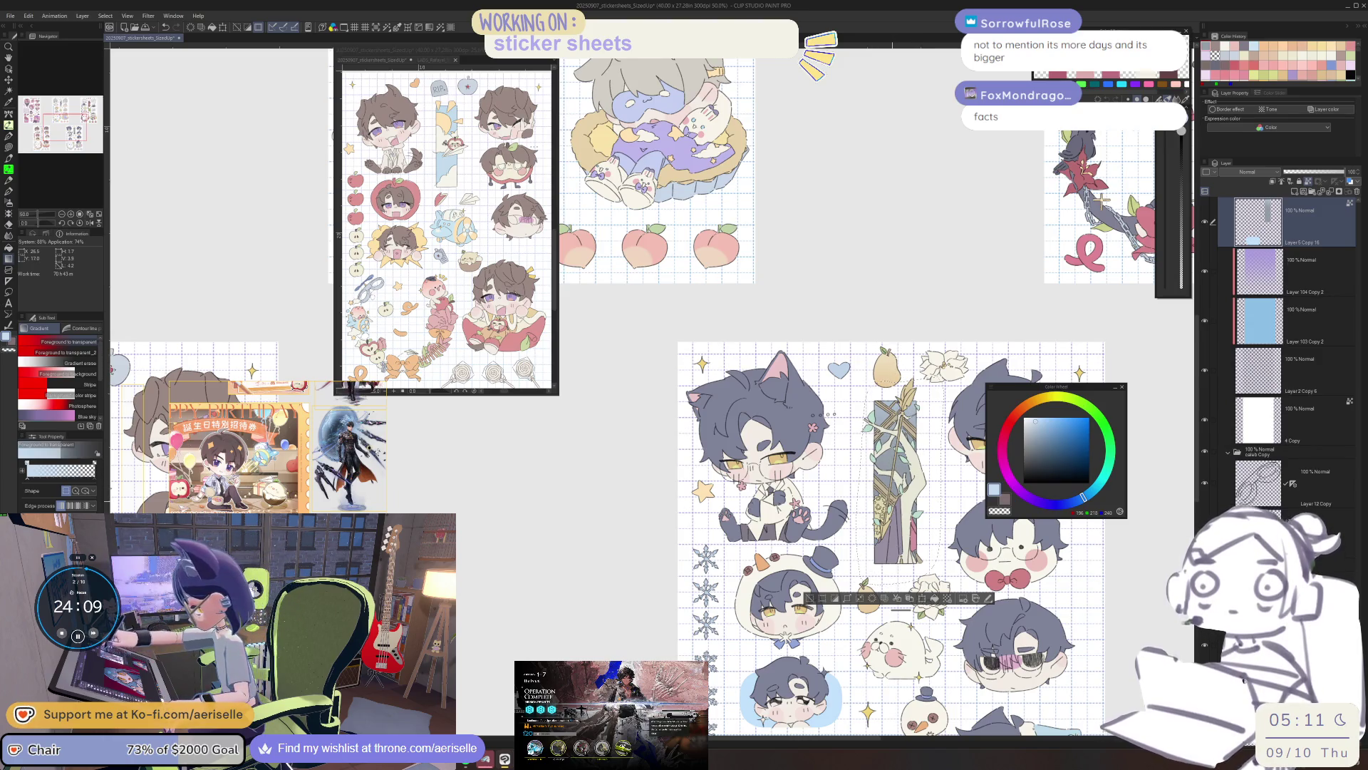
scroll(808, 601, "down", 2)
mouse_move(590, 711)
left_mouse_down()
mouse_move(651, 610)
mouse_move(765, 563)
left_mouse_up()
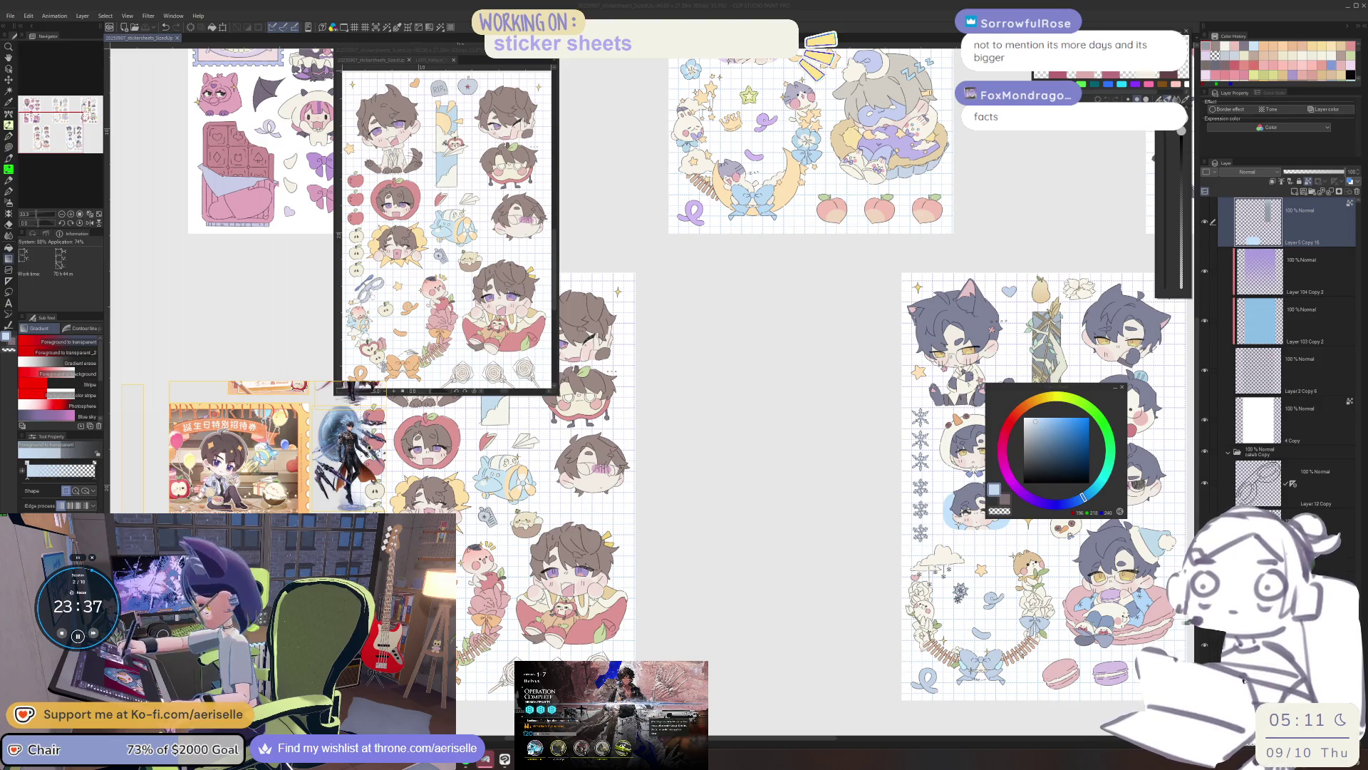
key("alt+Tab")
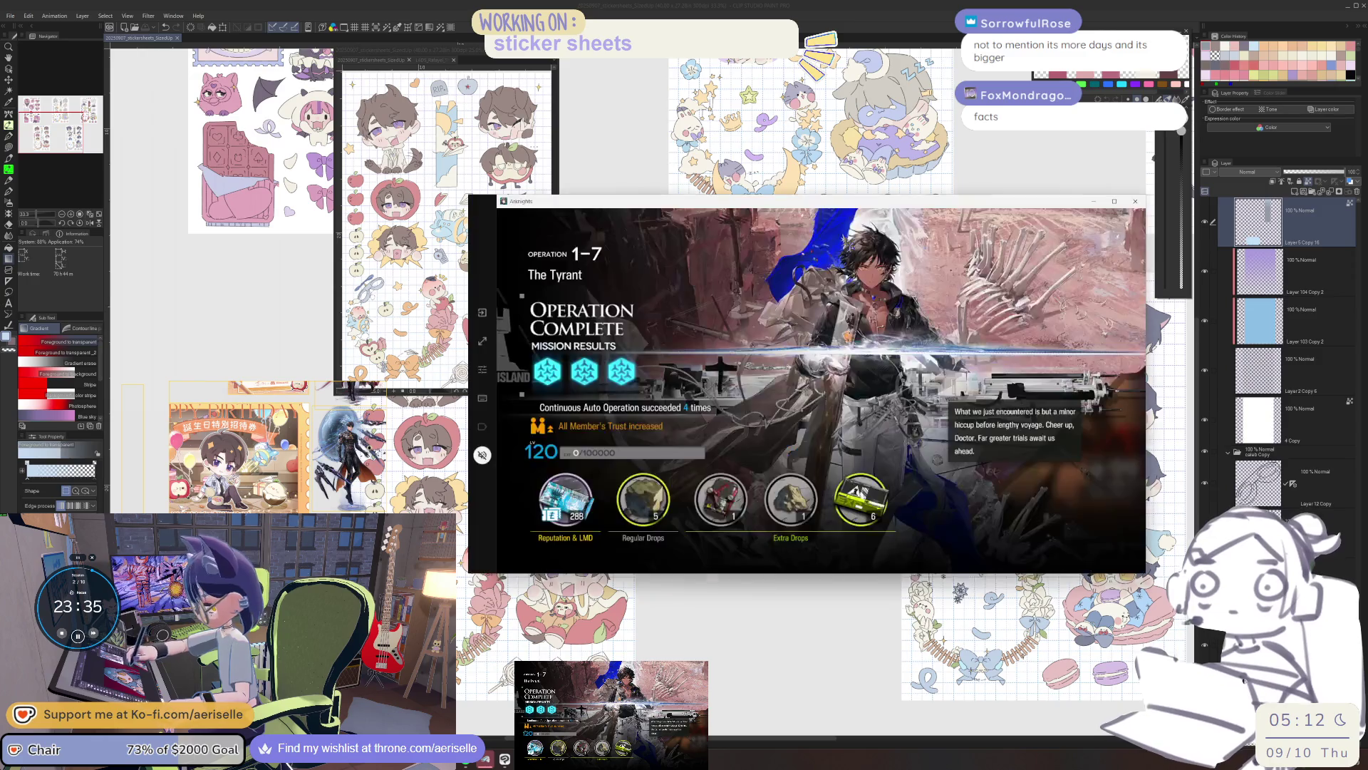
Dismiss the operation results and claim the day 6 sign-in and Special Access rewards.
left_click(834, 436)
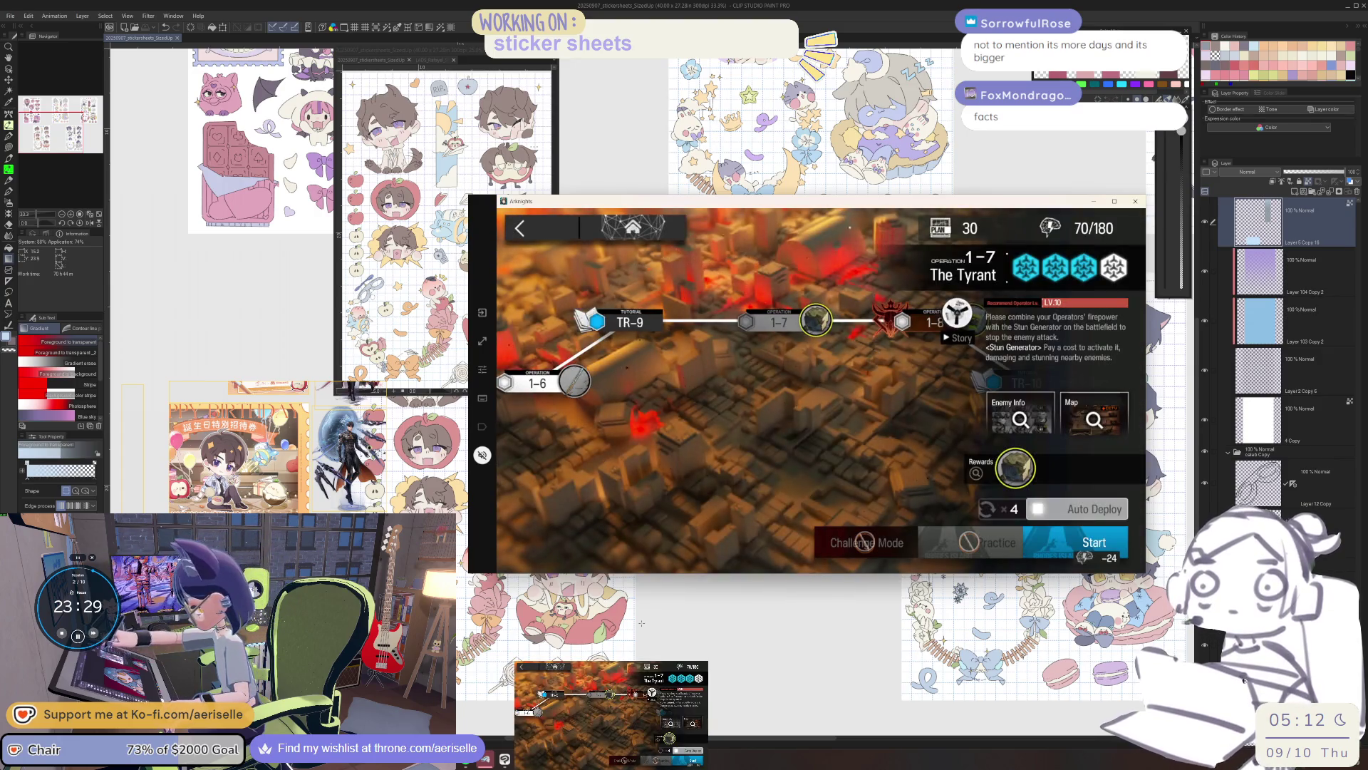
left_click(1080, 546)
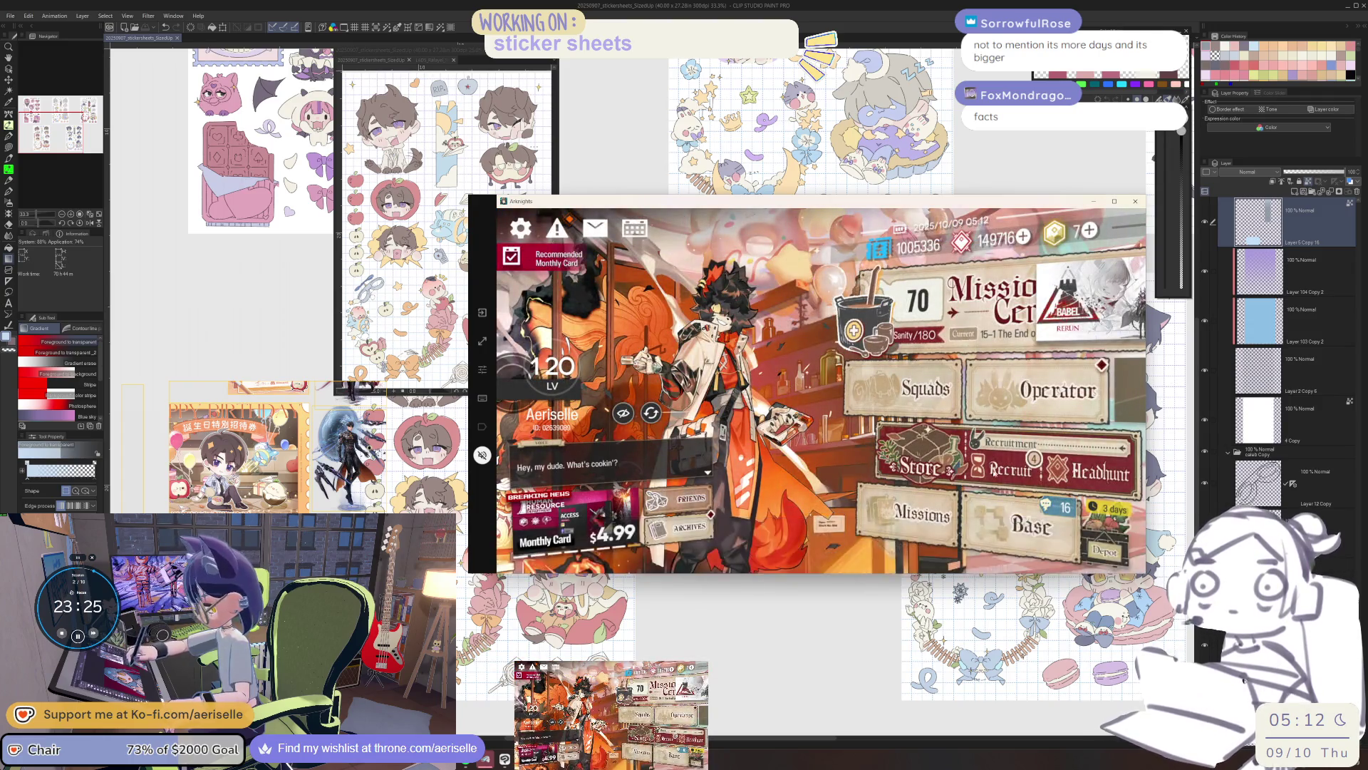
left_click(763, 509)
left_click(754, 534)
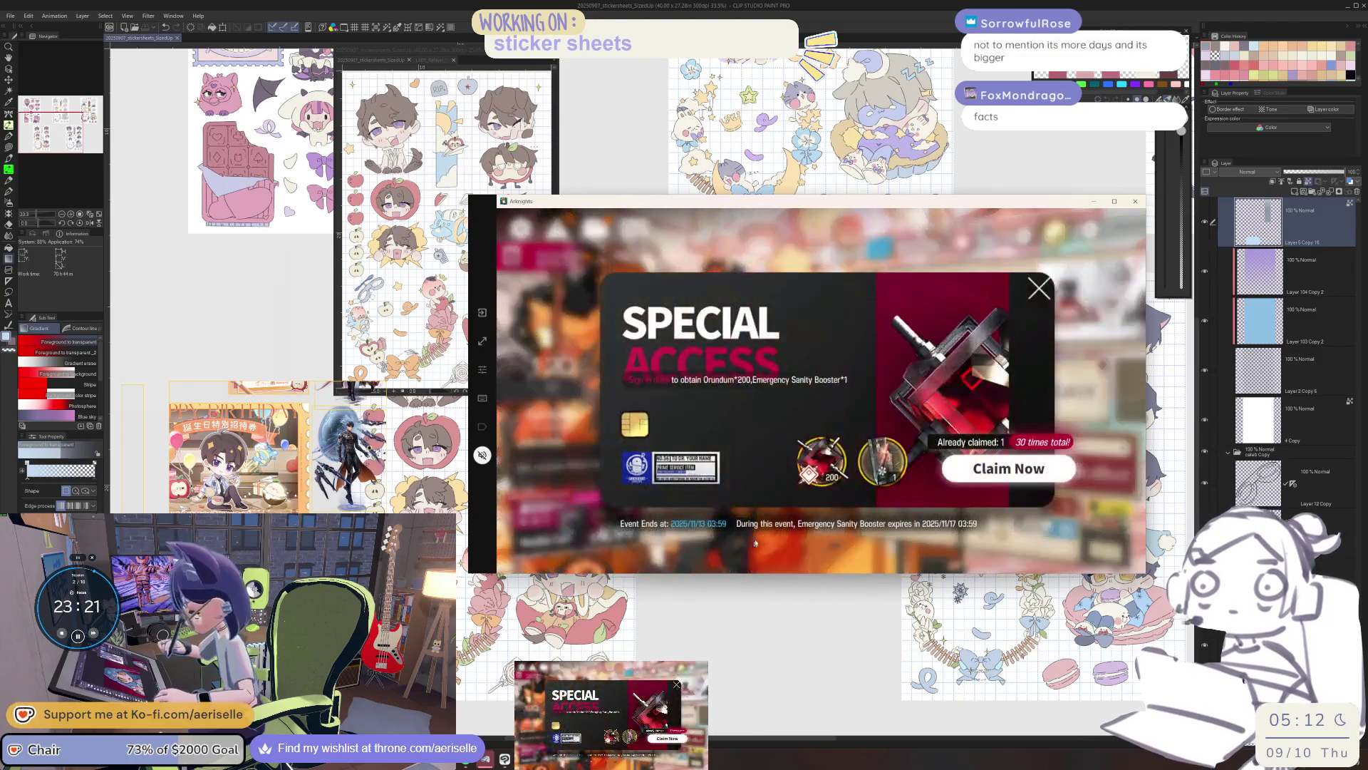
left_click(1006, 476)
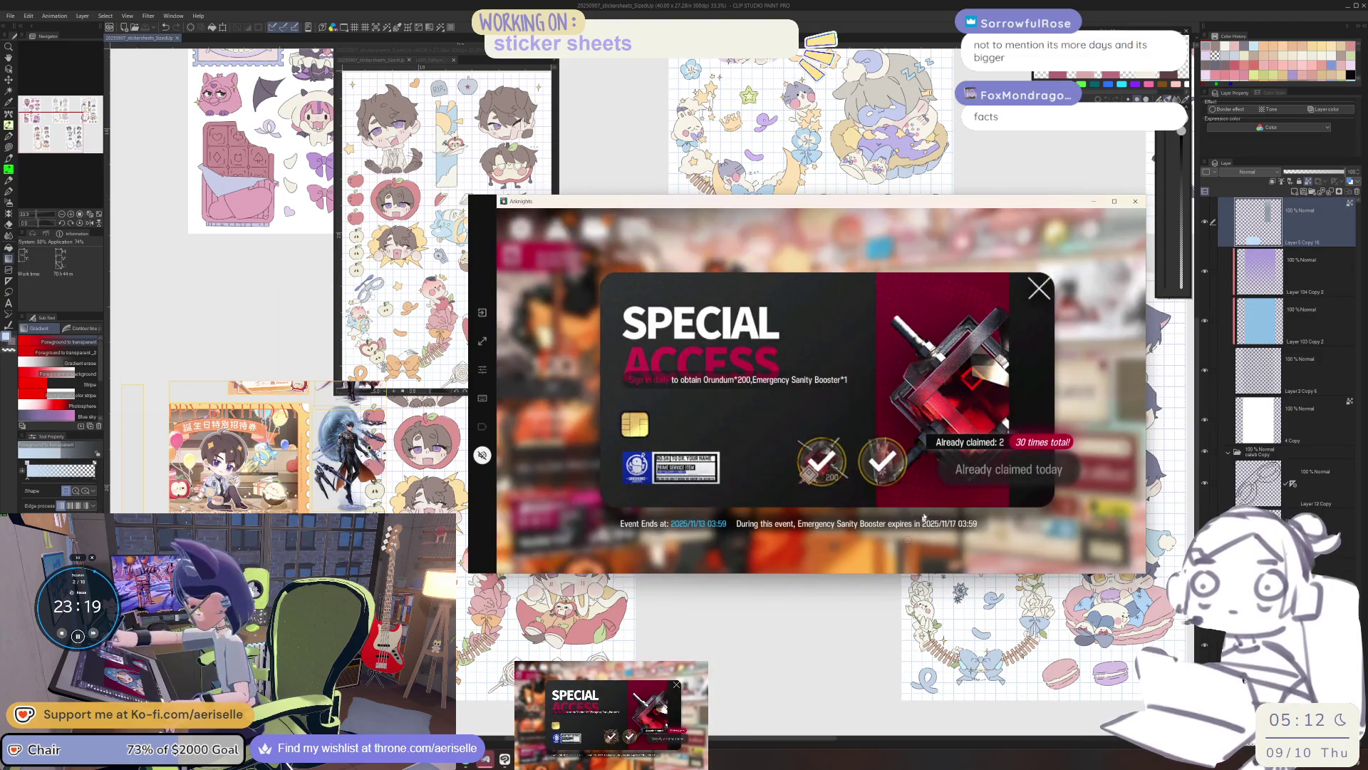
left_click(1039, 288)
In the base, collect operator trust, rotate formations and send tired operators to dormitories.
left_click(1050, 534)
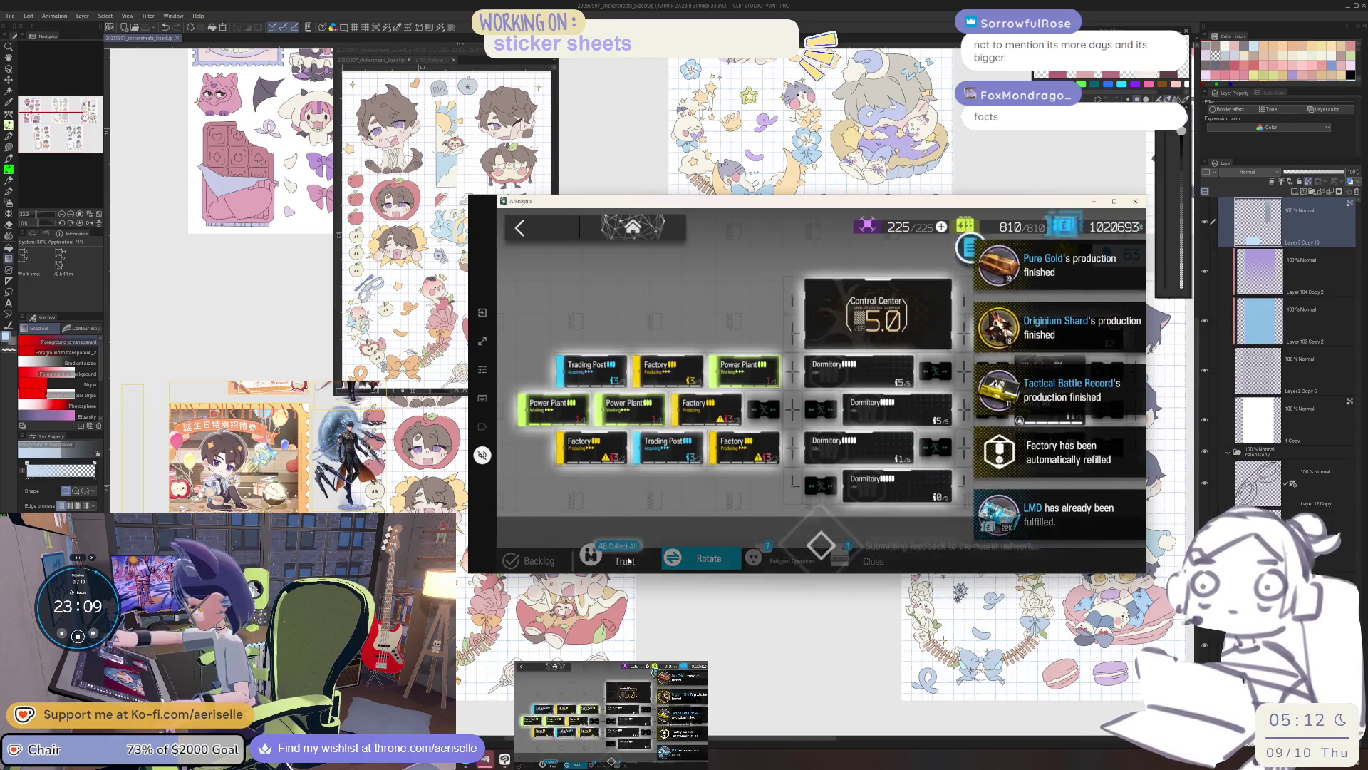
left_click(631, 560)
left_click(634, 559)
left_click(636, 560)
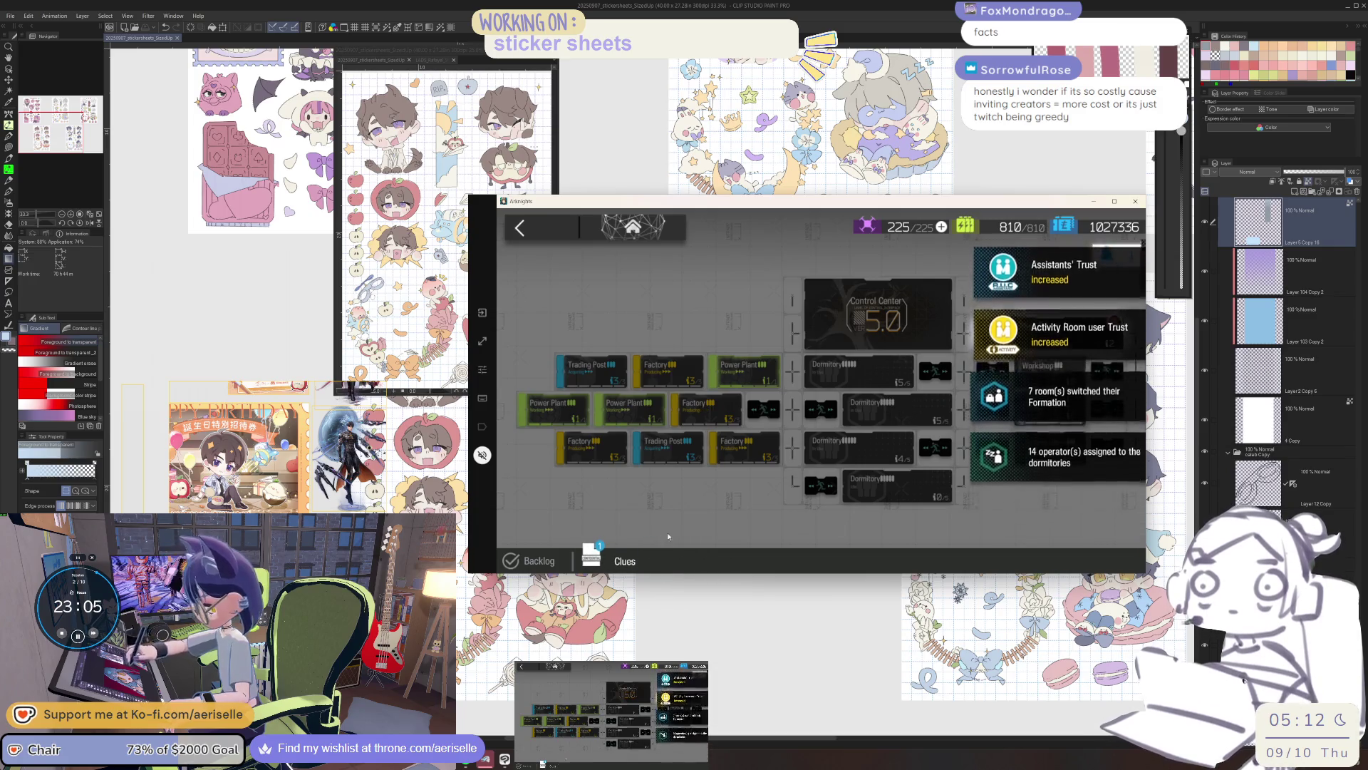
Collect the 120 visitor credits from the Reception Room message board.
left_click(622, 559)
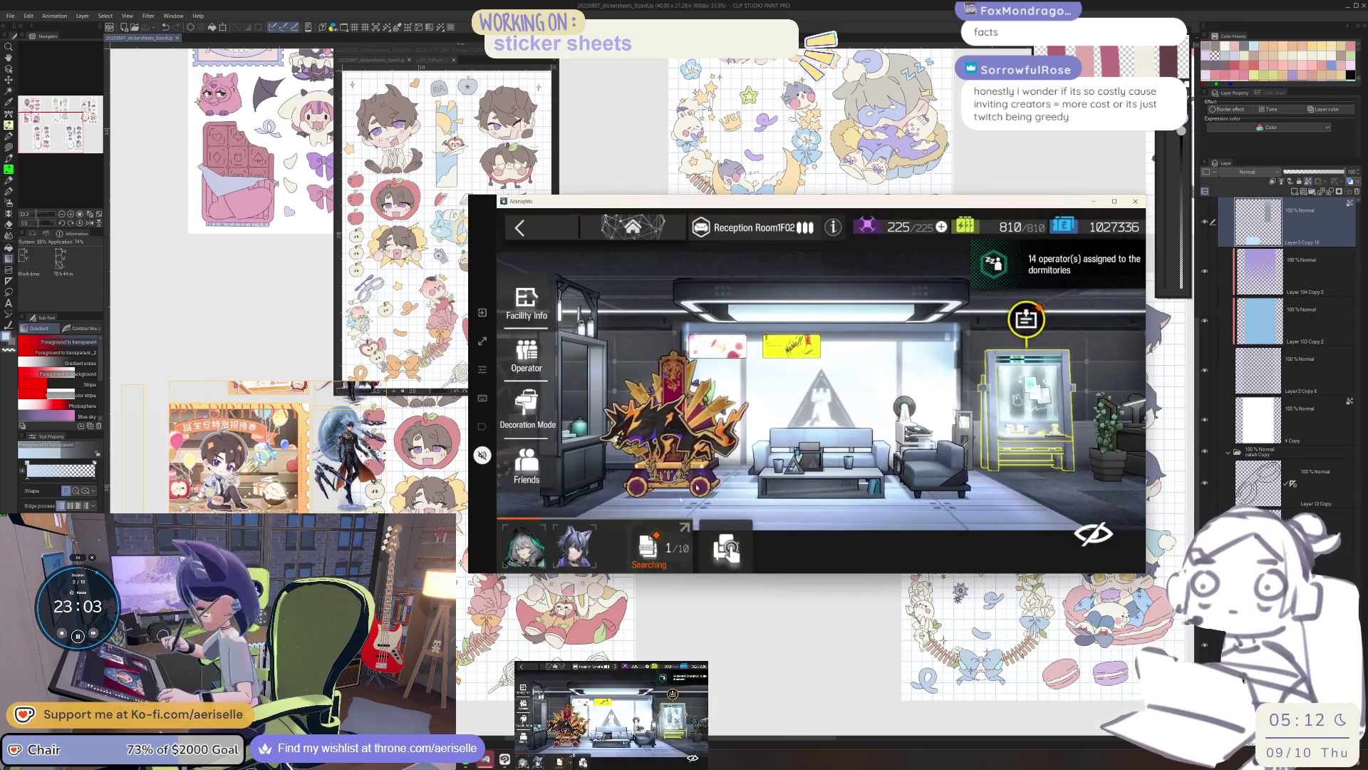
left_click(1026, 320)
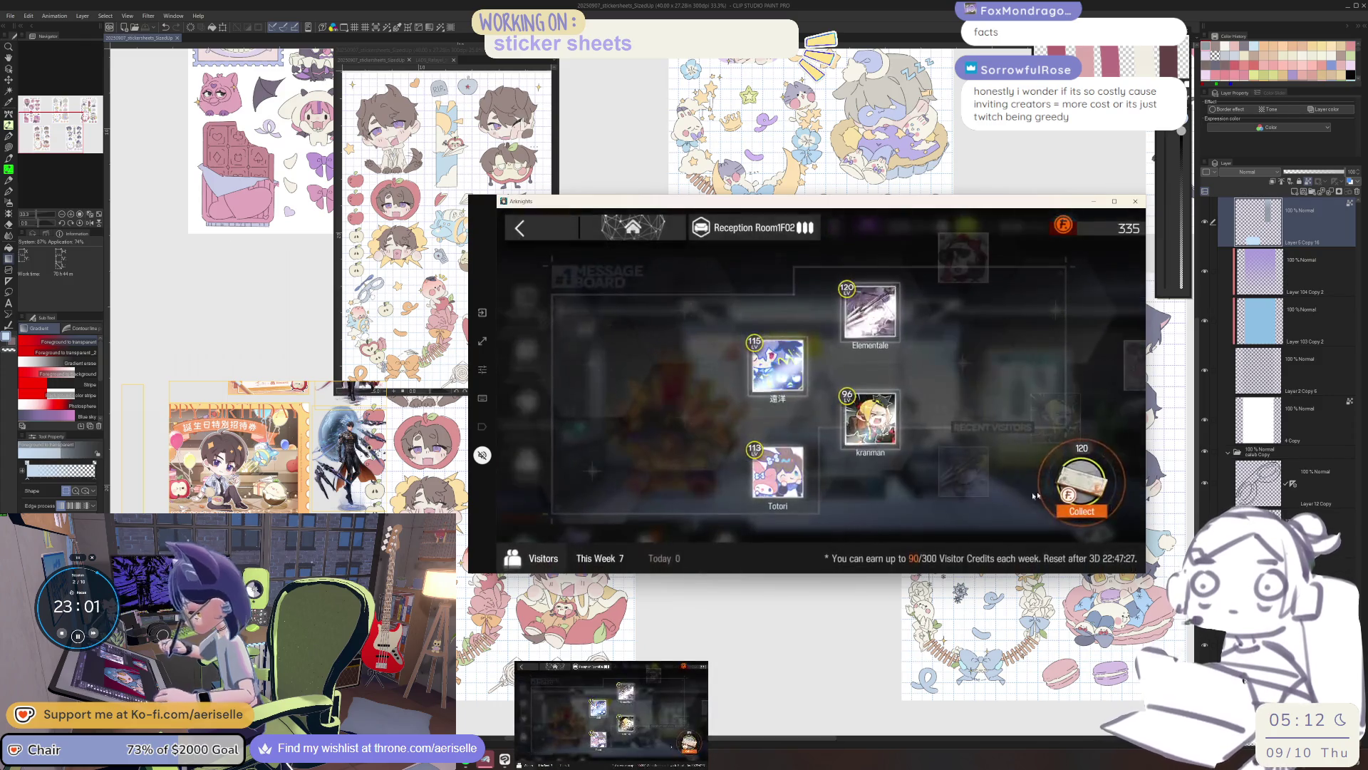
left_click(1082, 511)
left_click(598, 280)
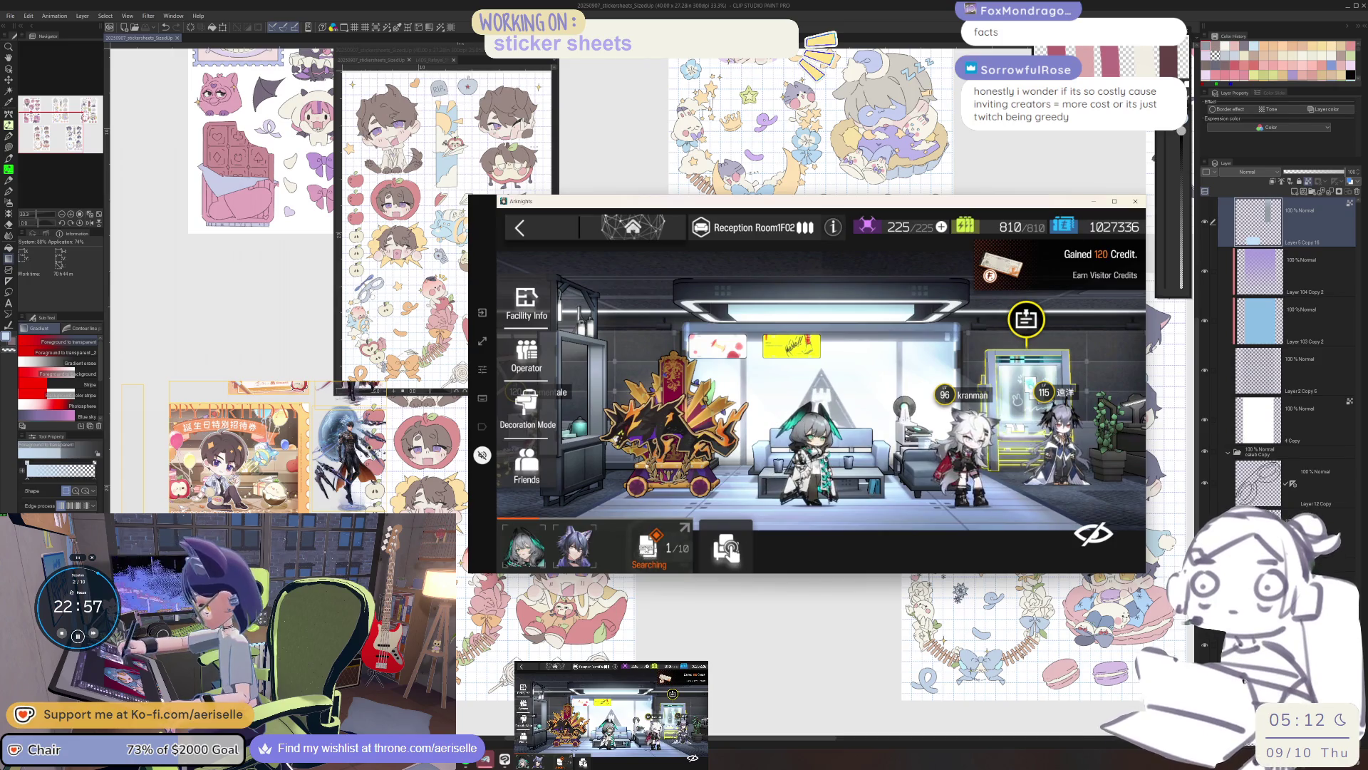
Place clues 7, 3 and 1 on the clue board and confirm it.
left_click(647, 553)
left_click(1104, 351)
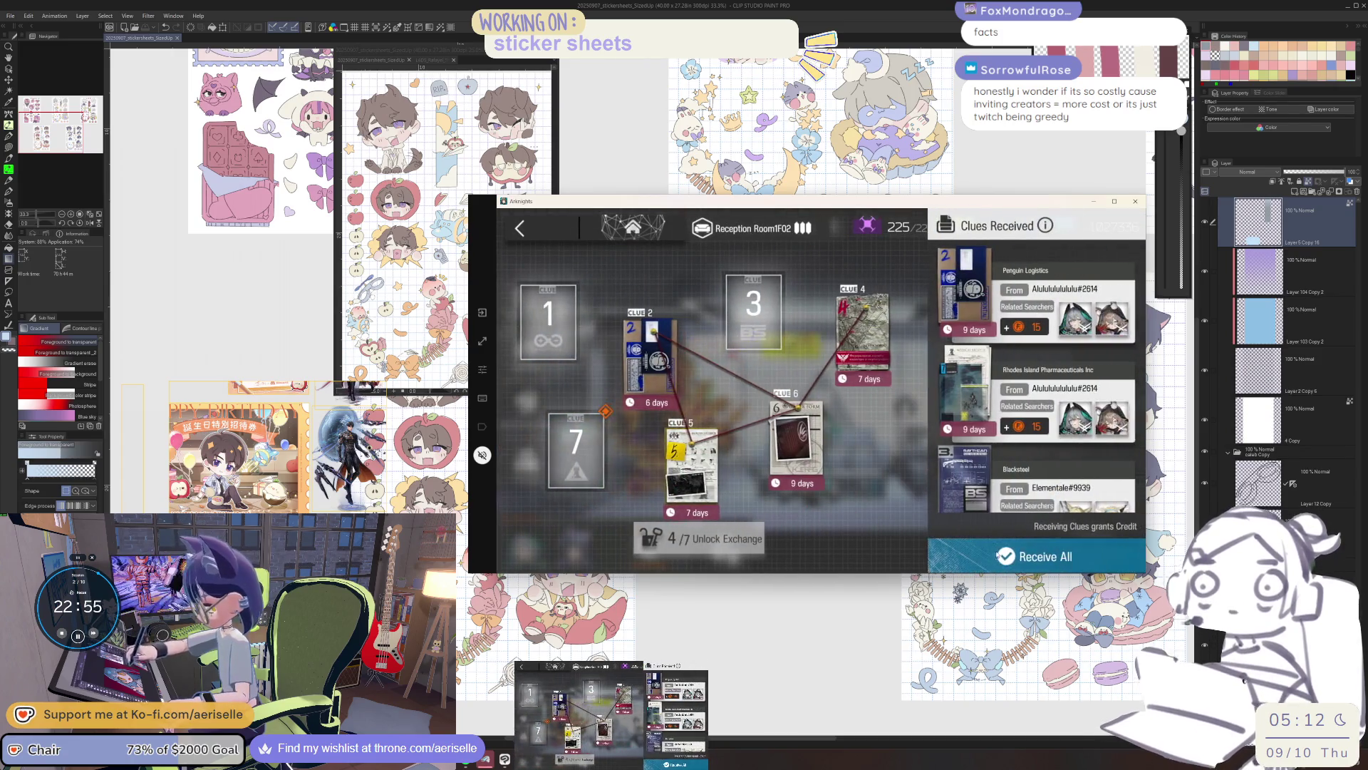
left_click(598, 436)
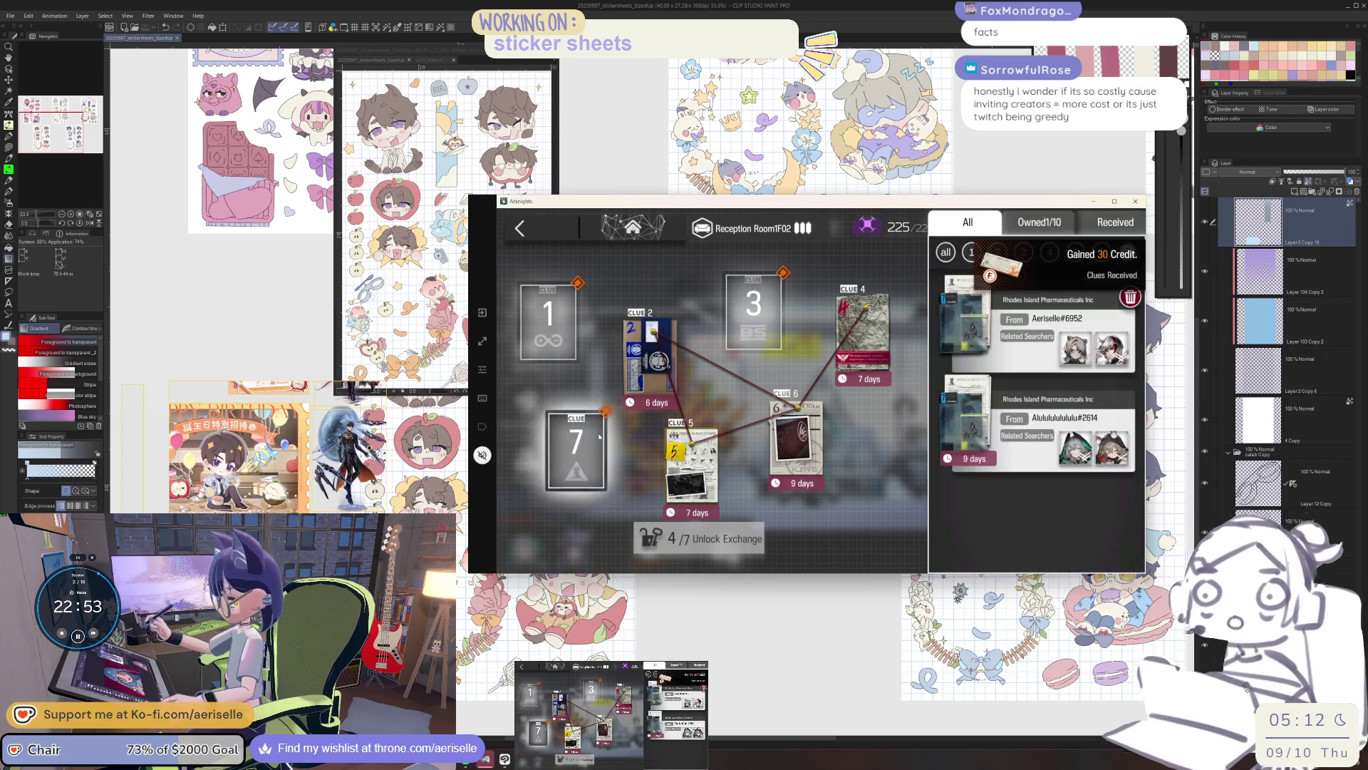
left_click(1028, 449)
left_click(753, 311)
left_click(1033, 332)
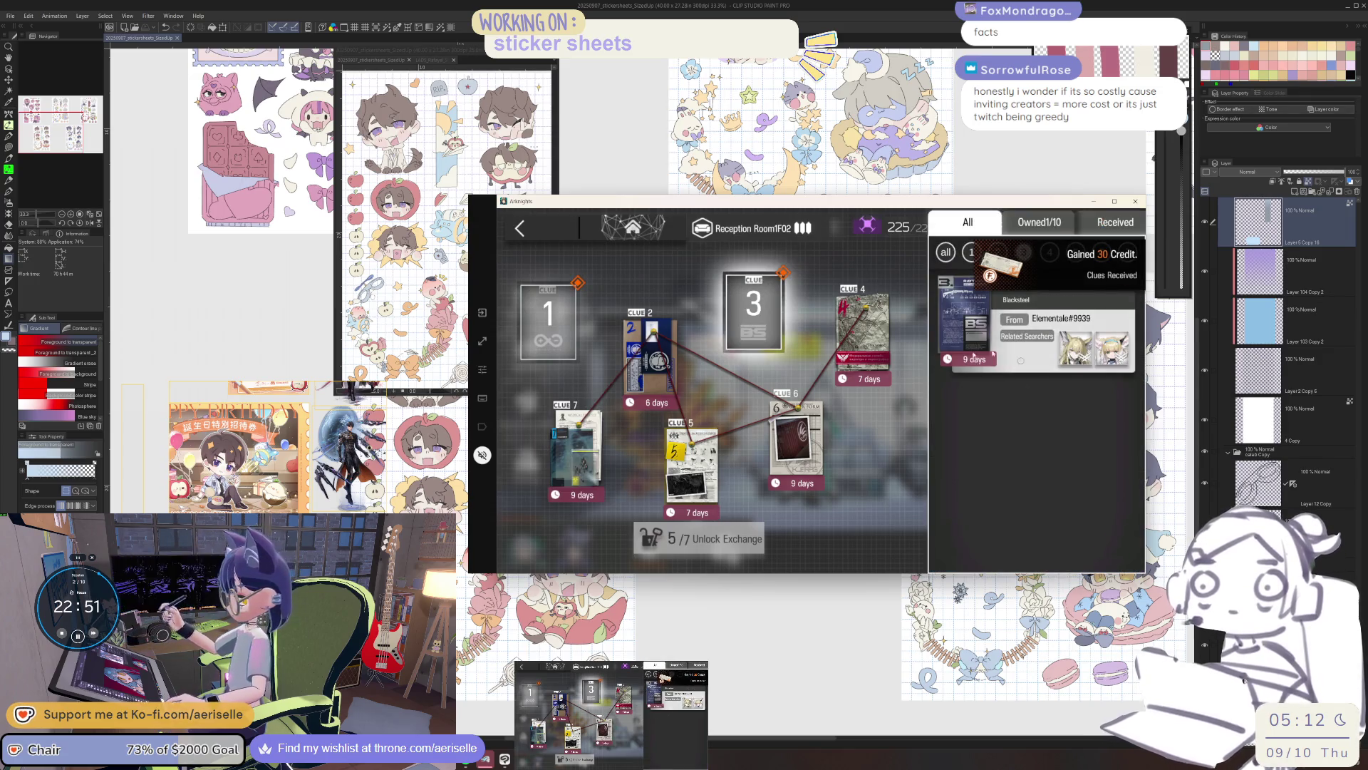
left_click(550, 341)
left_click(1033, 331)
left_click(741, 553)
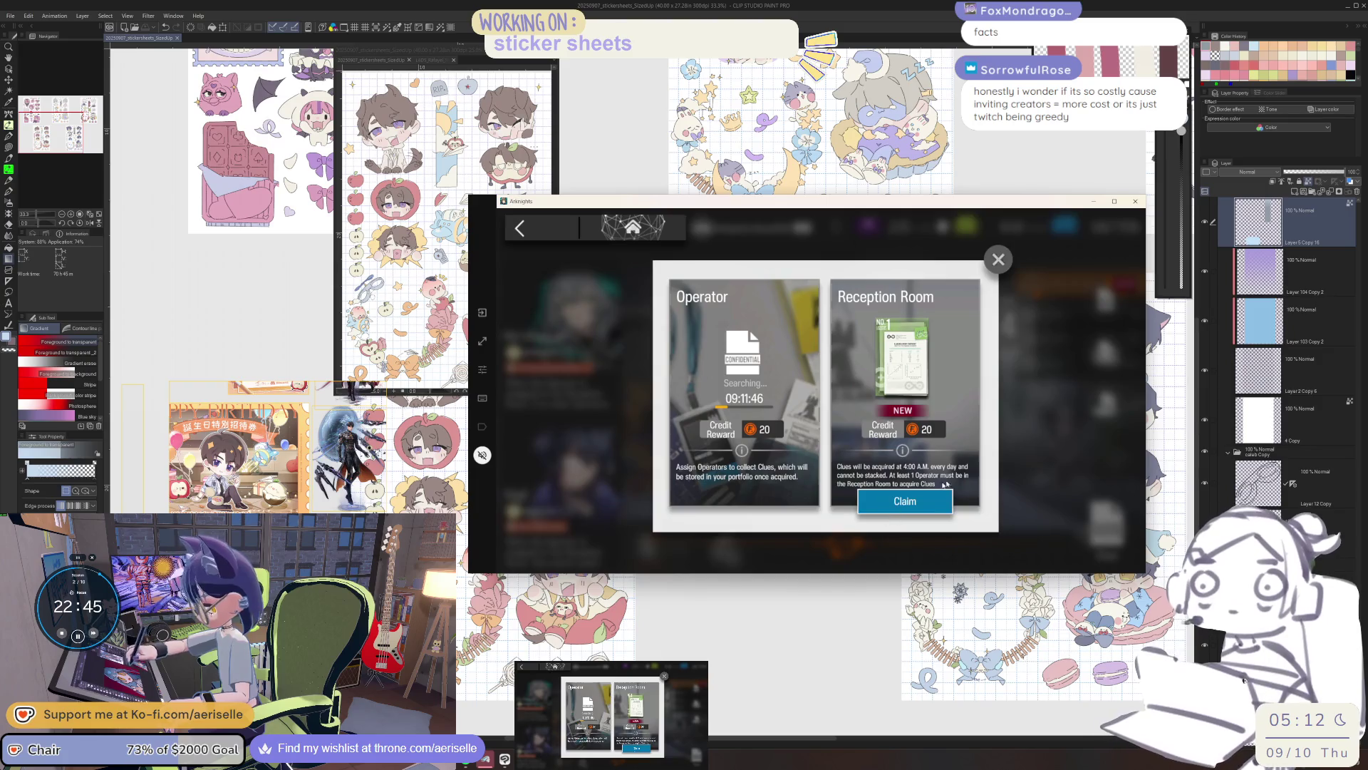
Claim the reception room's new clue and place clues 4, 2 and 5 on the board.
left_click(938, 492)
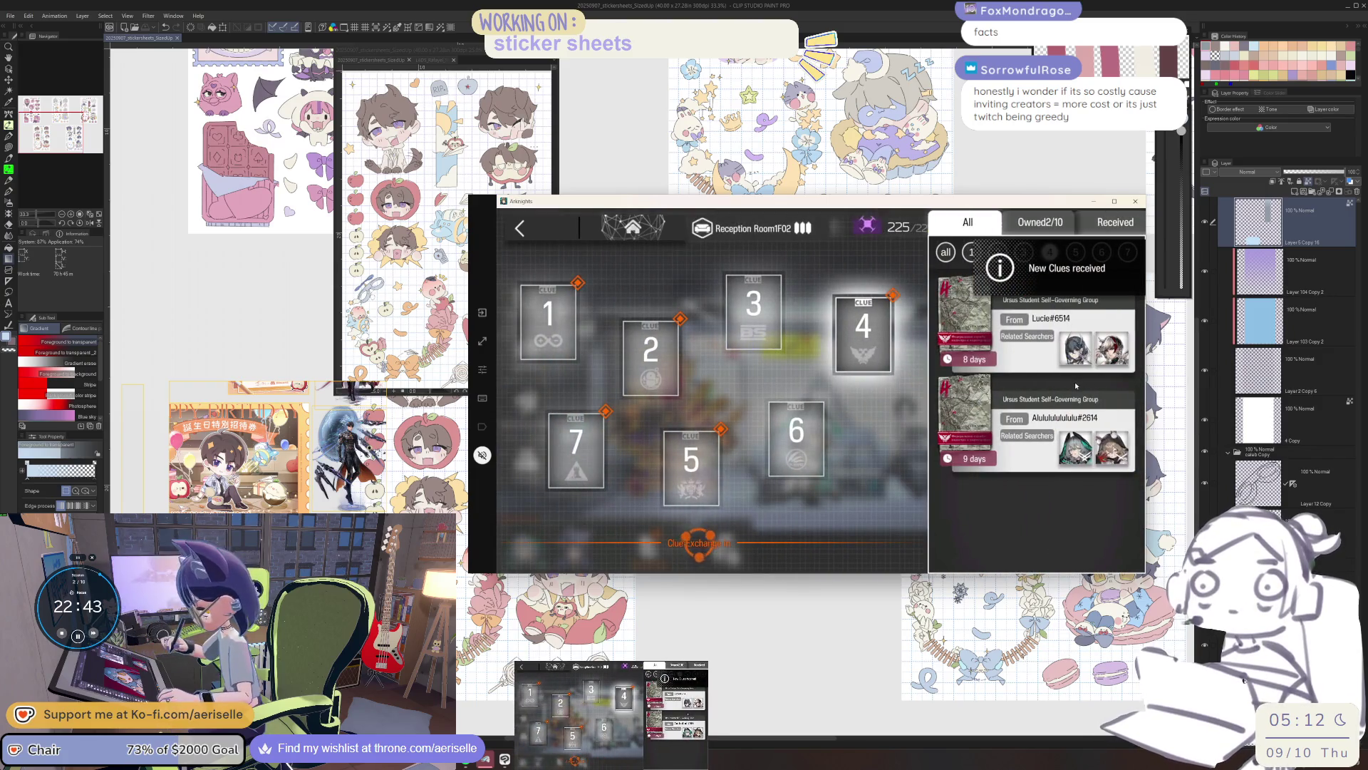
left_click(1027, 344)
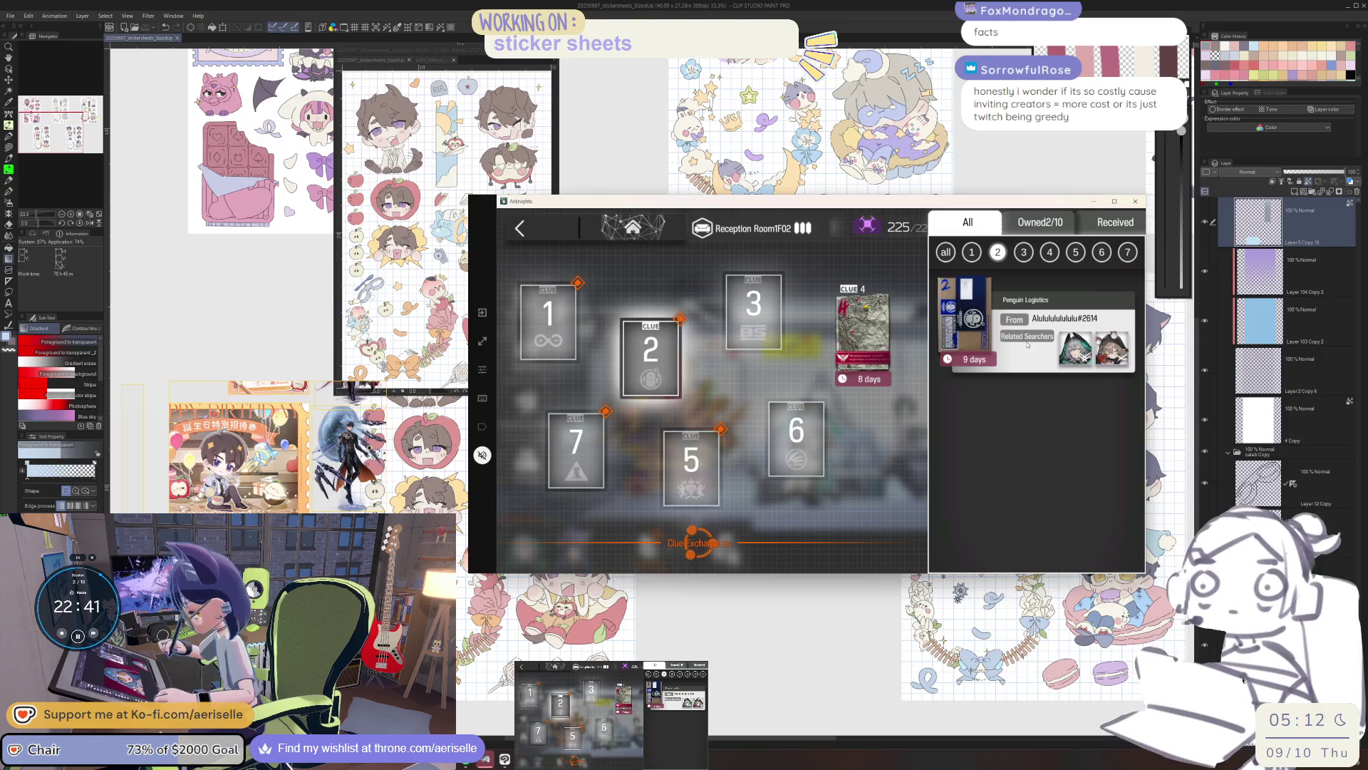
left_click(1028, 344)
left_click(692, 463)
left_click(1022, 349)
left_click(579, 452)
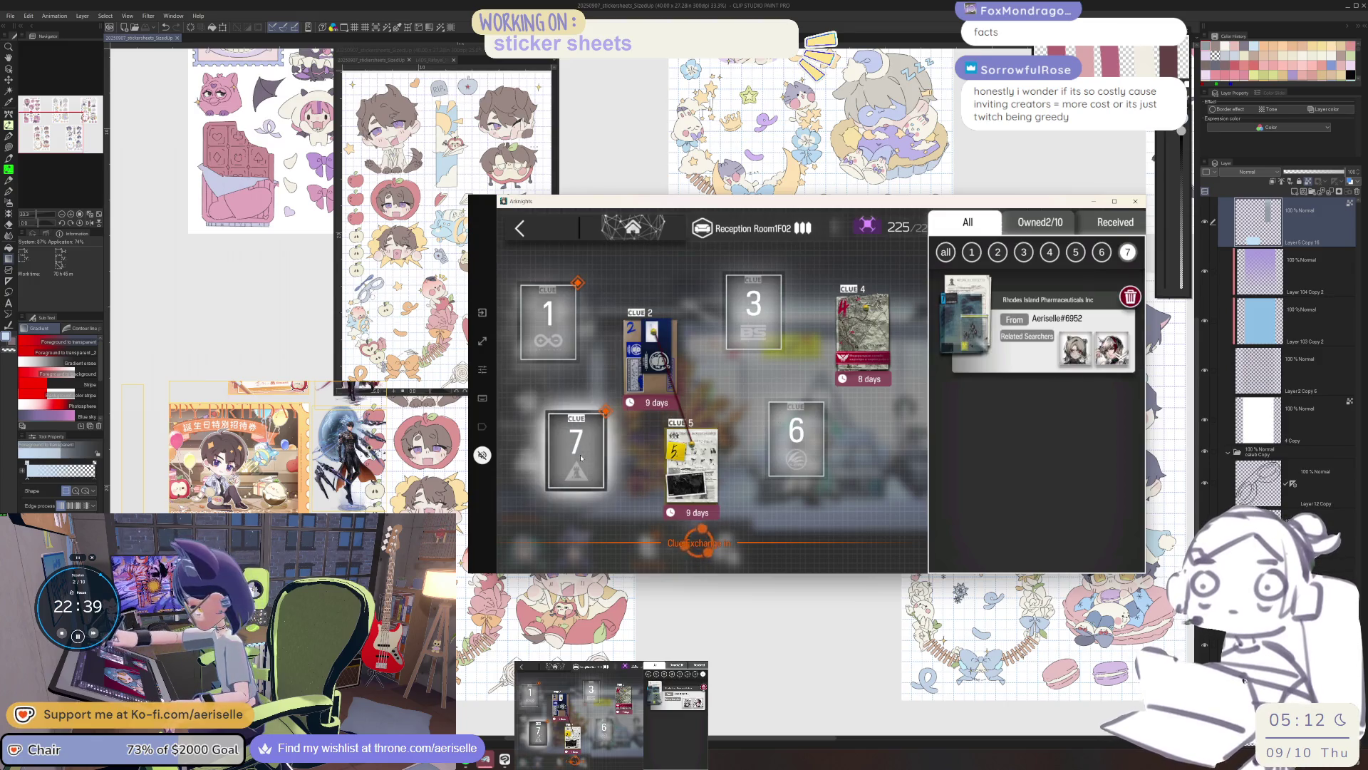
left_click(580, 457)
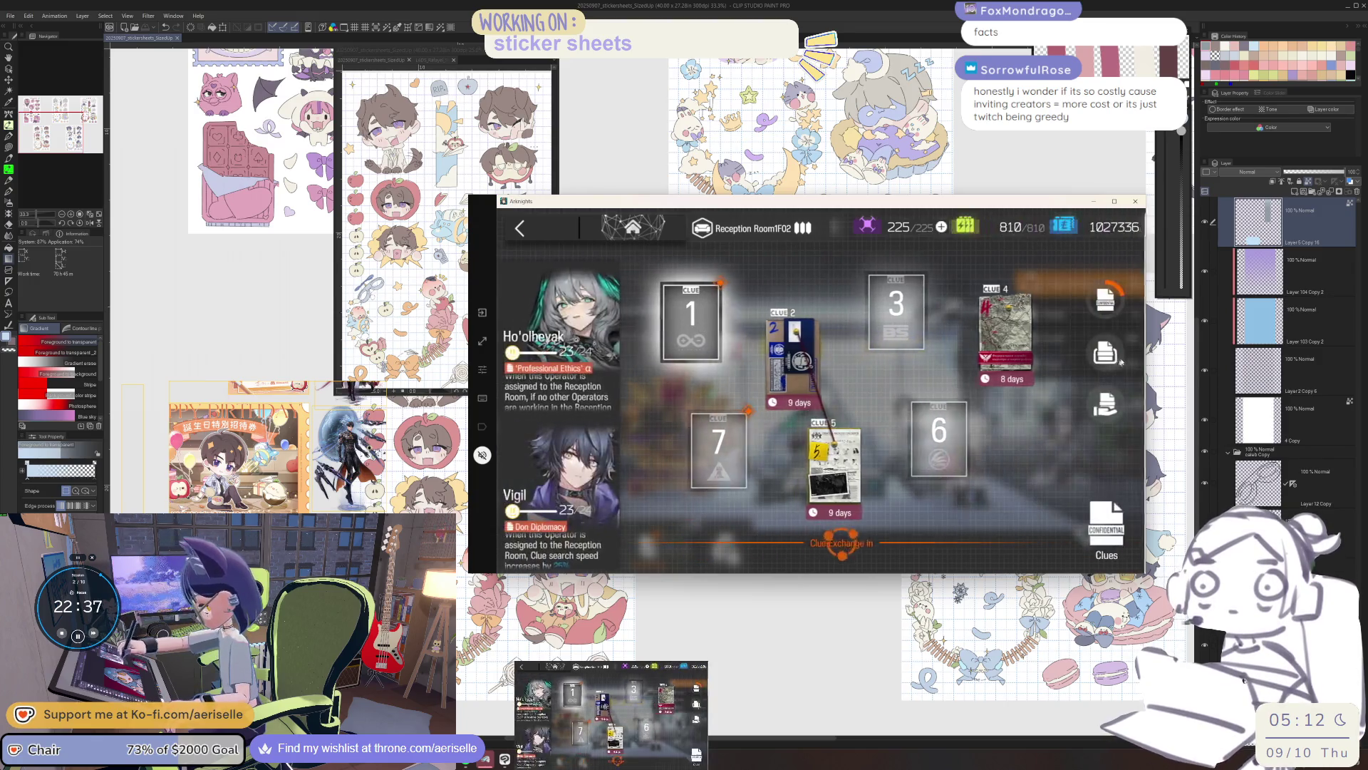
left_click(1106, 353)
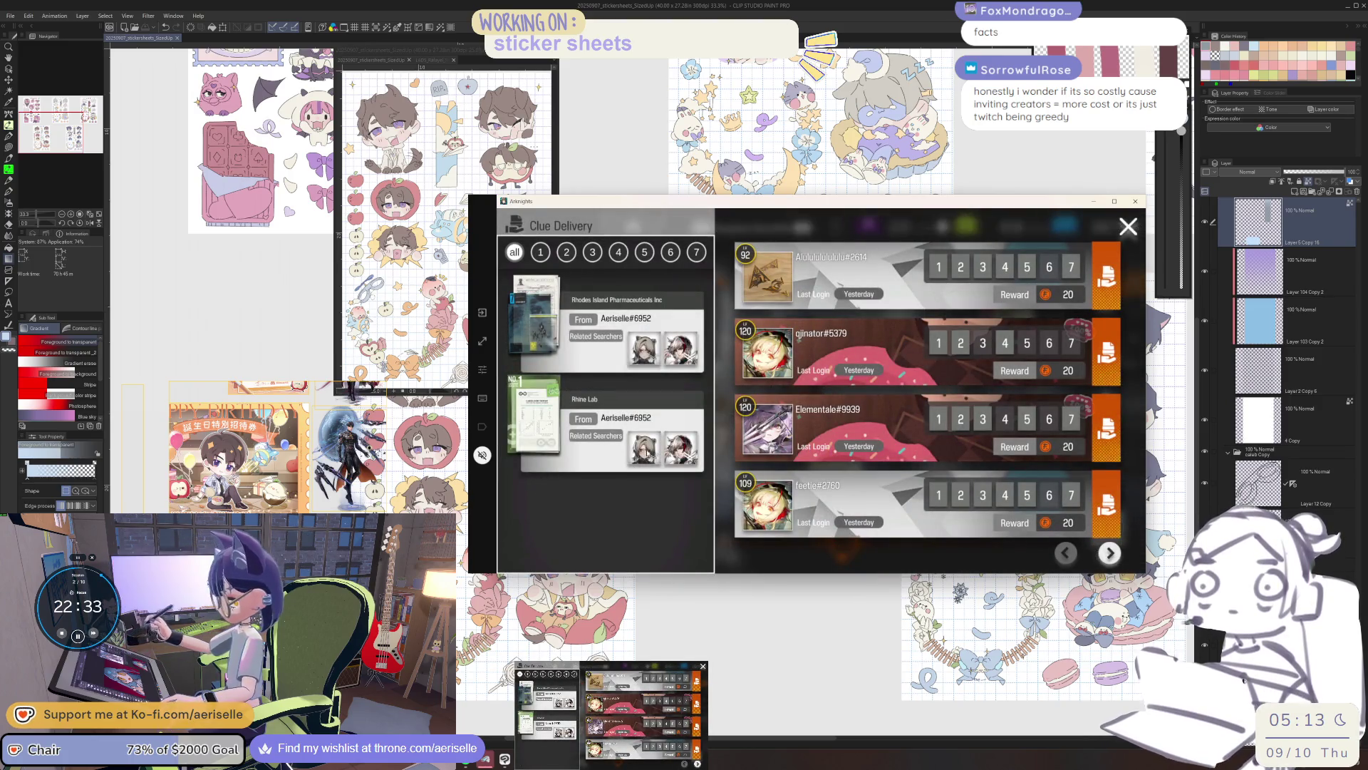
Deliver the Rhodes Island Pharmaceuticals Inc clue to a friend for 20 credit.
left_click(674, 349)
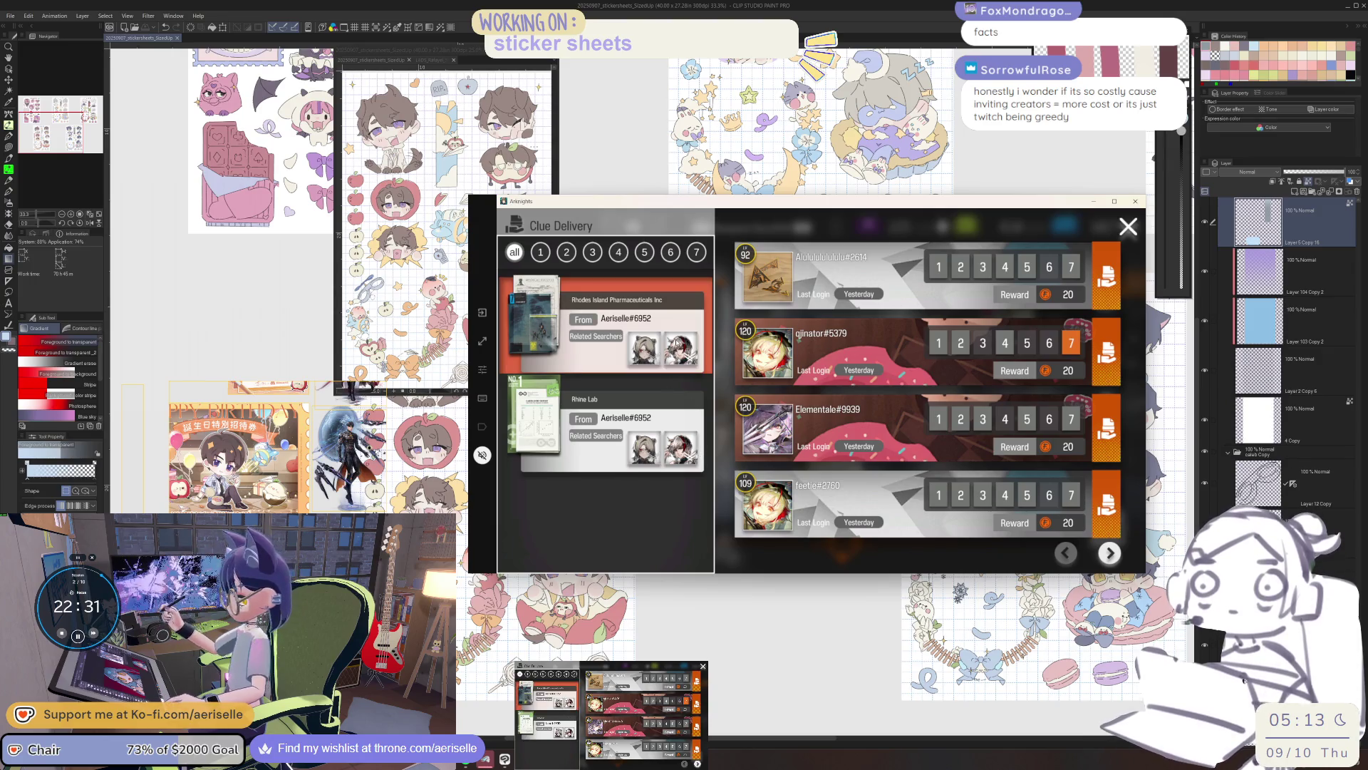
left_click(605, 427)
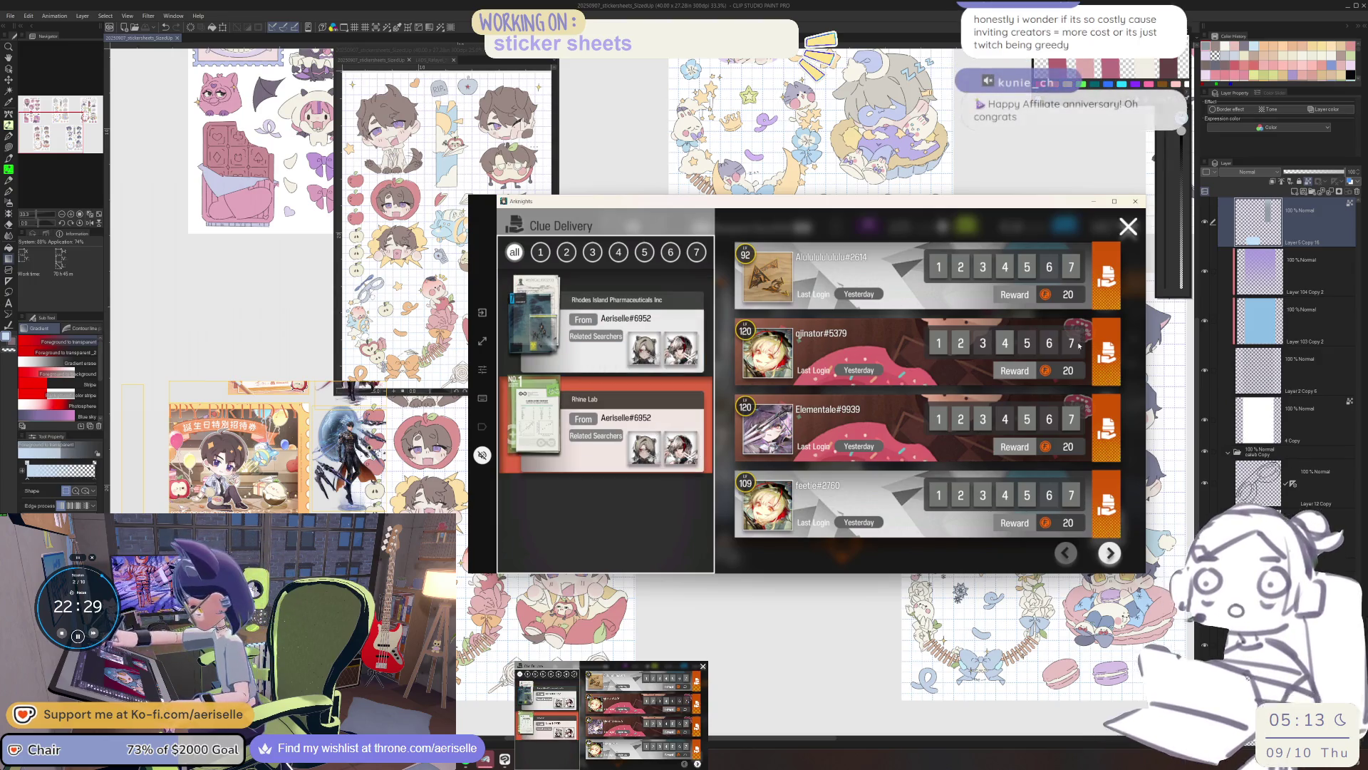
left_click(1110, 553)
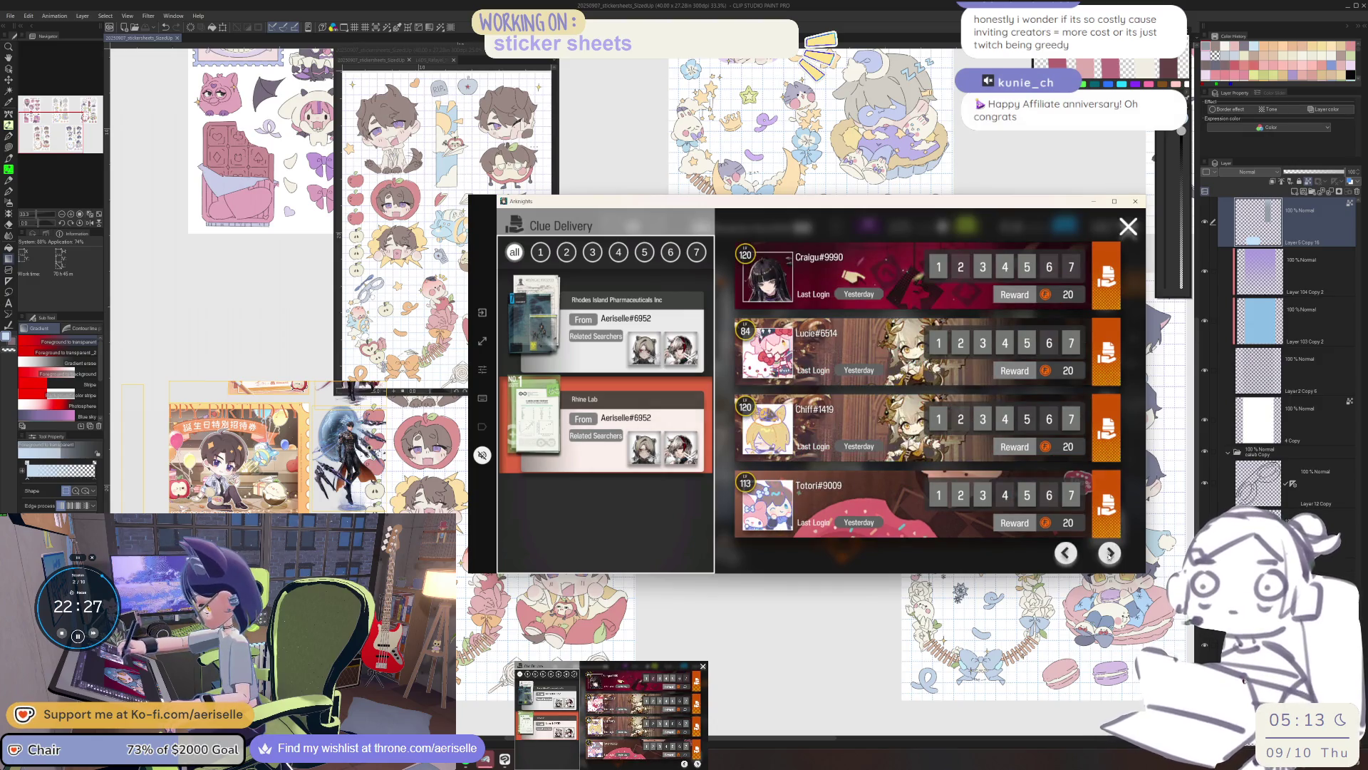
left_click(656, 342)
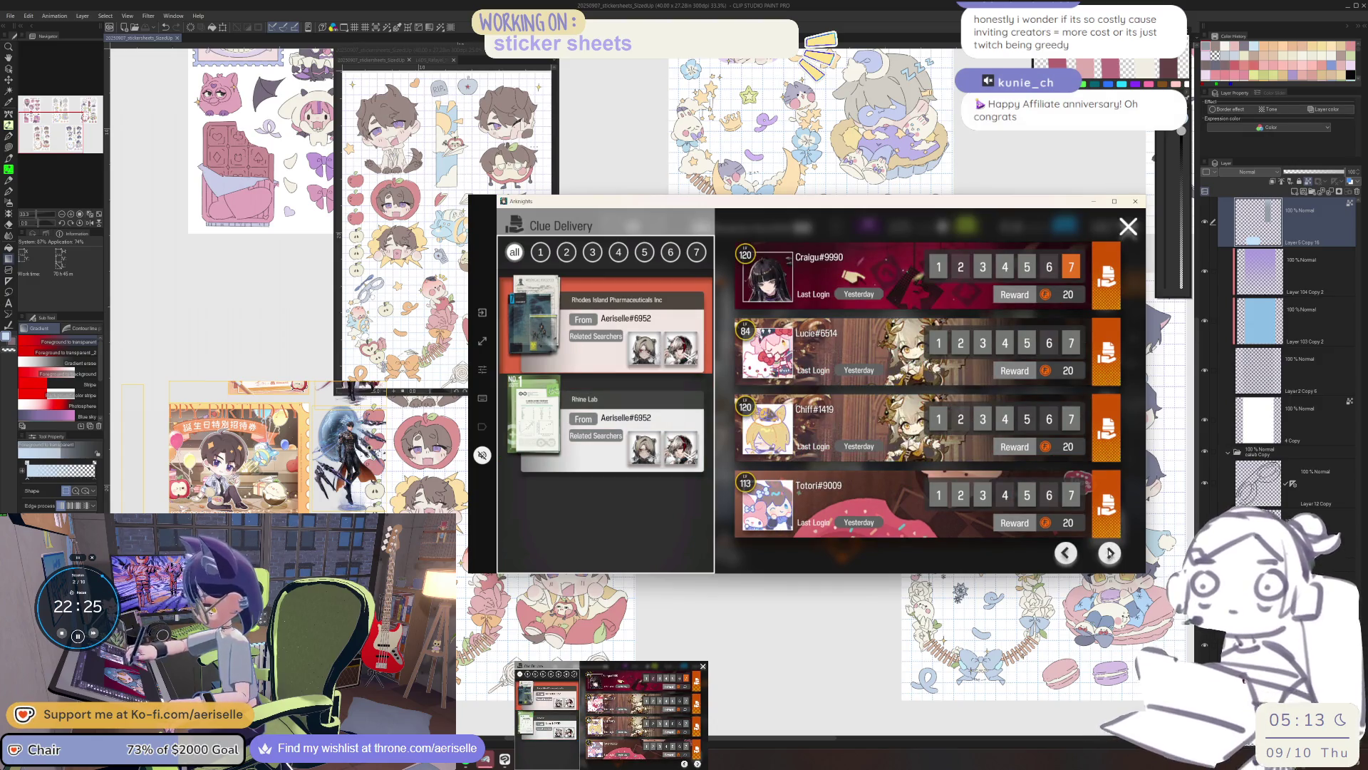
left_click(1109, 553)
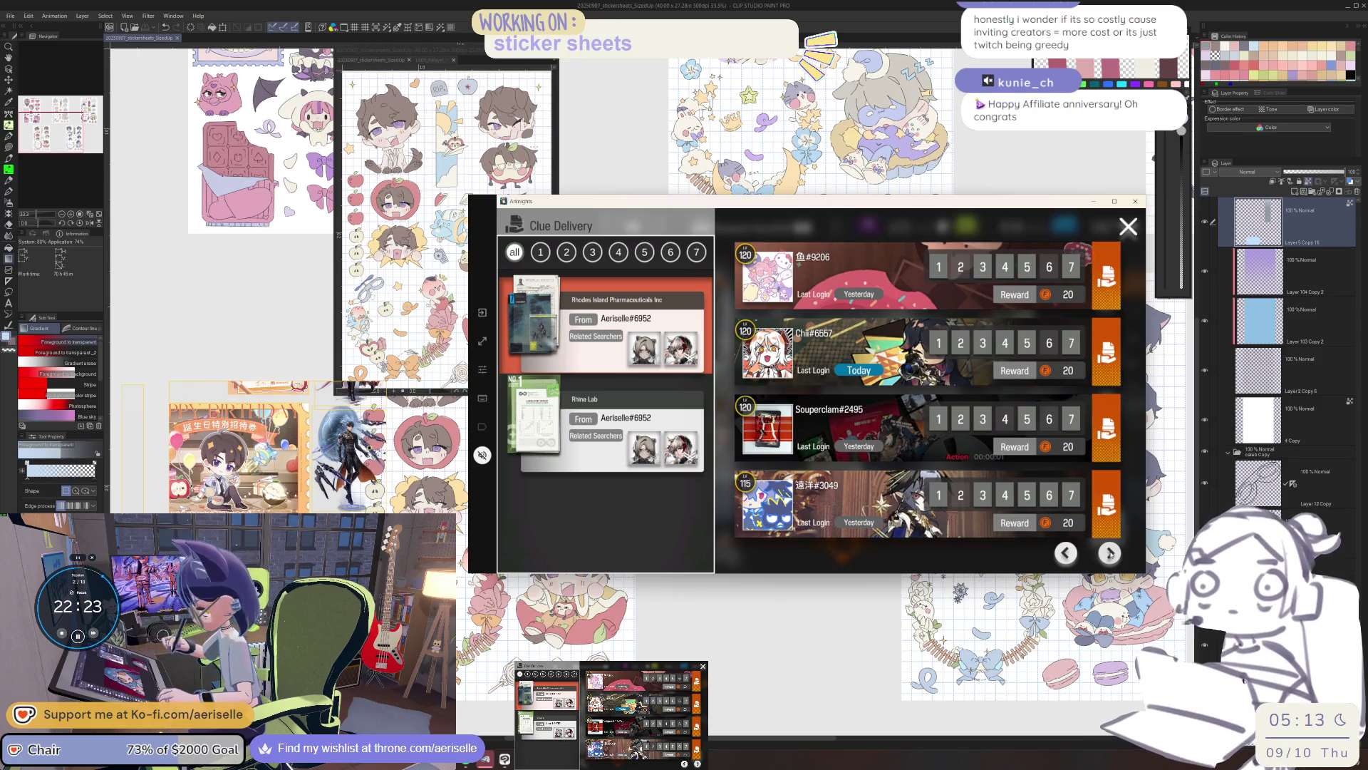
left_click(1110, 553)
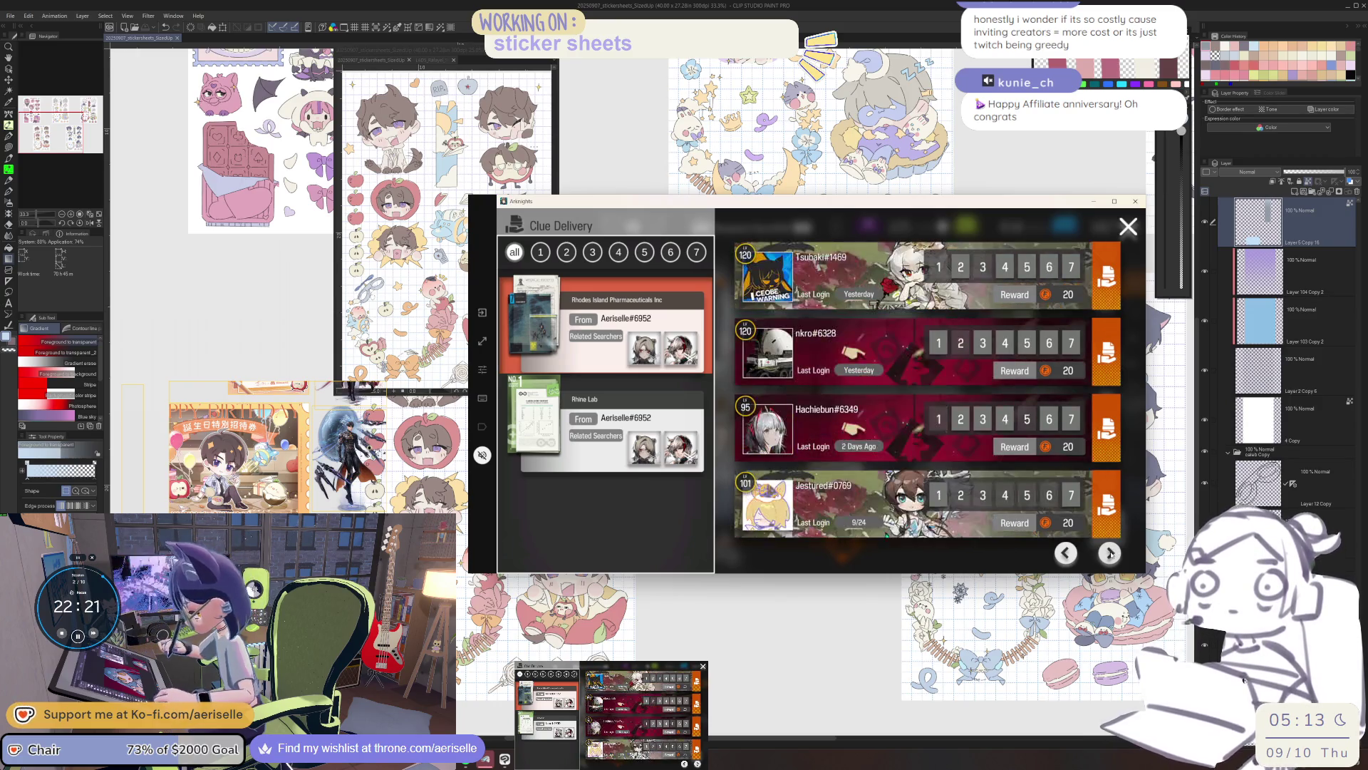
left_click(1109, 553)
left_click(1069, 553)
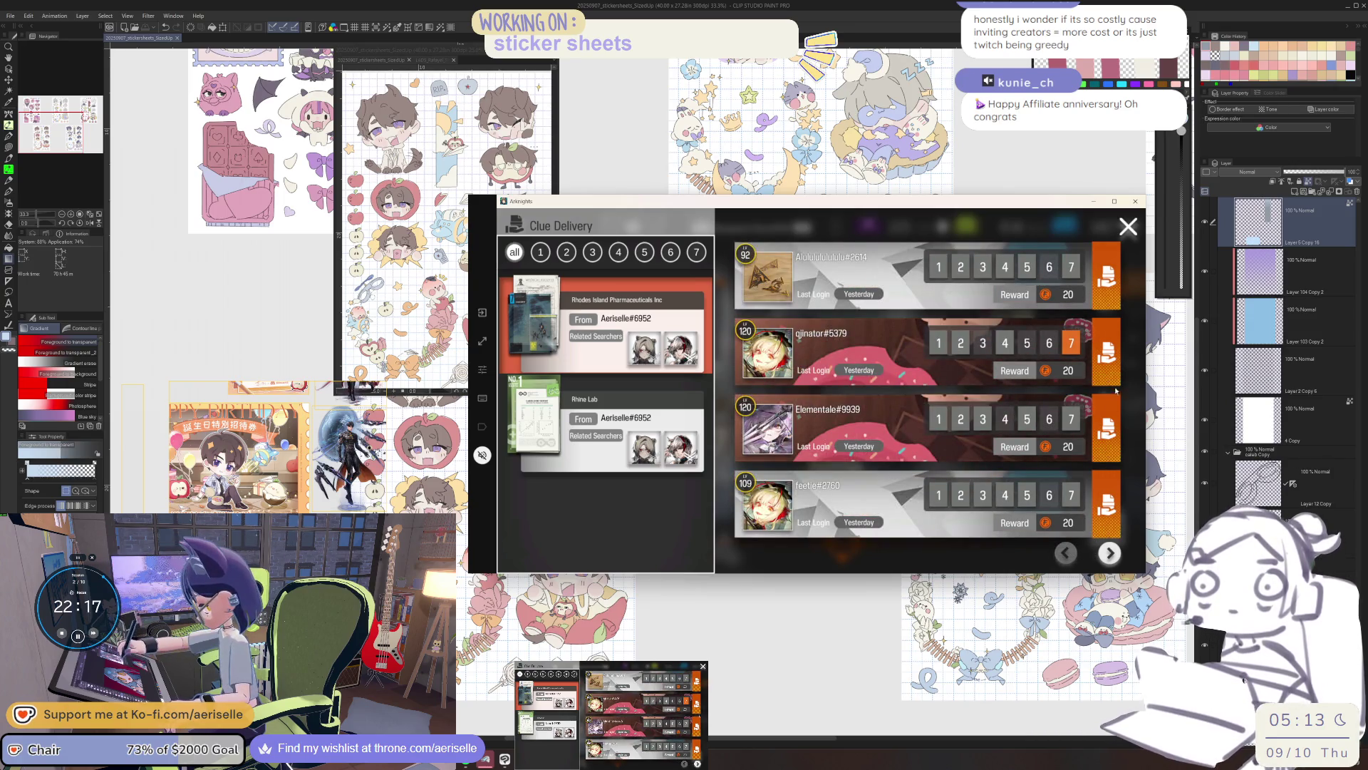
left_click(1107, 350)
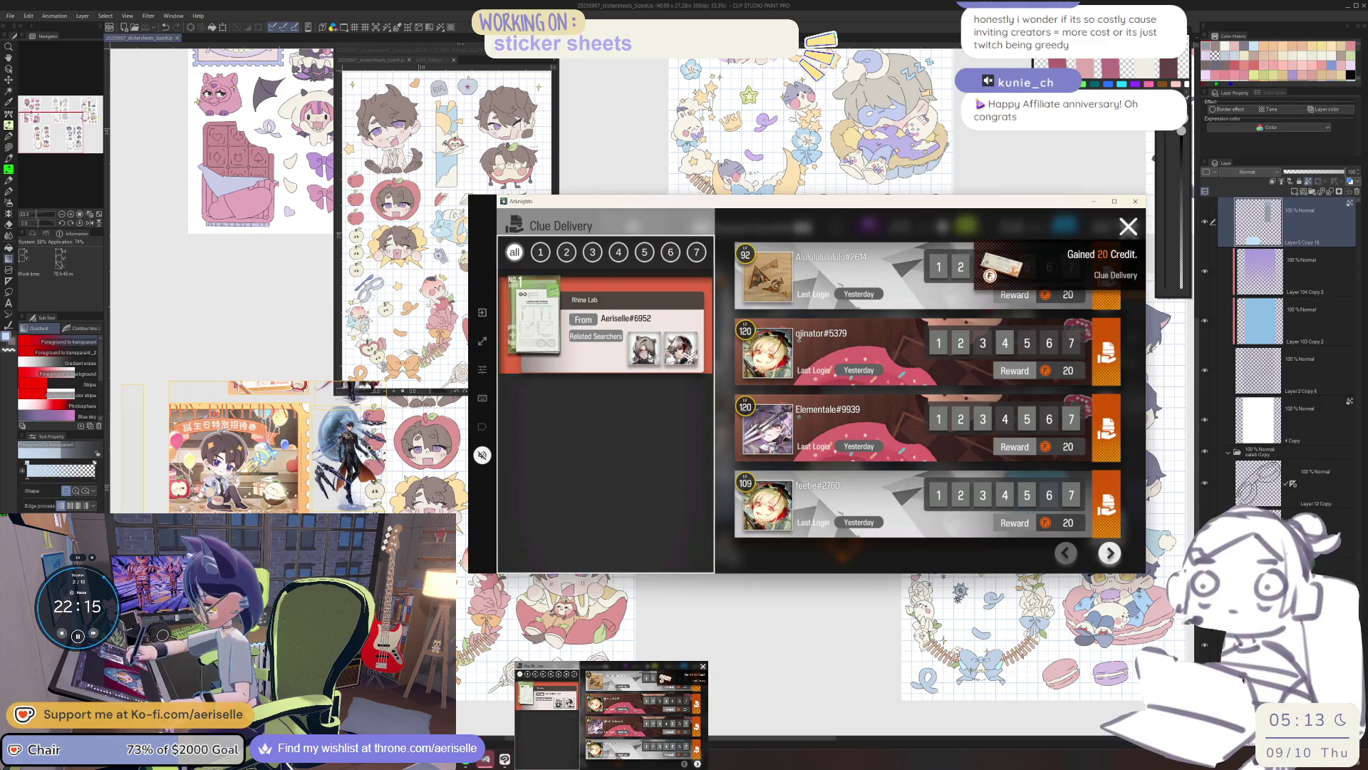
Deliver the Rhine Lab clue to a friend and close the delivery panel.
left_click(1109, 553)
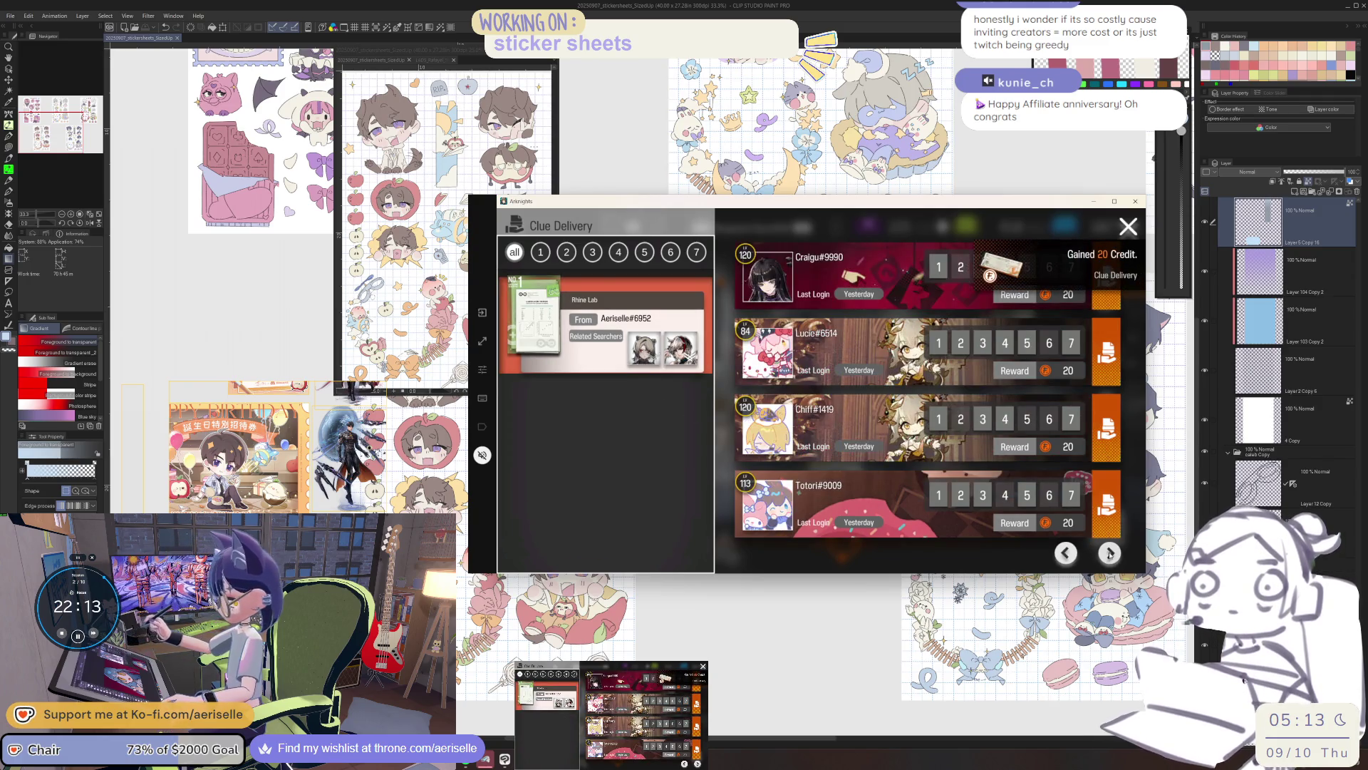
left_click(1110, 553)
left_click(1110, 553)
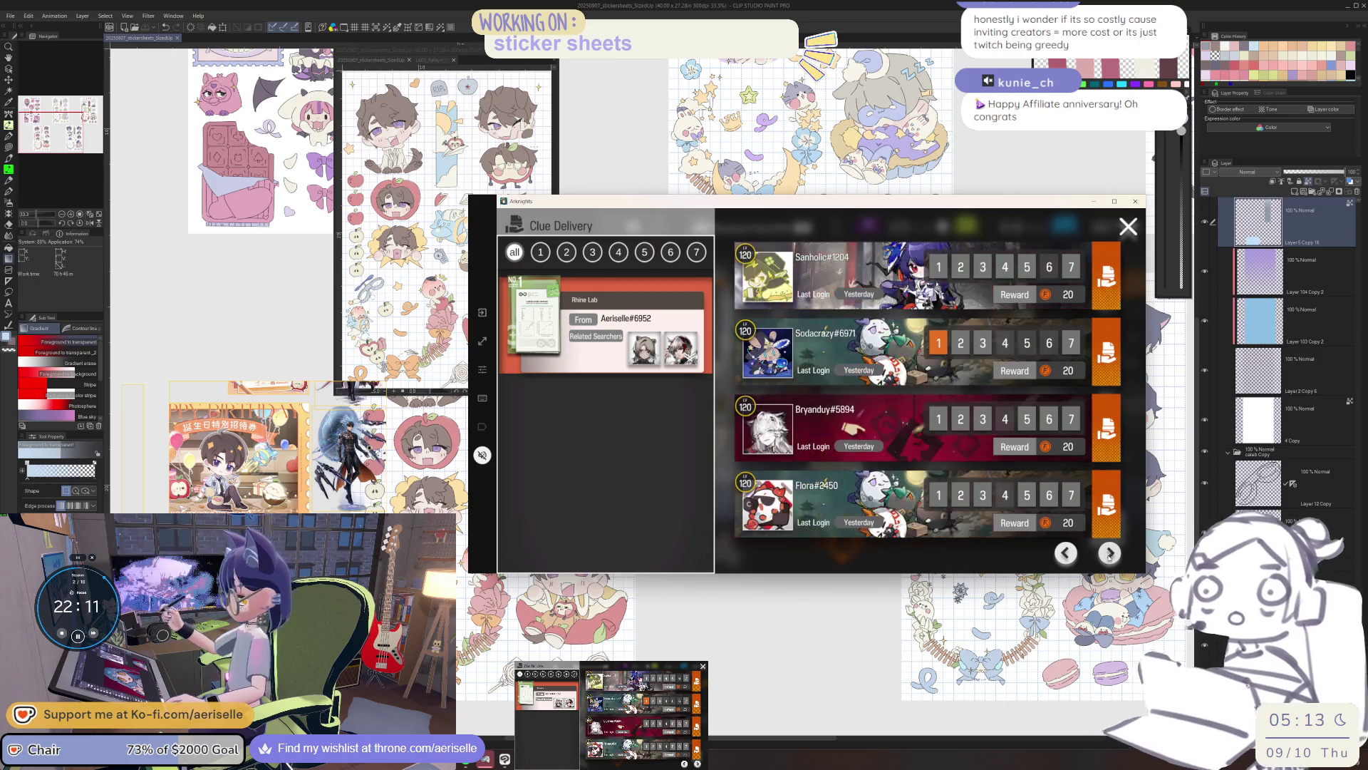
left_click(1109, 554)
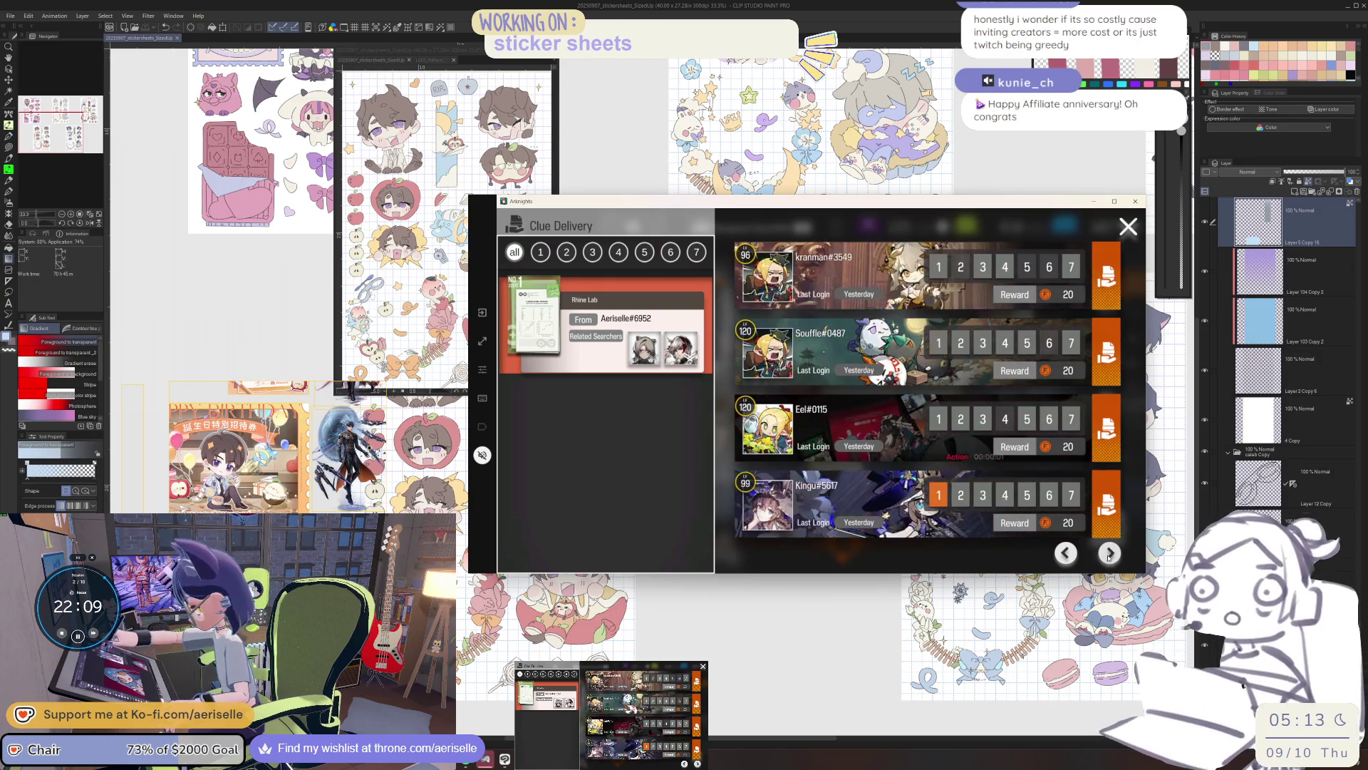
left_click(1109, 553)
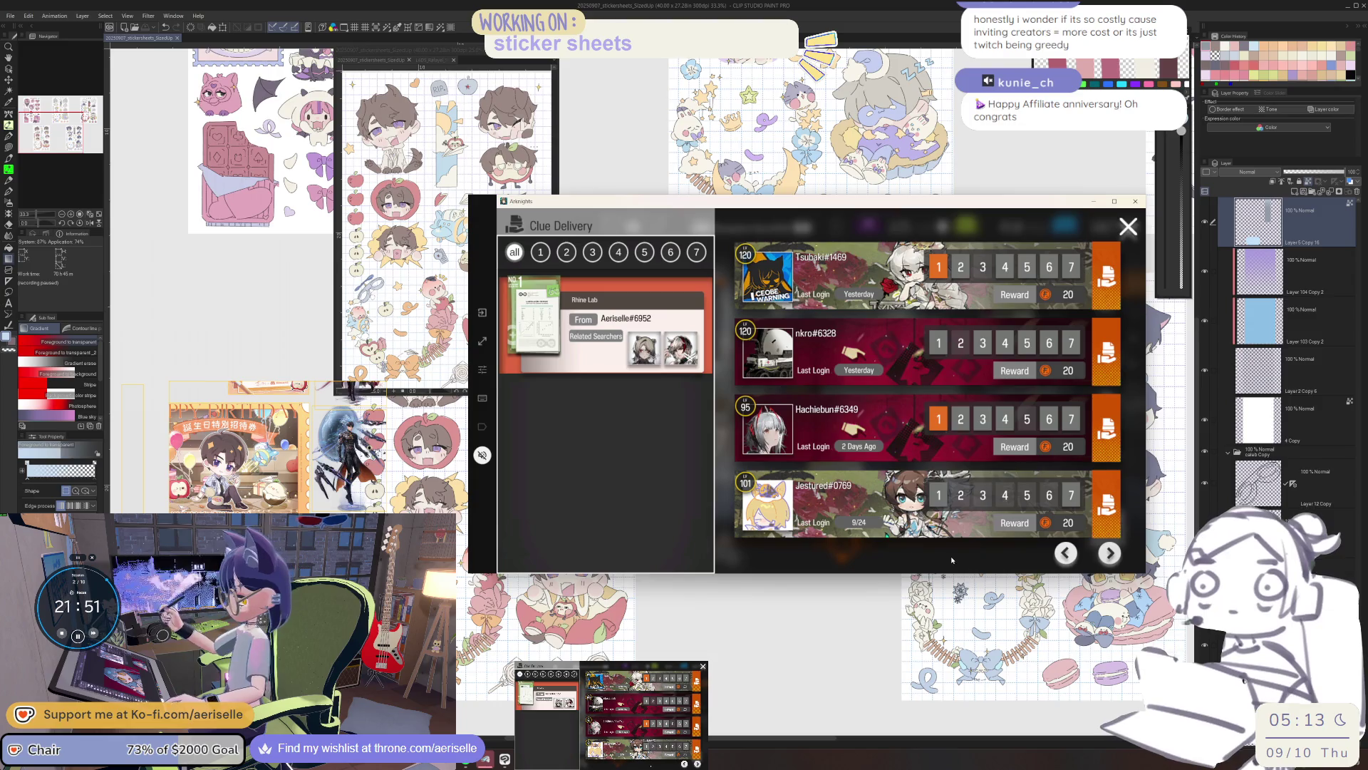
left_click(1099, 307)
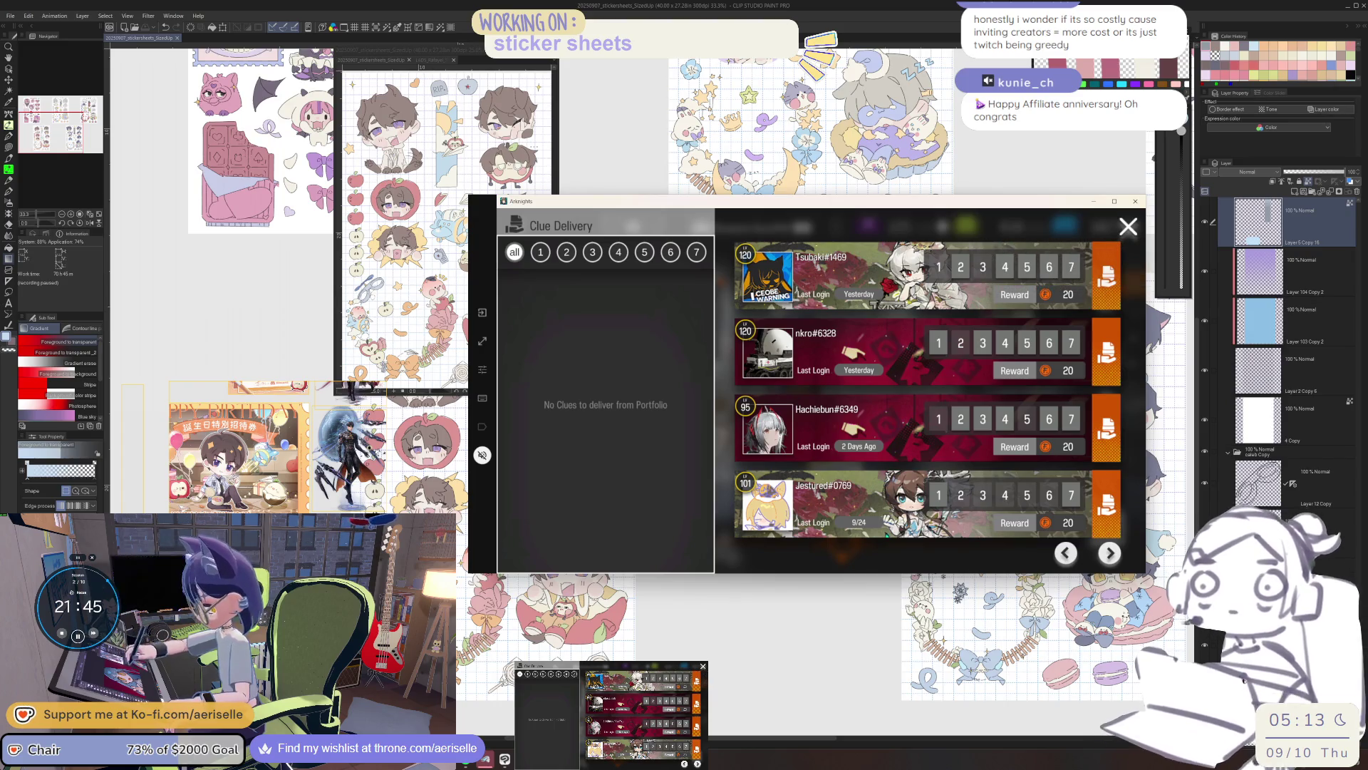
left_click(1125, 228)
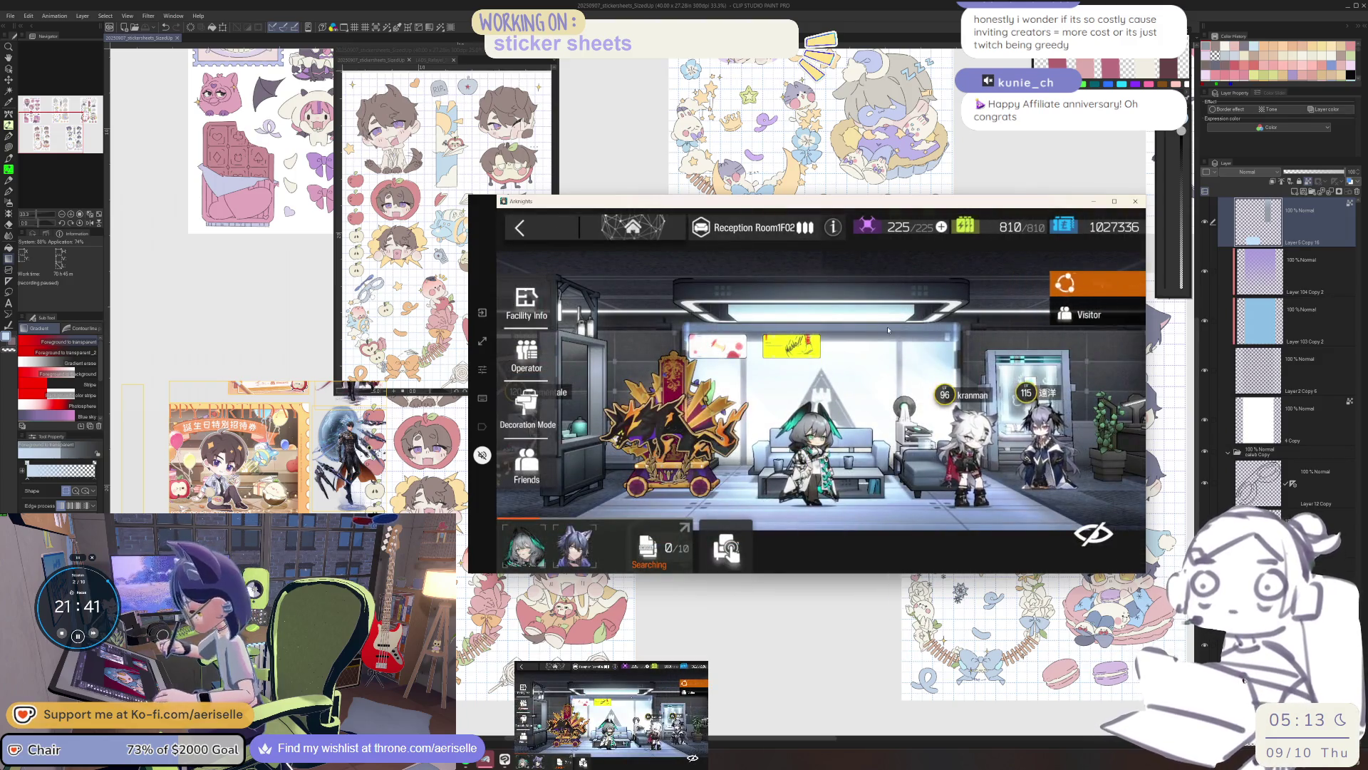
Order the maximum 88 Originium Shards in FactoryB203, then back out to the lobby.
left_click(548, 238)
left_click(659, 416)
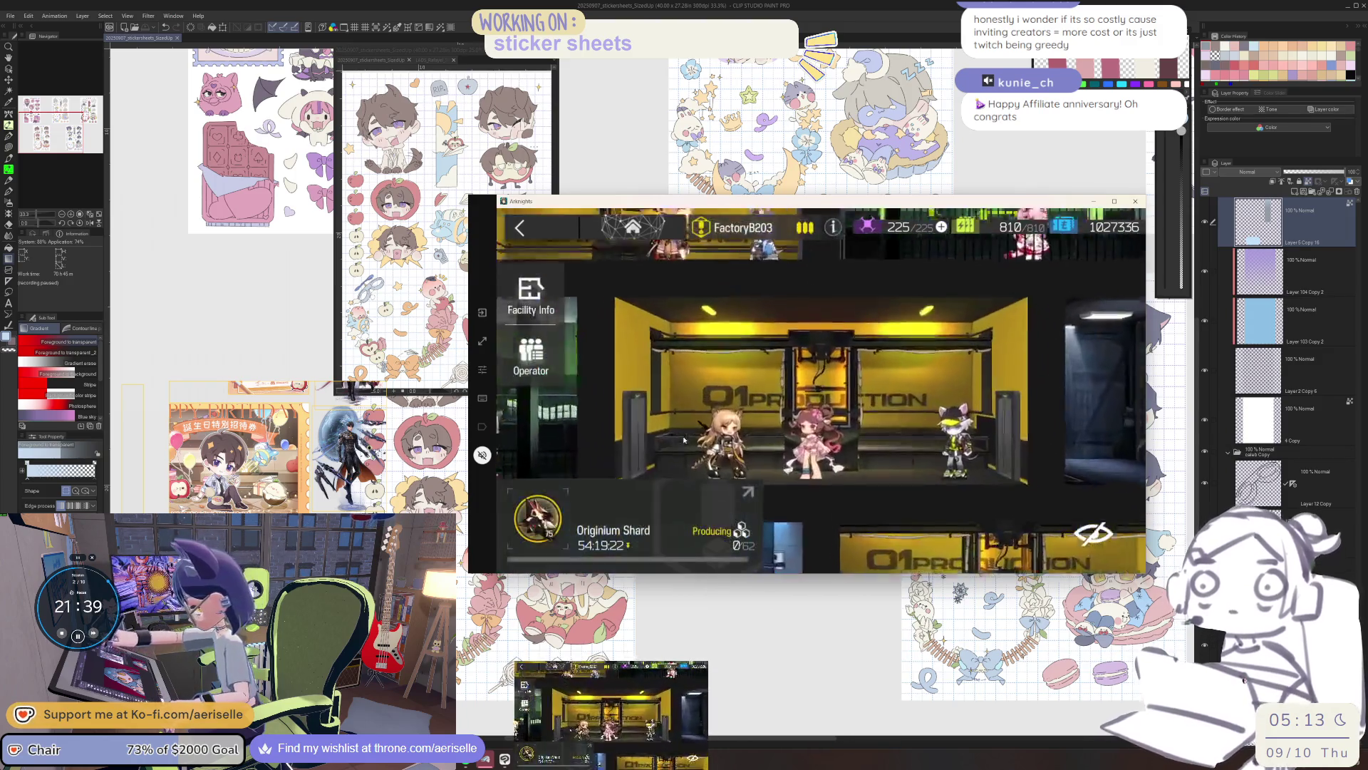
left_click(986, 314)
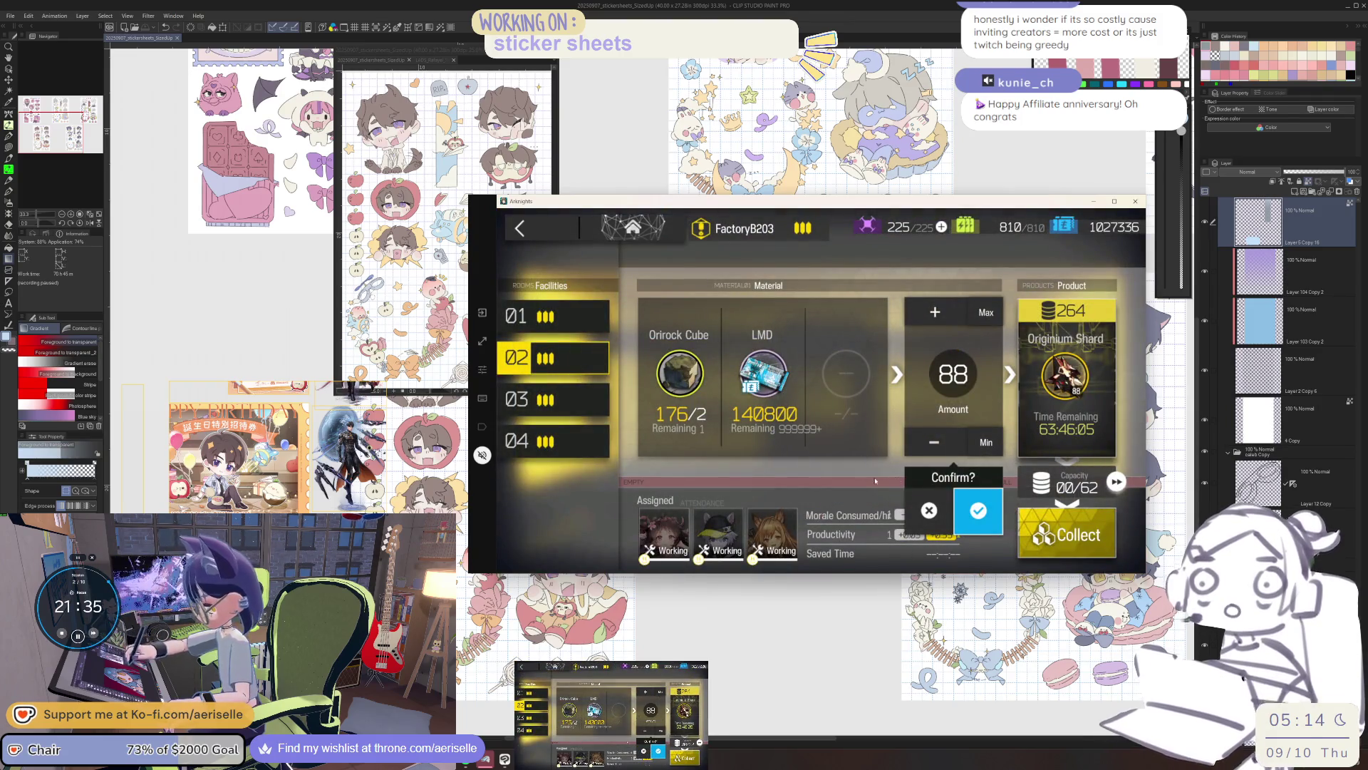
left_click(978, 508)
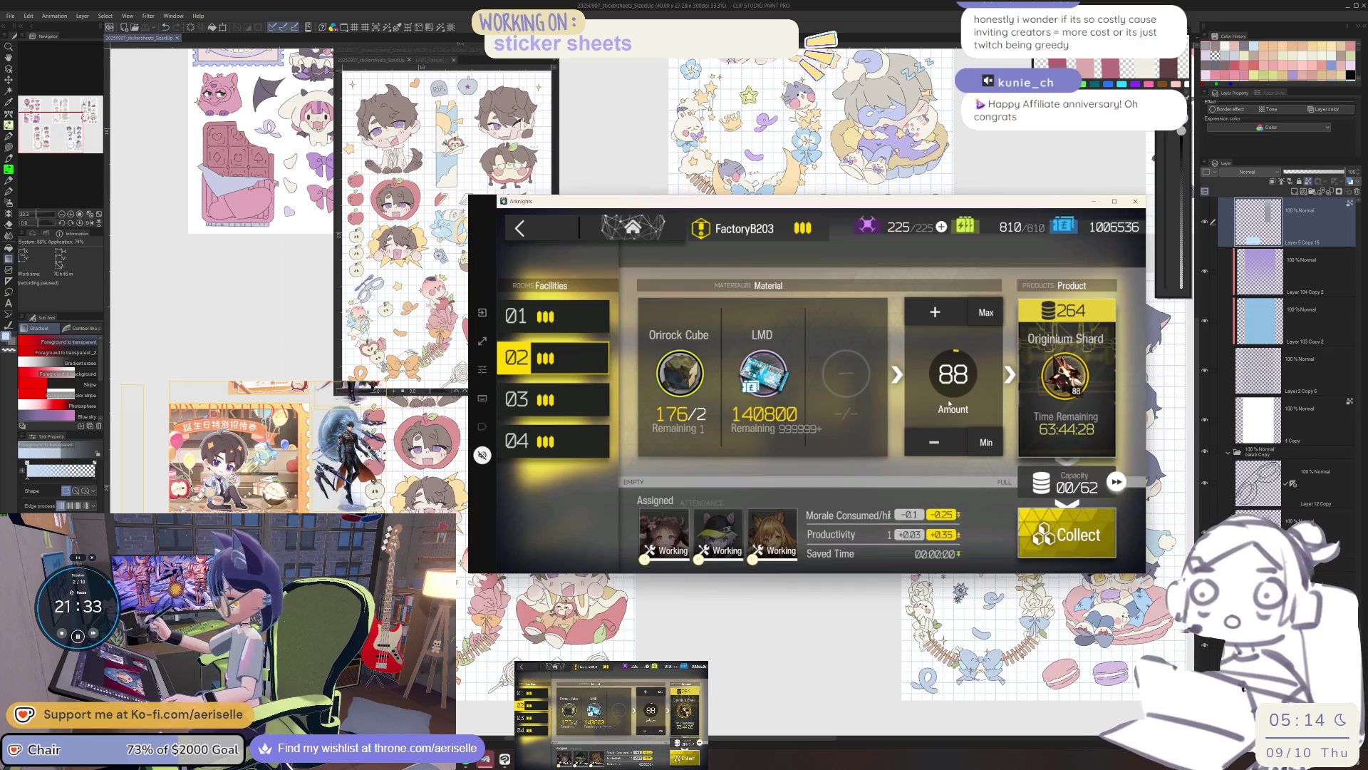
left_click(553, 229)
left_click(553, 227)
left_click(551, 222)
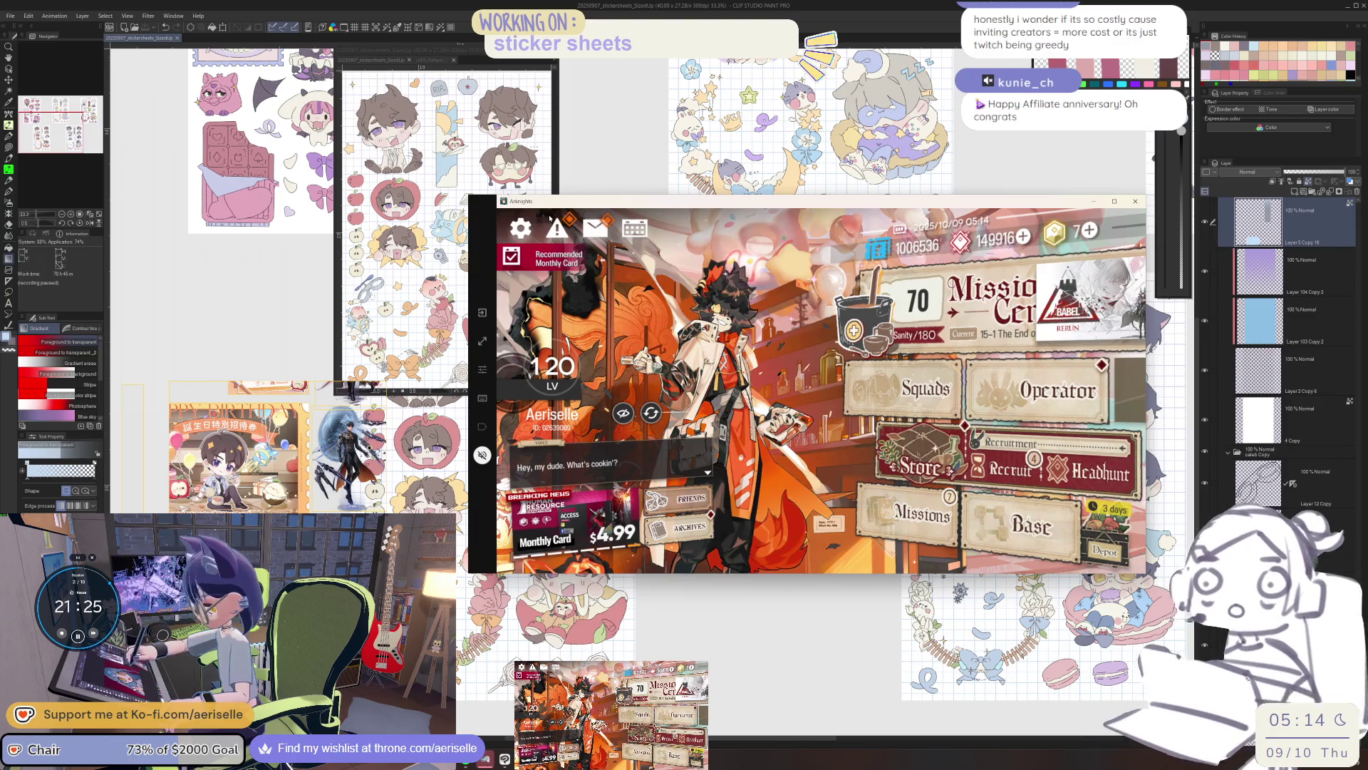
Collect all completed daily and weekly mission rewards.
left_click(941, 521)
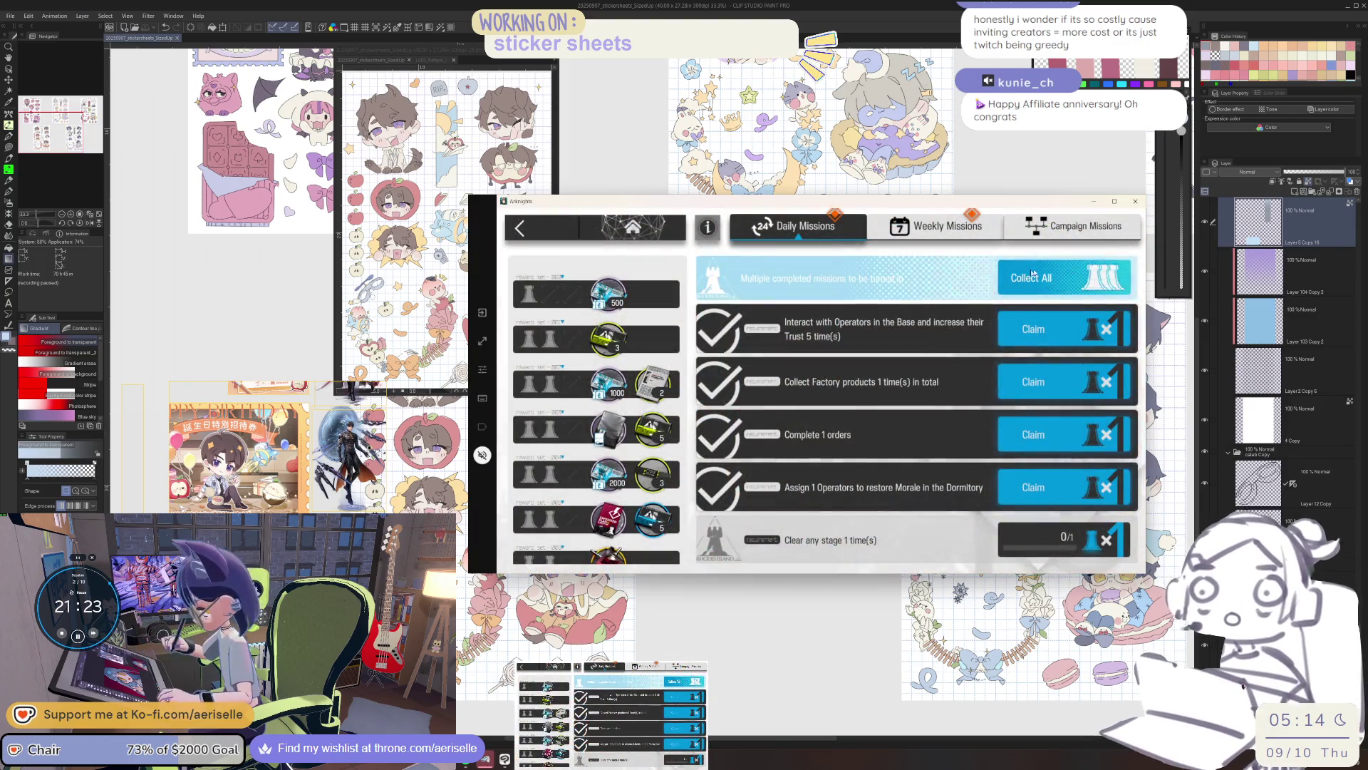
left_click(978, 271)
left_click(804, 243)
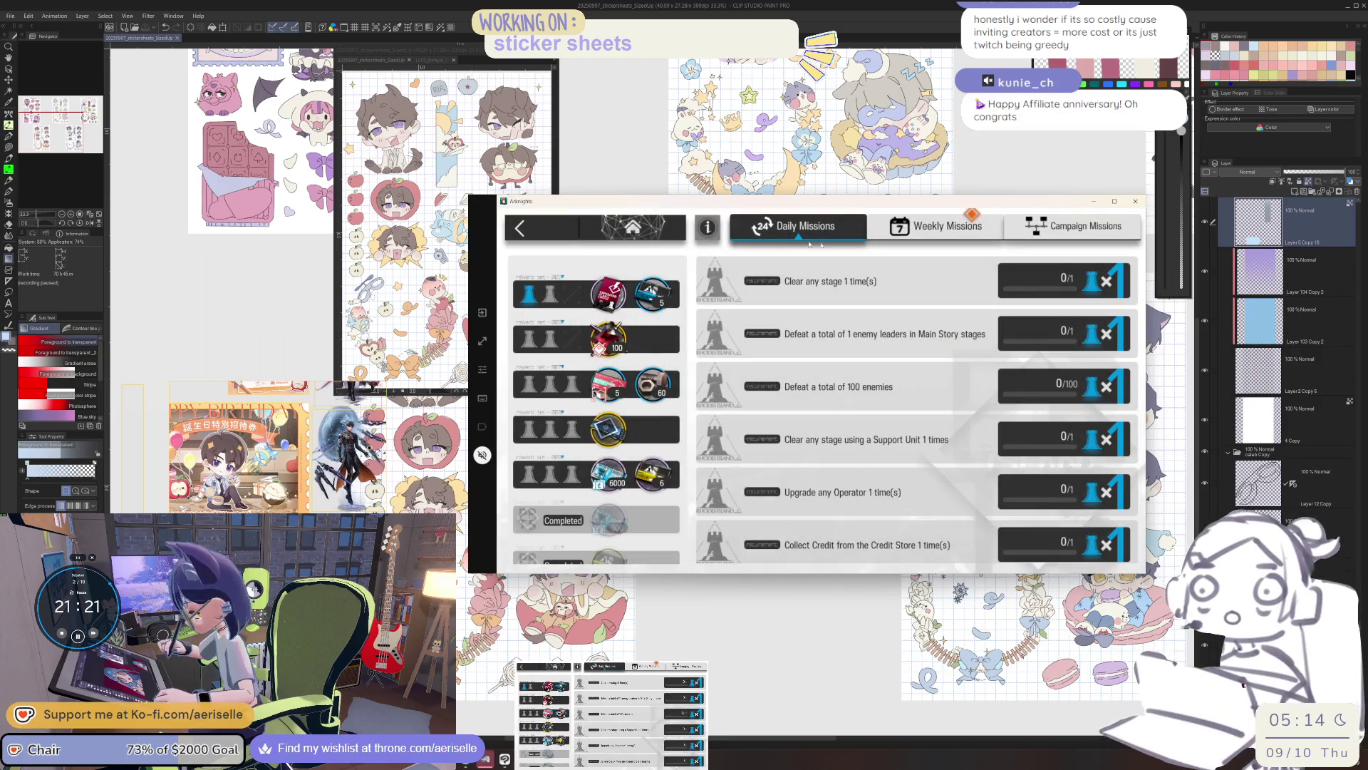
left_click(958, 228)
left_click(826, 271)
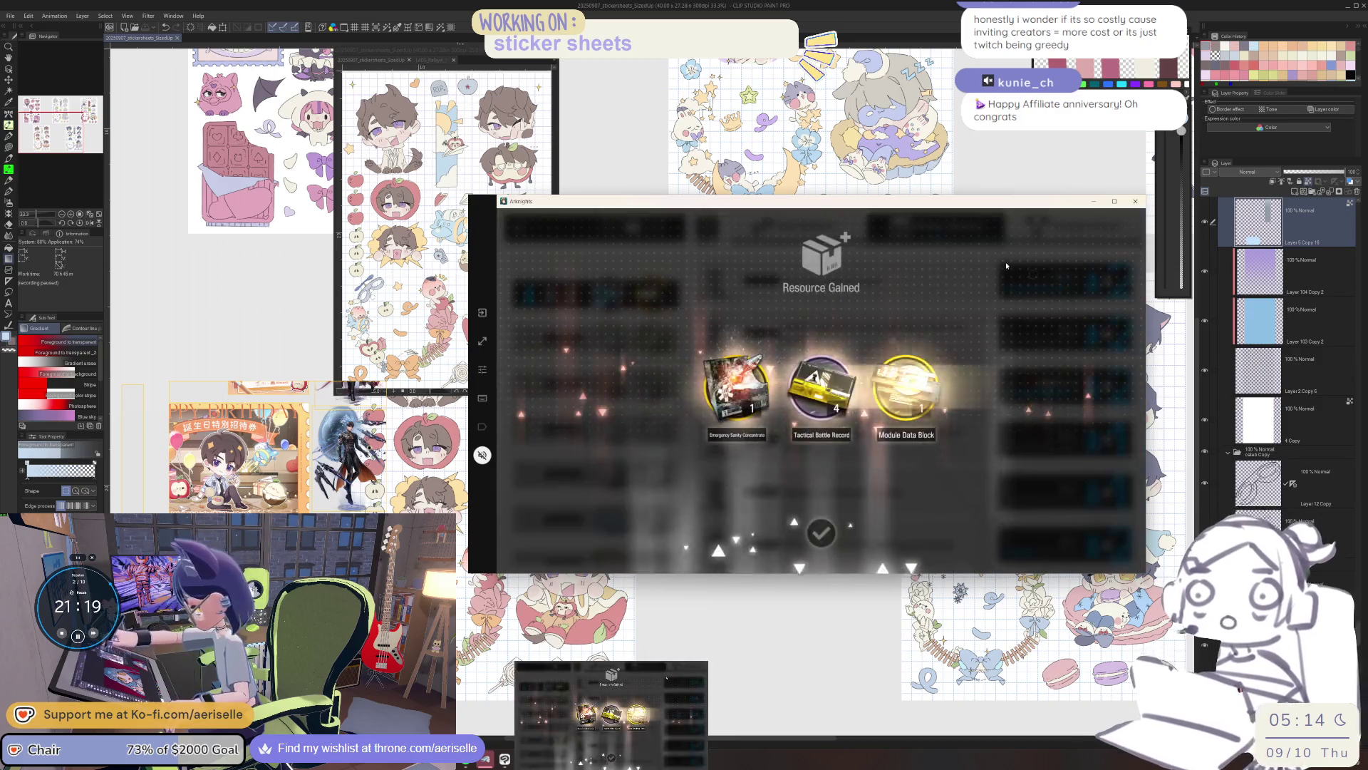
left_click(828, 252)
key("Escape")
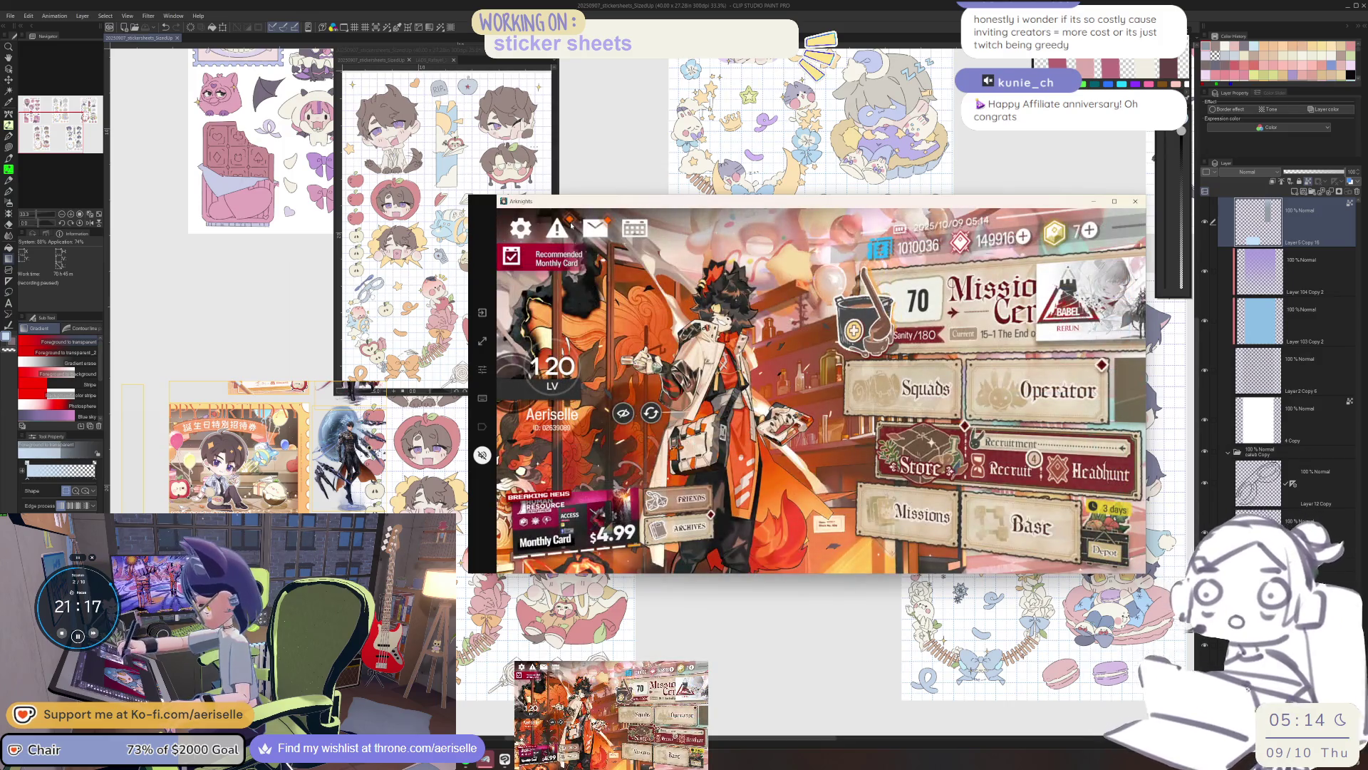
Claim the daily 200 store credit, then return to Clip Studio Paint zoomed out.
left_click(990, 299)
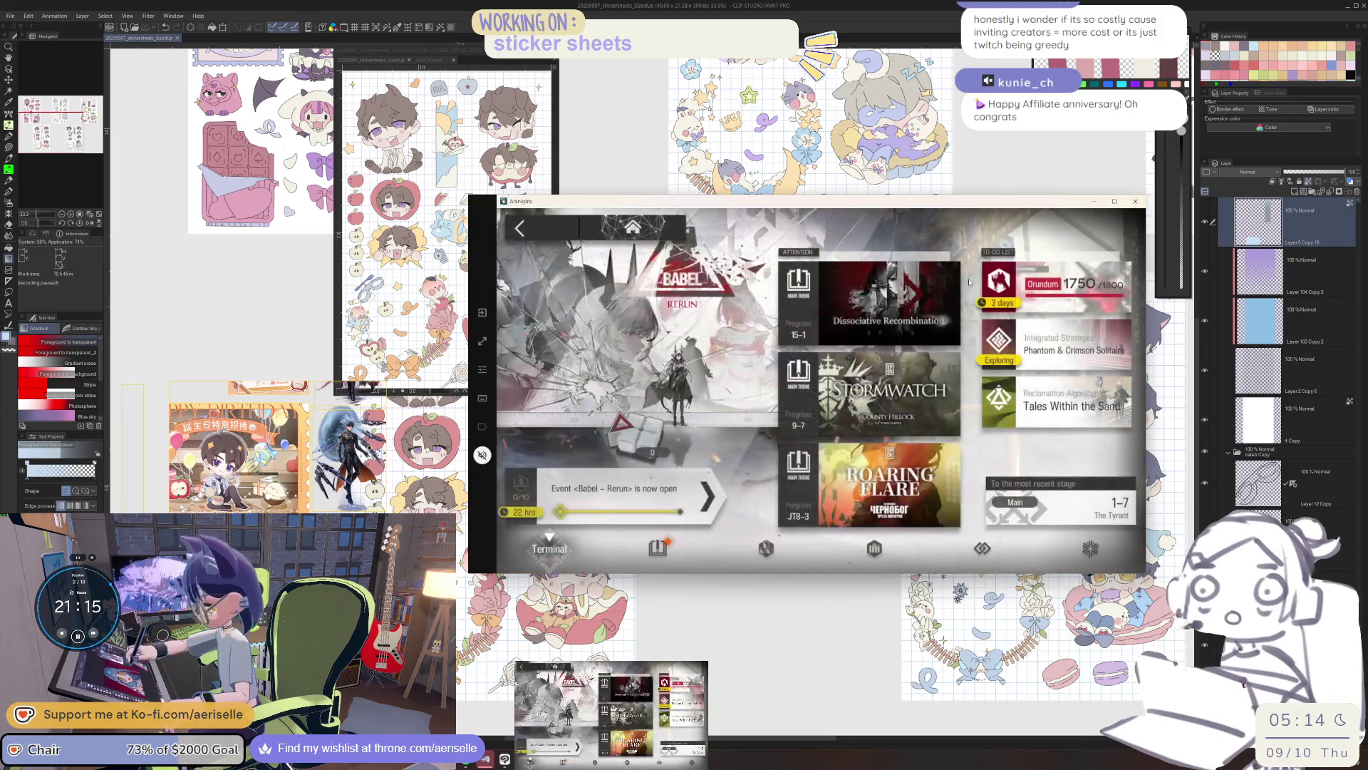
left_click(569, 226)
left_click(919, 458)
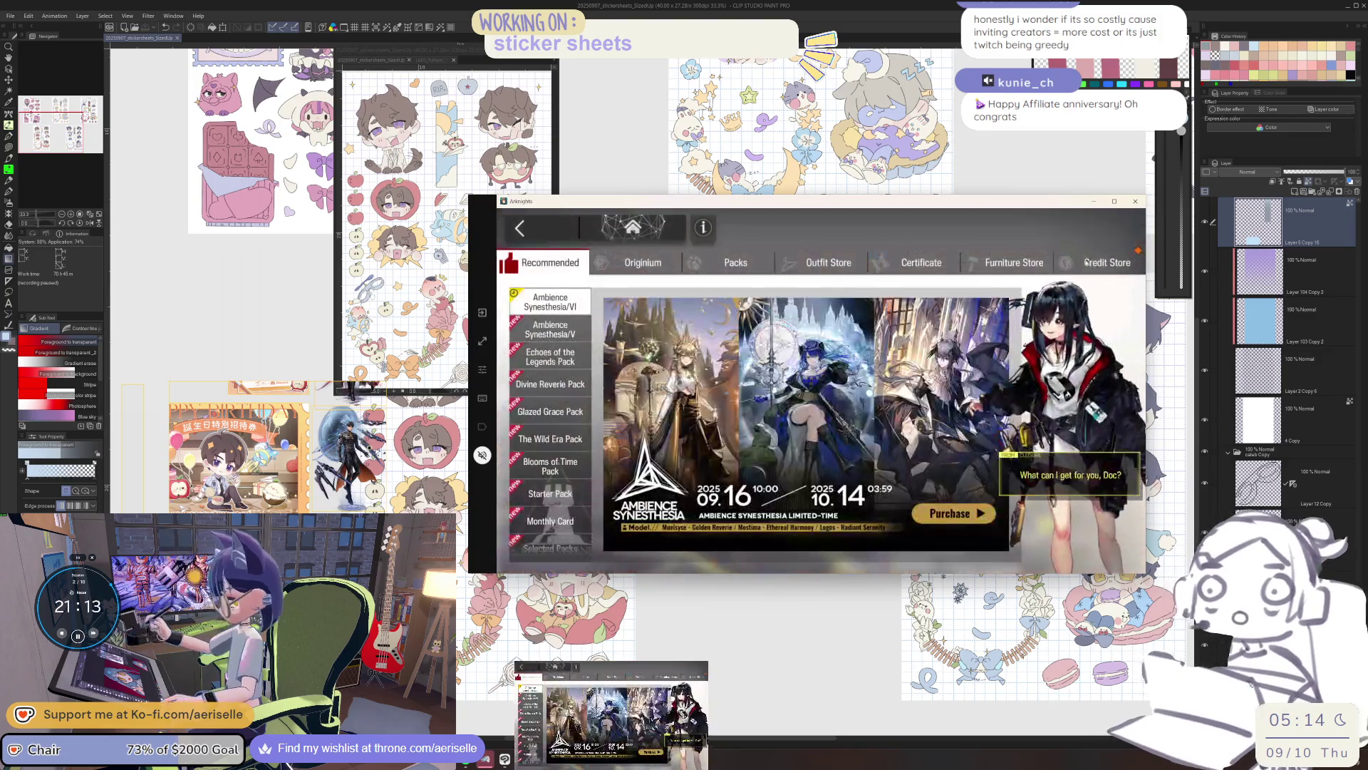
left_click(1097, 262)
left_click(1029, 229)
left_click(1037, 253)
left_click(1055, 318)
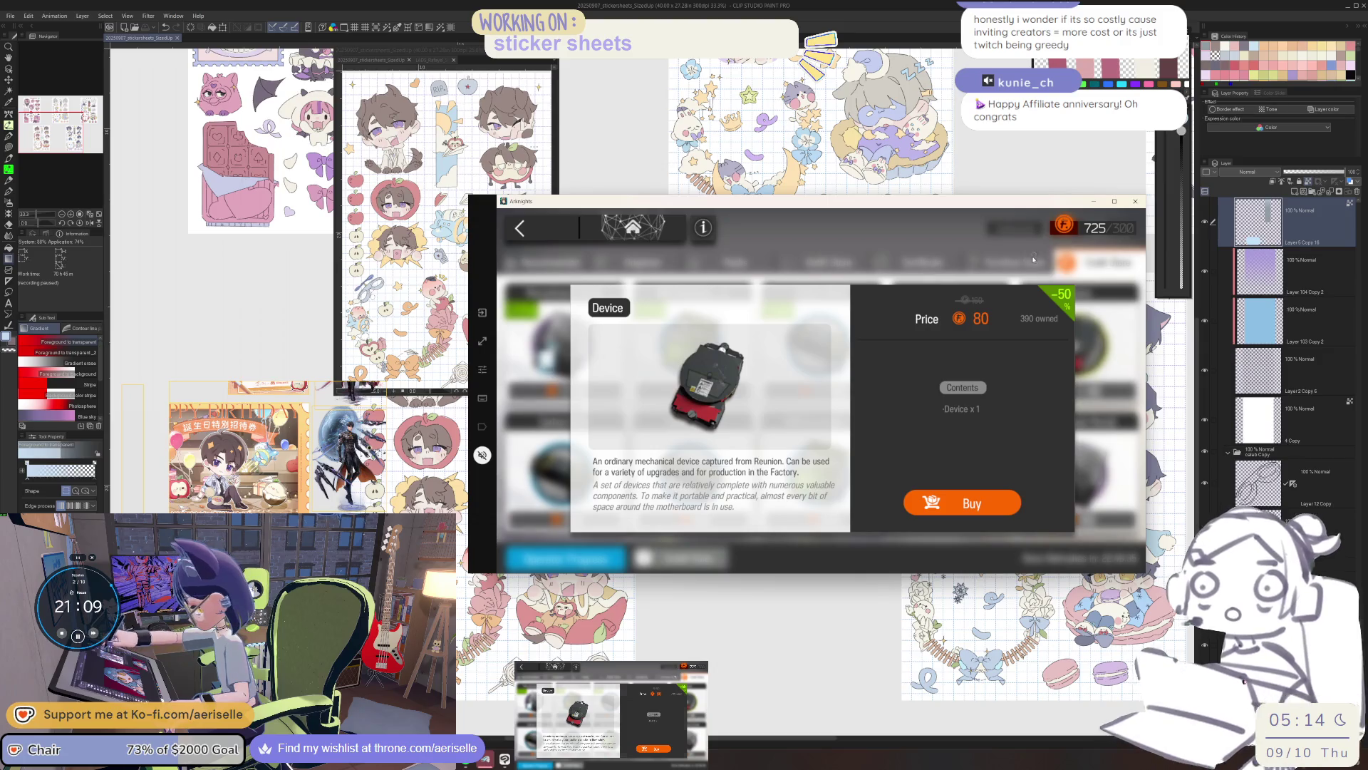
left_click(941, 264)
left_click(940, 263)
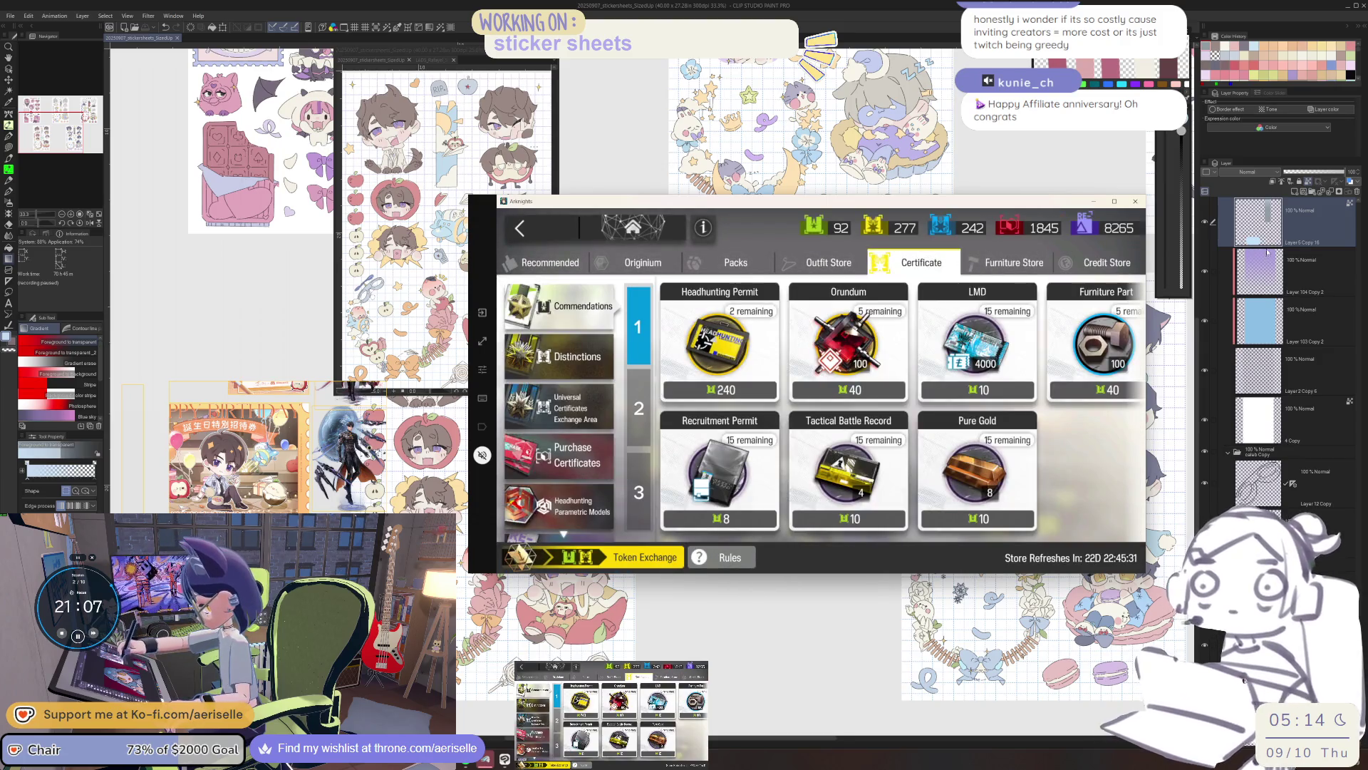
key("alt+Tab")
key("ctrl+minus")
left_click_drag(713, 428, 811, 436)
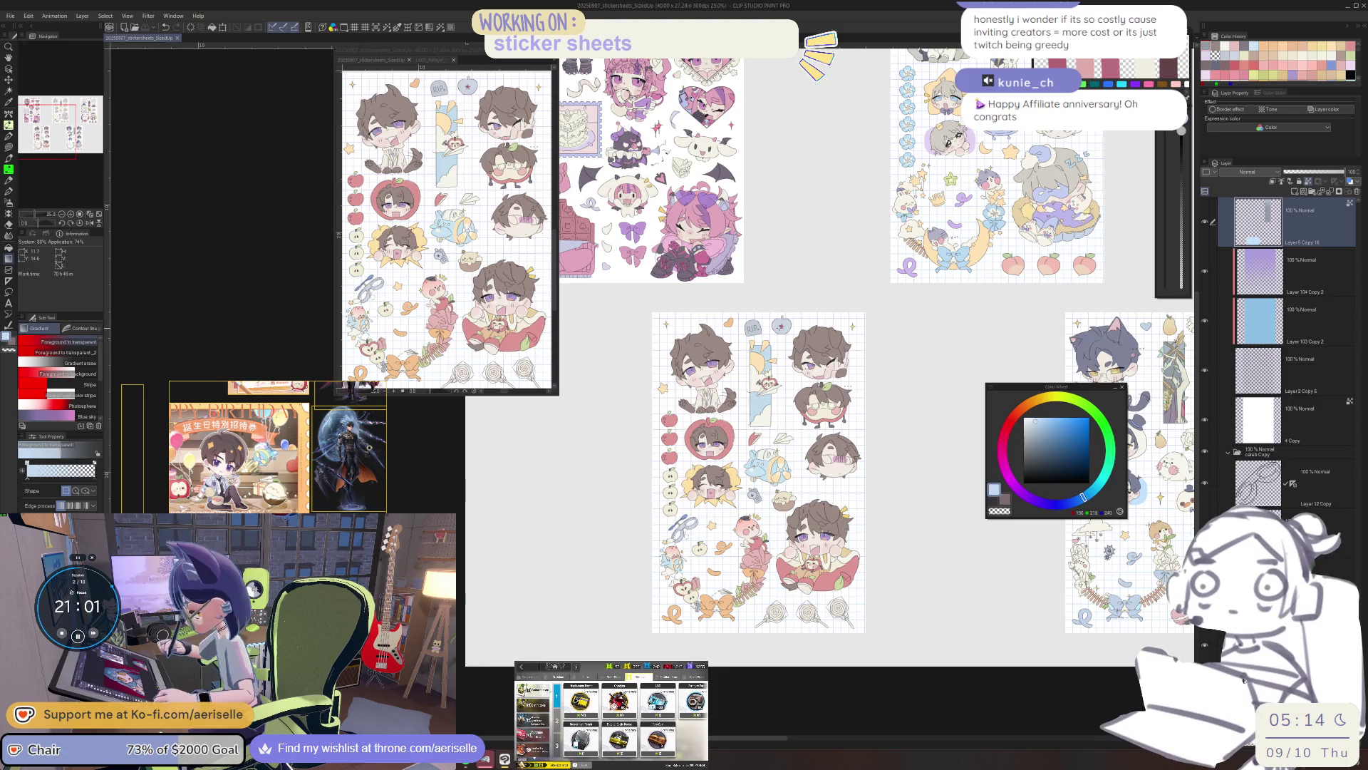
key("ctrl+plus")
key("ctrl+plus")
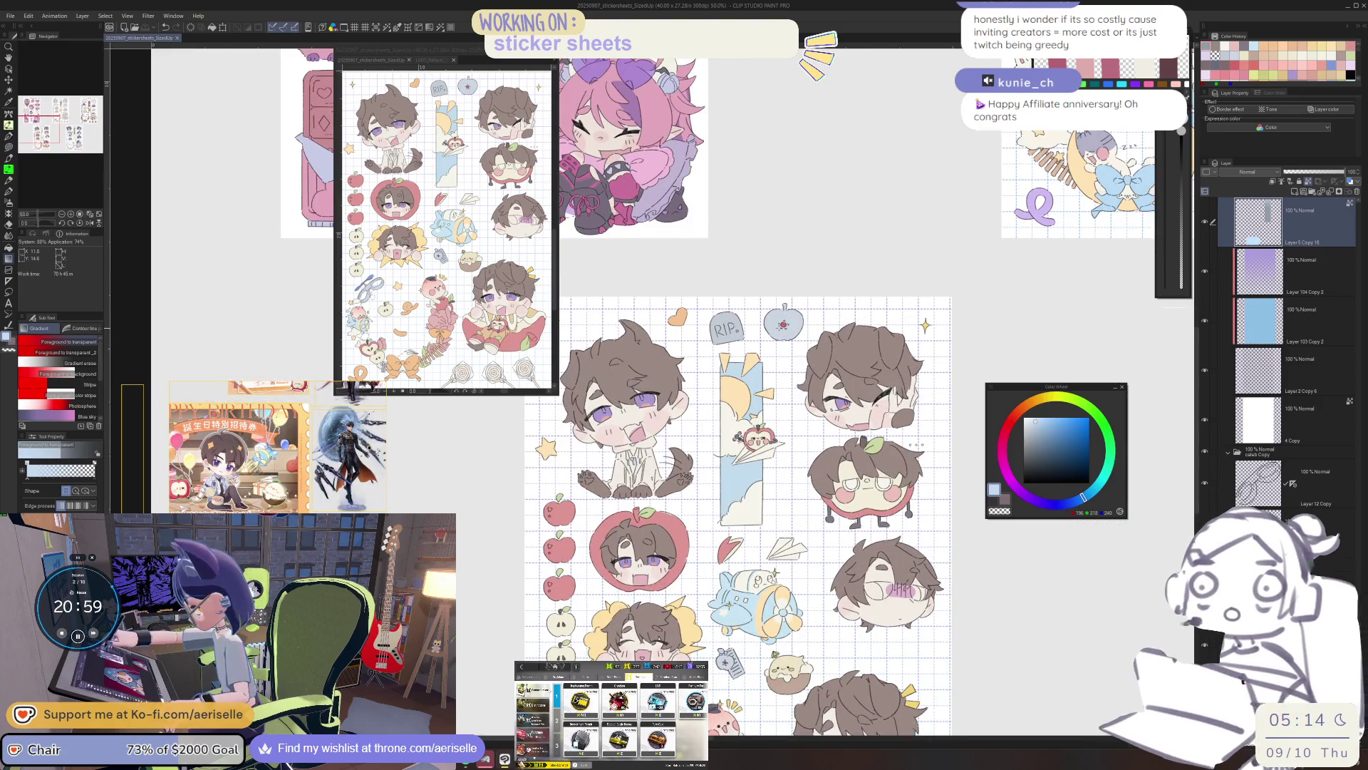
mouse_move(713, 428)
left_mouse_down()
mouse_move(701, 357)
mouse_move(691, 371)
left_mouse_up()
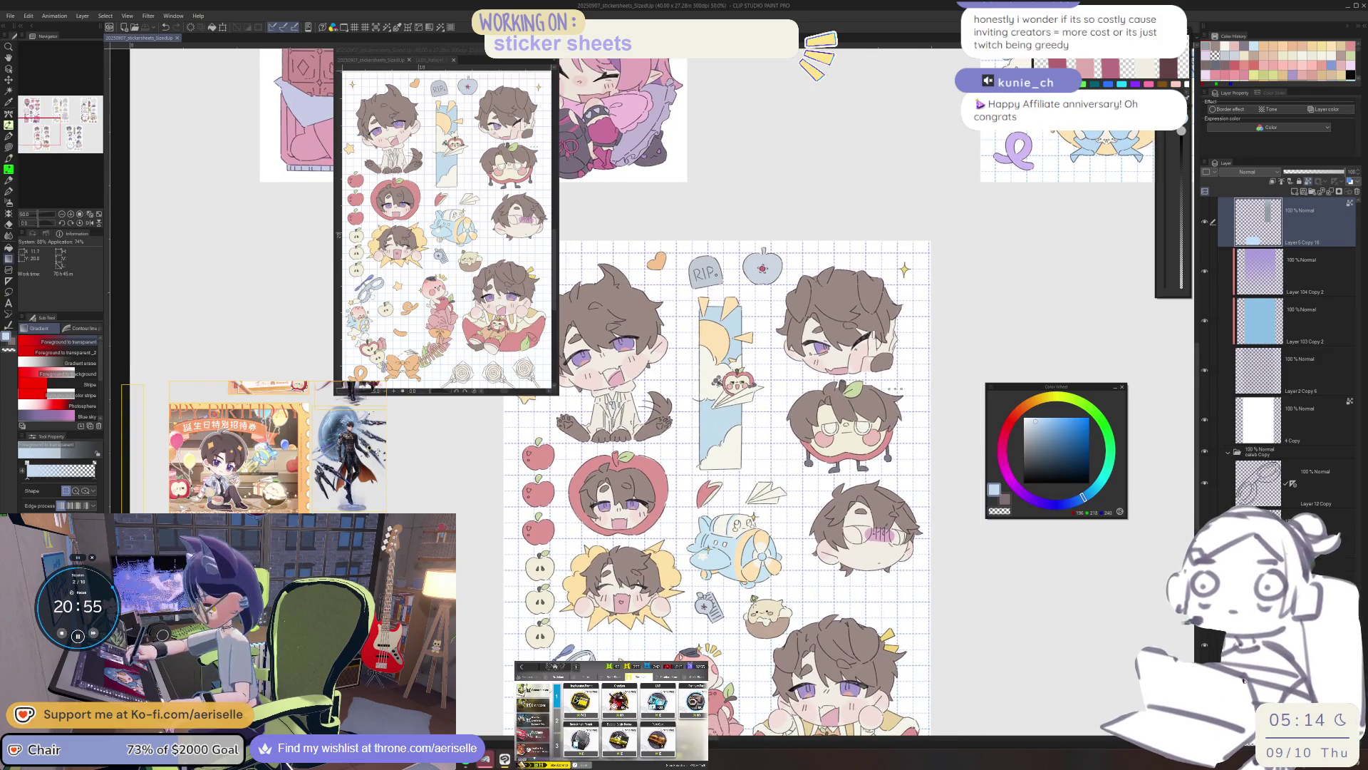
key("ctrl+plus")
key("ctrl+plus")
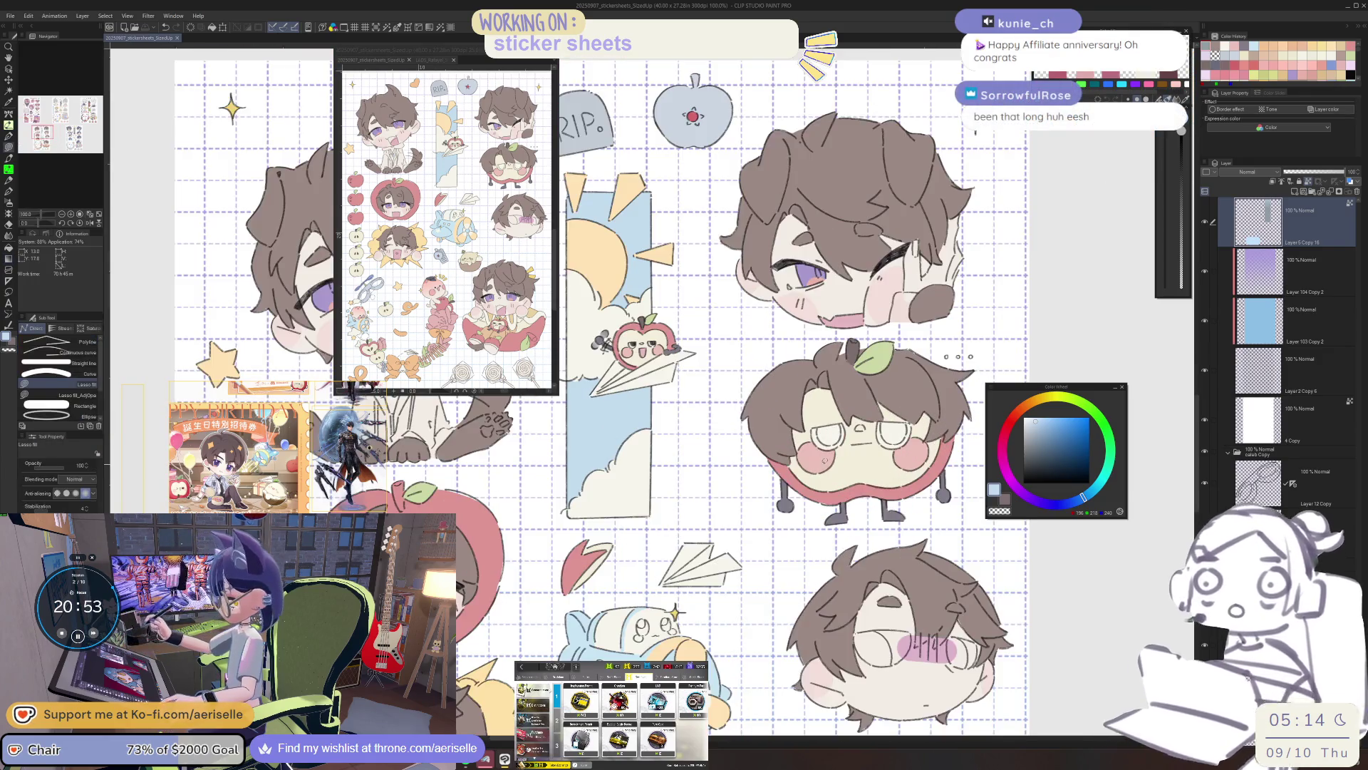
scroll(684, 385, "down", 3)
key("ctrl+plus")
key("ctrl+plus")
key("ctrl+plus")
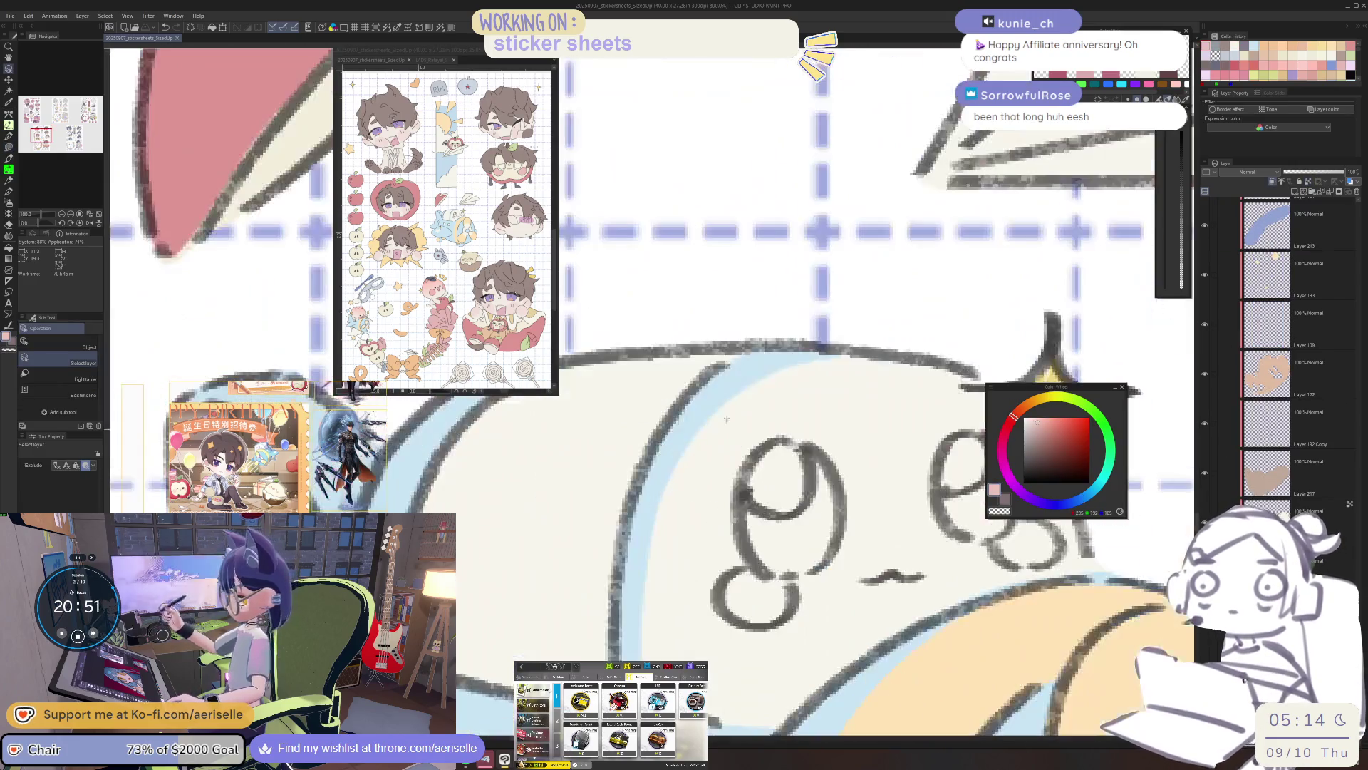
mouse_move(927, 427)
left_mouse_down()
mouse_move(841, 433)
mouse_move(728, 488)
left_mouse_up()
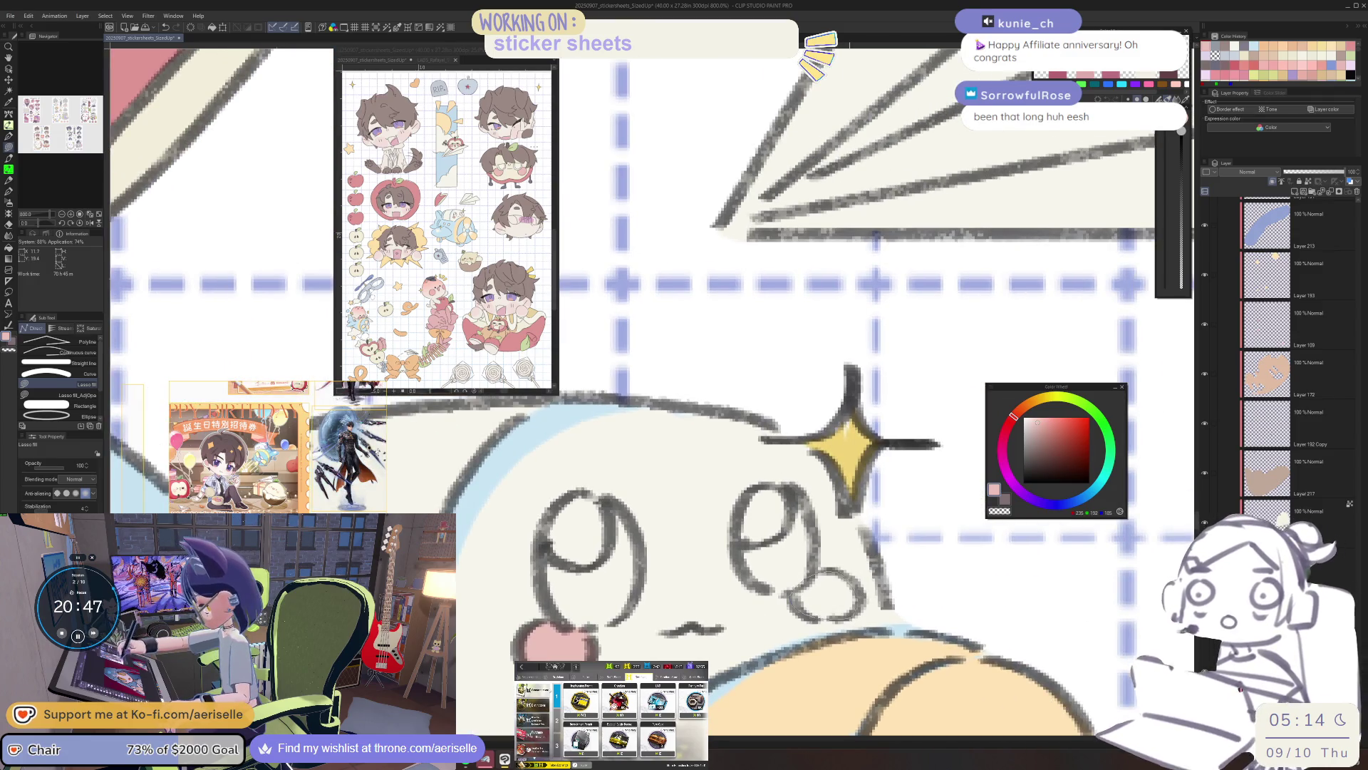
key("ctrl+alt+0")
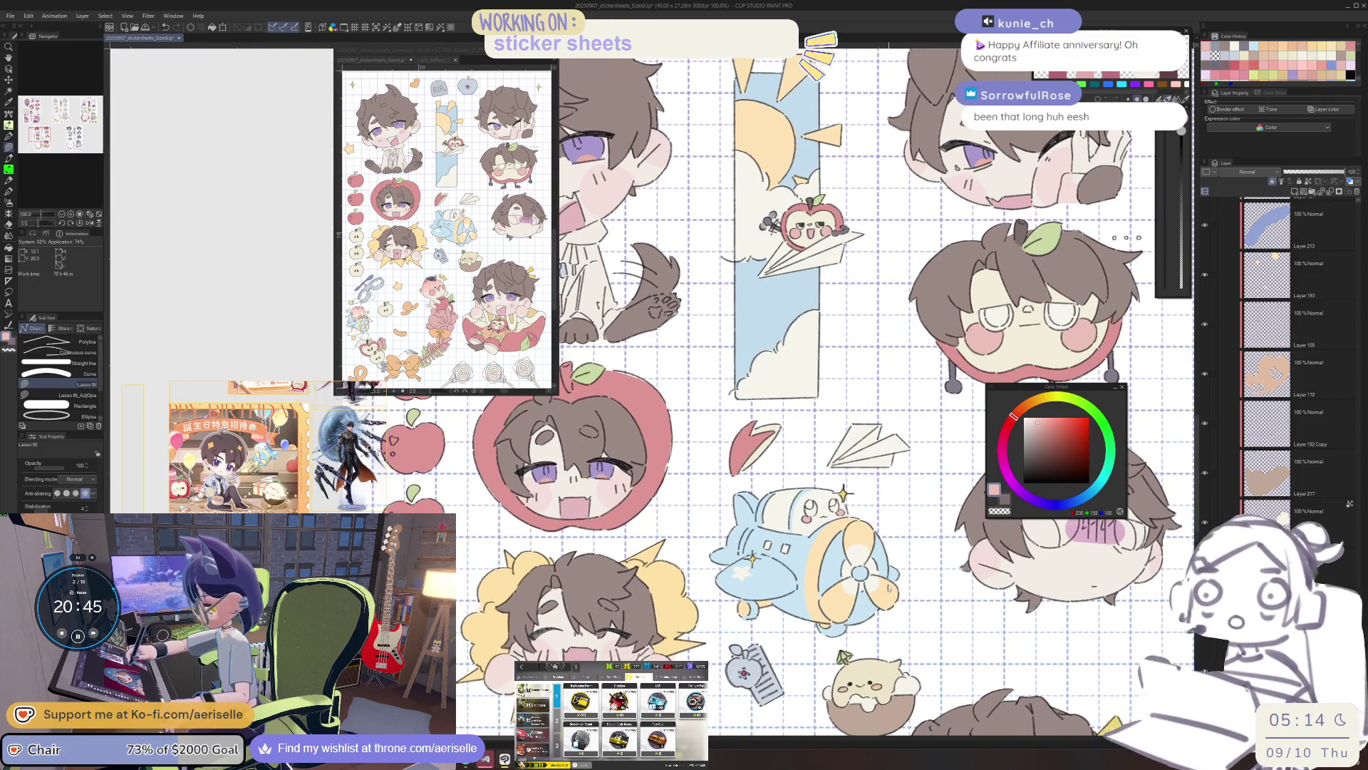
key("ctrl+minus")
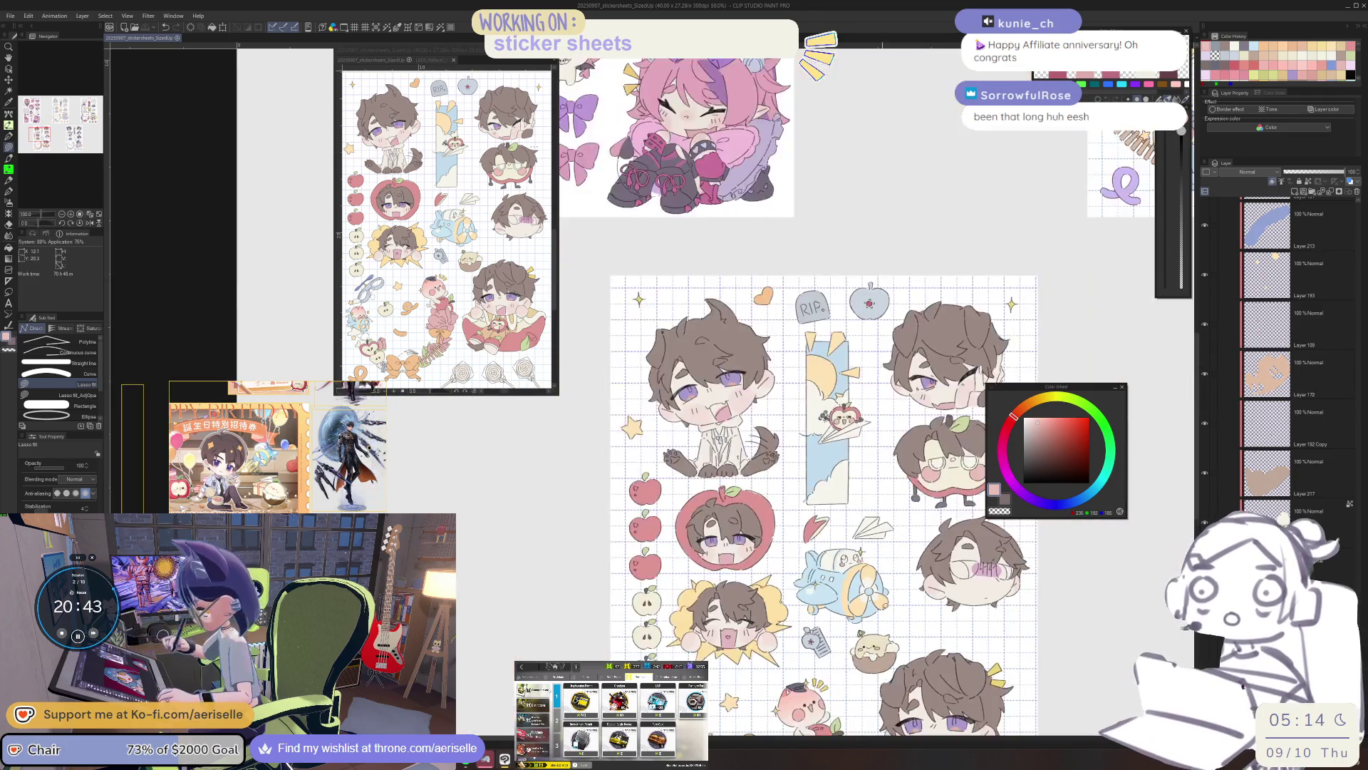
left_click_drag(784, 498, 758, 210)
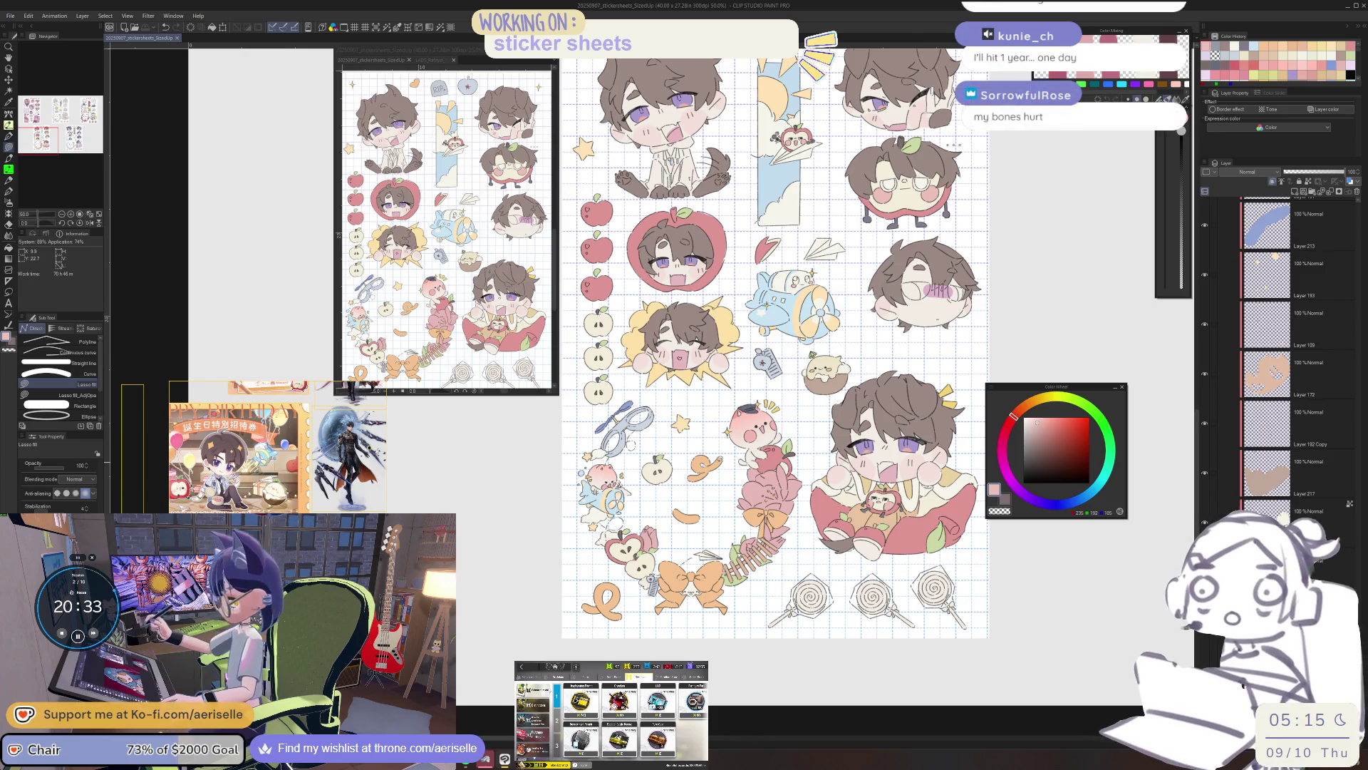
scroll(755, 428, "up", 2)
mouse_move(1175, 562)
left_mouse_down()
mouse_move(893, 548)
mouse_move(878, 575)
mouse_move(887, 538)
left_mouse_up()
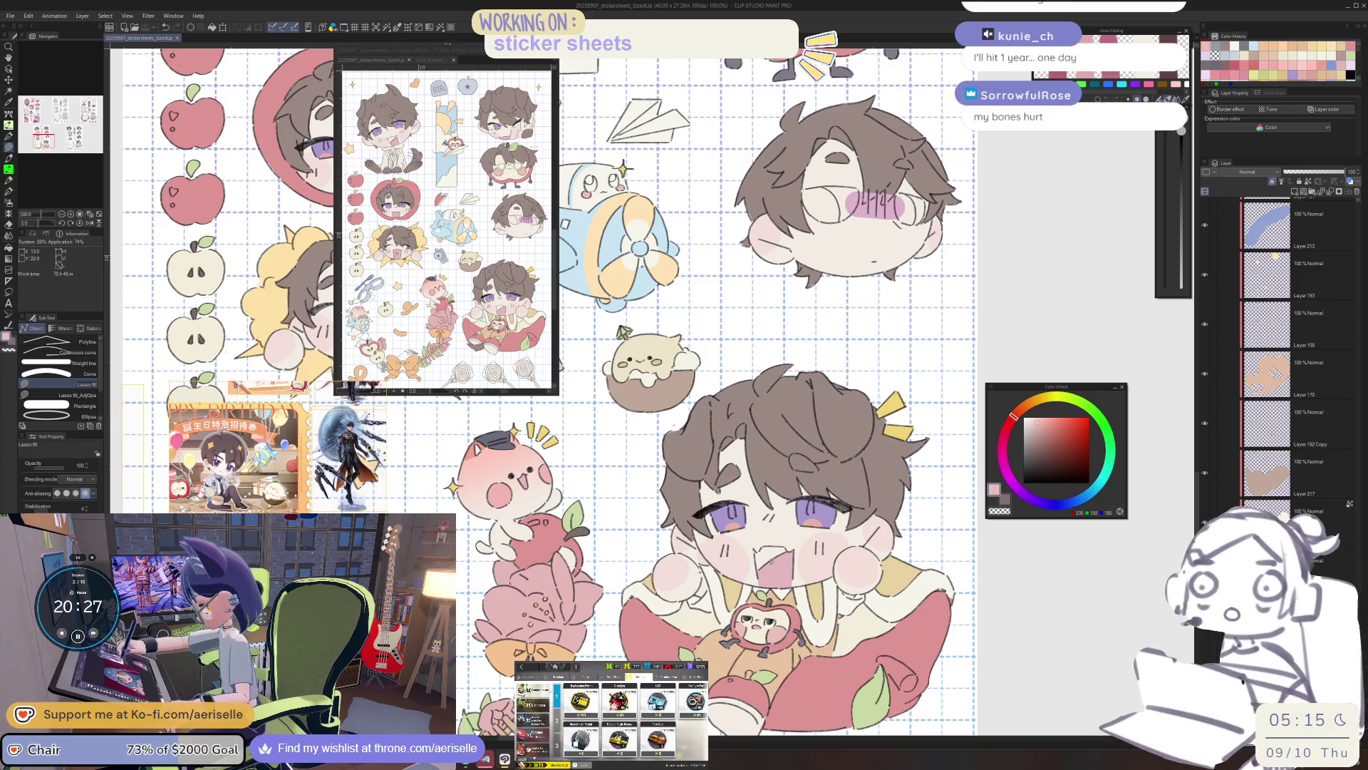
scroll(856, 570, "up", 2)
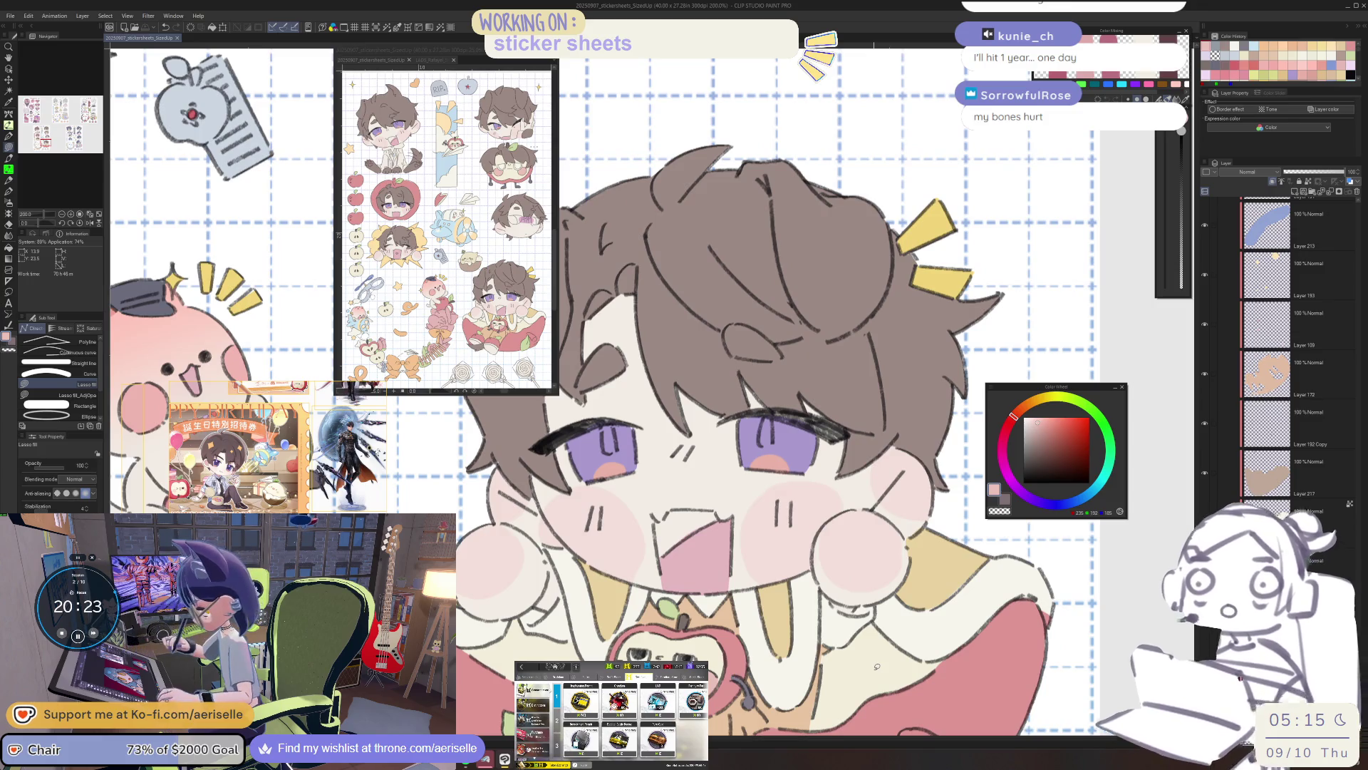
scroll(866, 649, "down", 2)
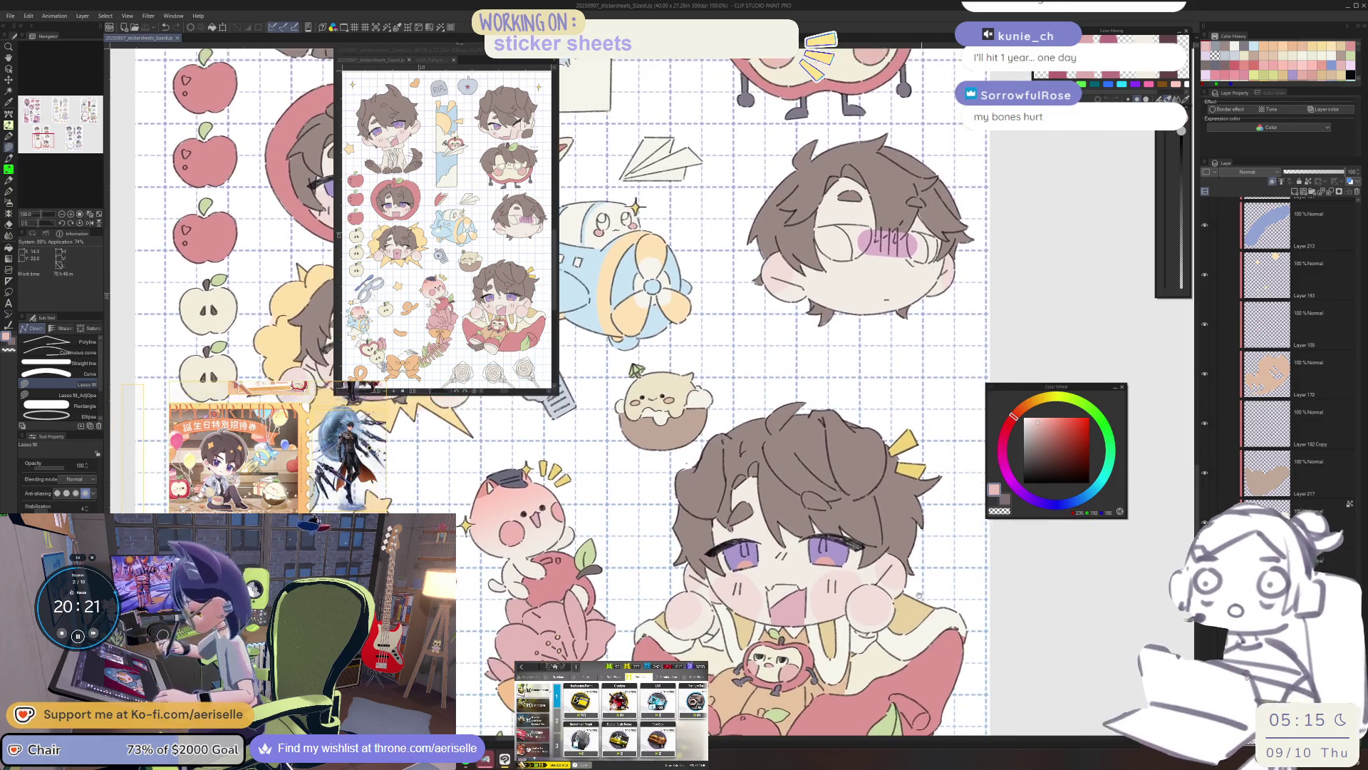
scroll(694, 585, "up", 2)
key("e")
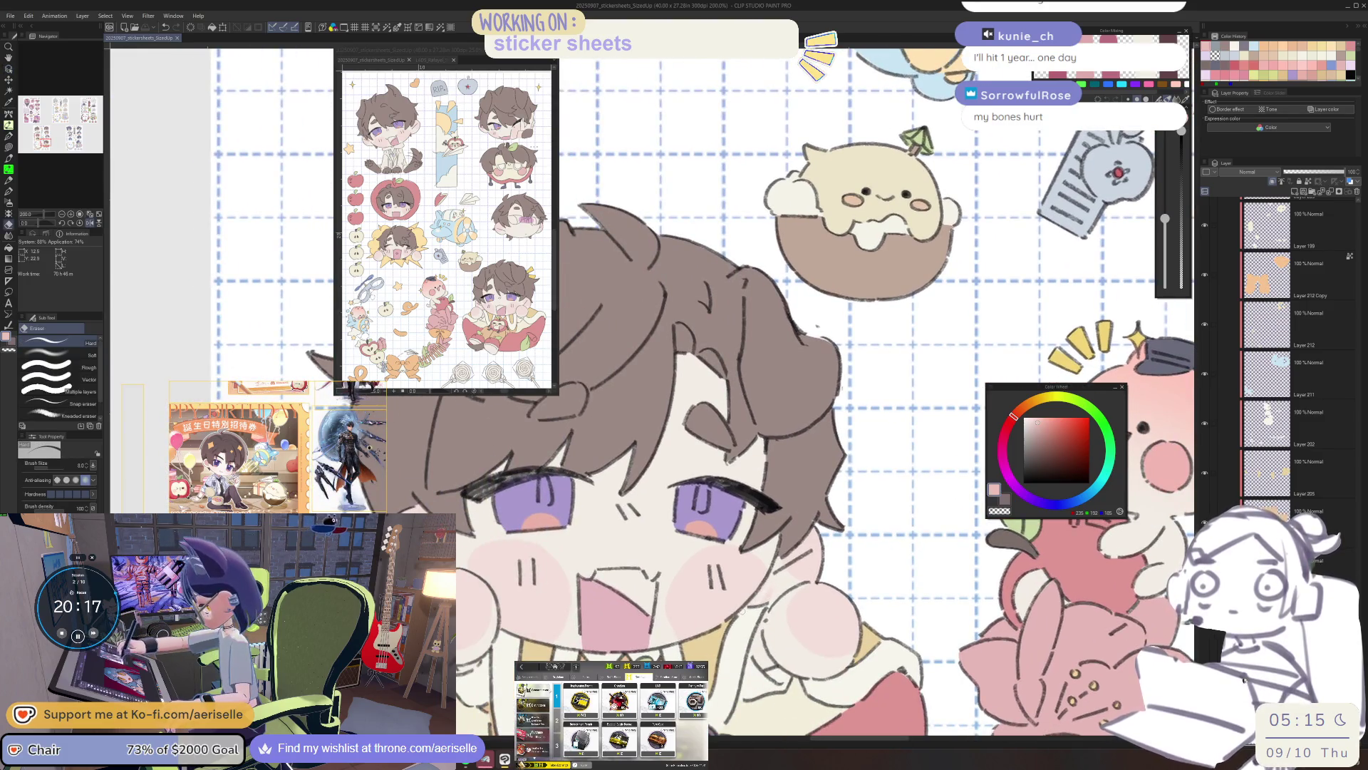
scroll(786, 581, "down", 2)
key("h")
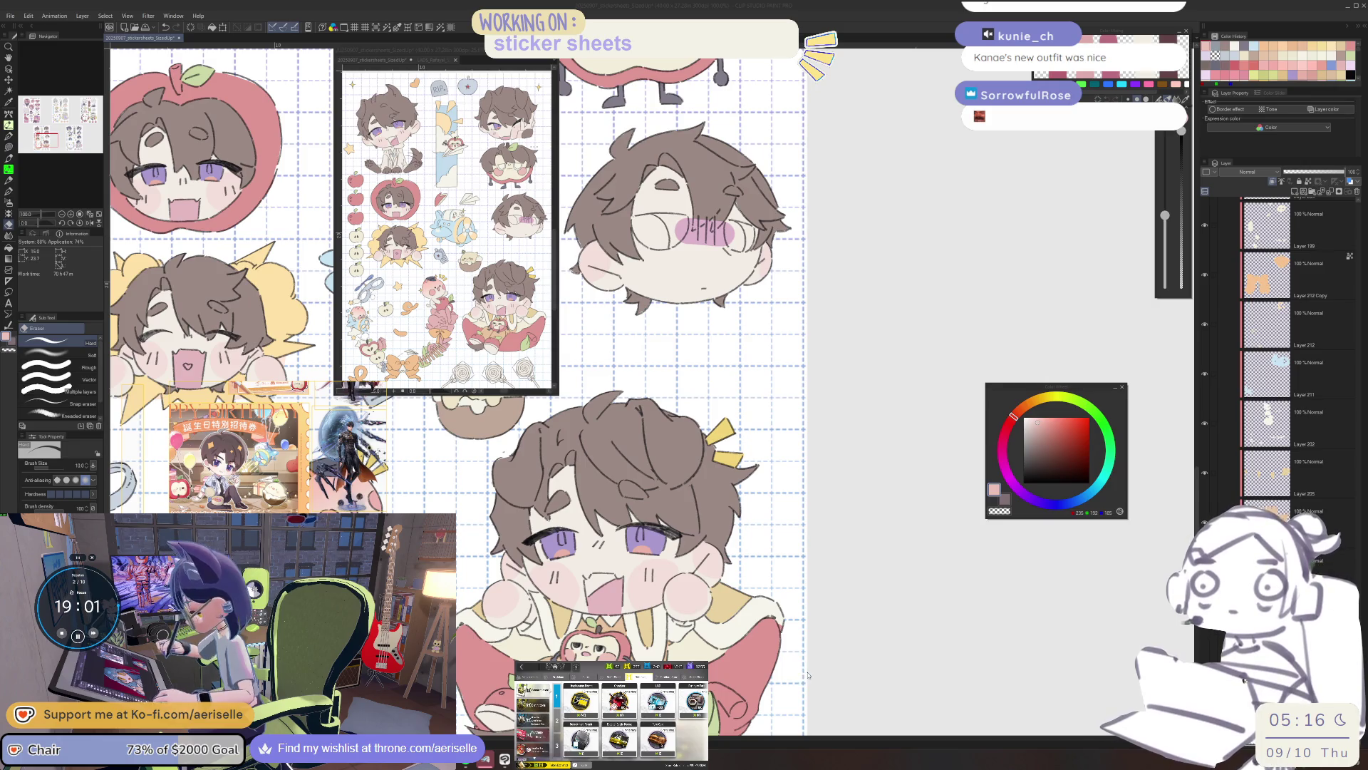
Zoom in on the big apple beneath the large chibi and begin outlining its stem.
mouse_move(808, 675)
left_mouse_down()
mouse_move(857, 613)
mouse_move(1221, 511)
mouse_move(1363, 589)
left_mouse_up()
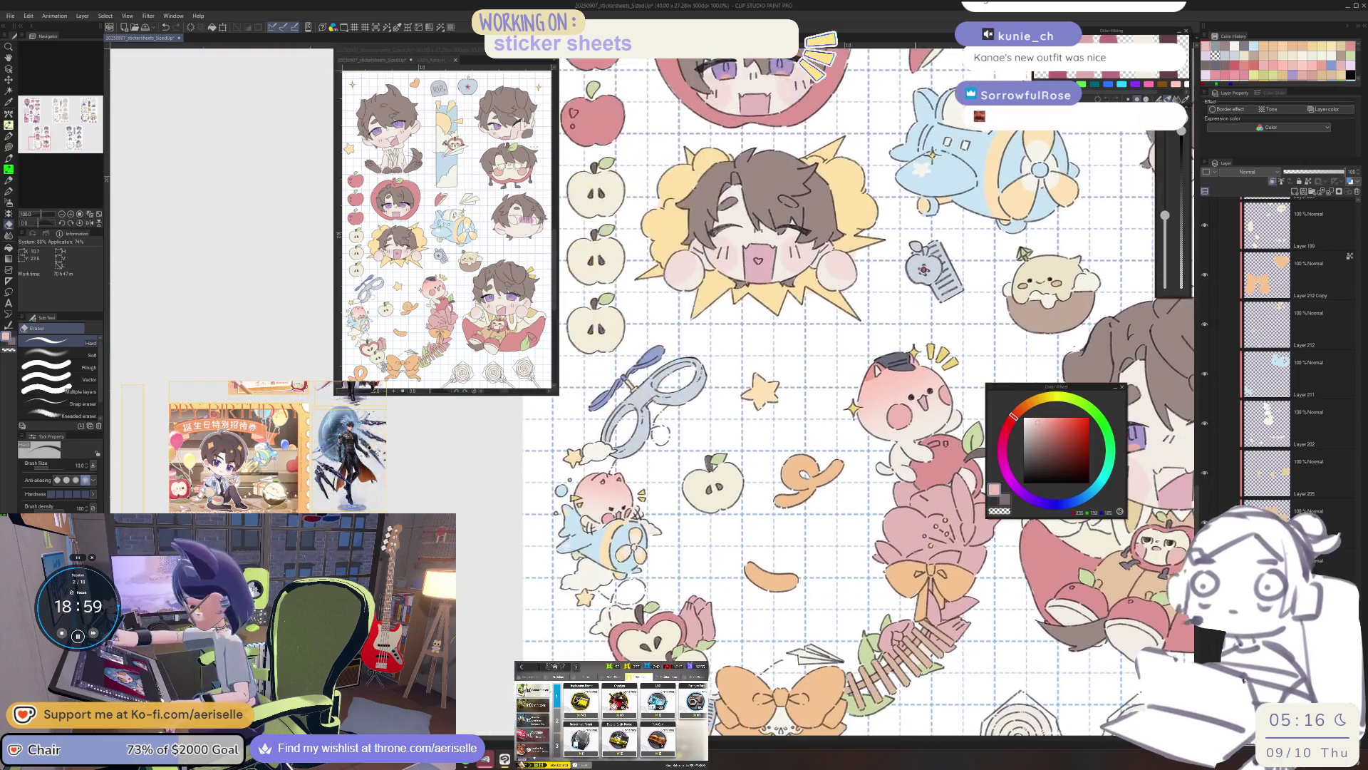
key("o")
key("ctrl+minus")
mouse_move(784, 427)
left_mouse_down()
mouse_move(770, 270)
mouse_move(819, 342)
mouse_move(1062, 378)
left_mouse_up()
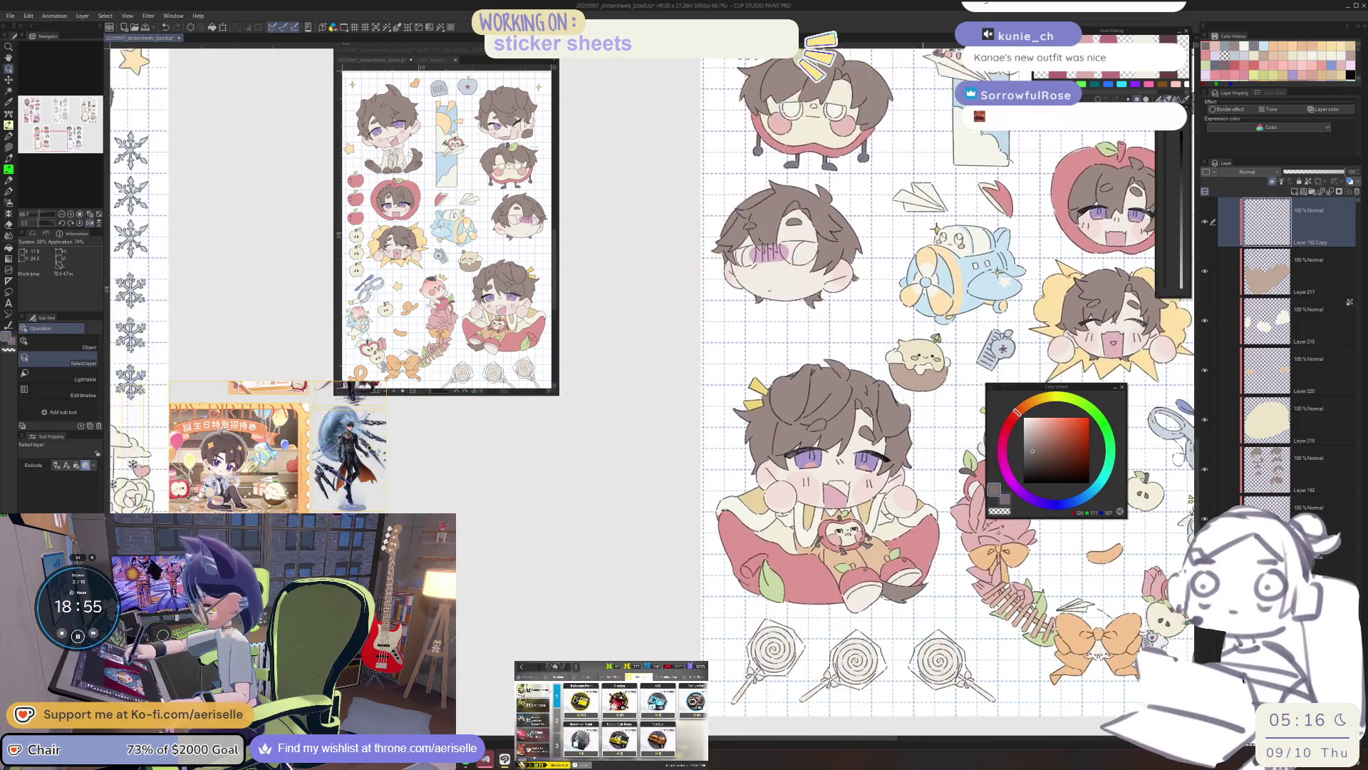
key("ctrl+plus")
key("ctrl+plus")
key("ctrl+plus")
key("u")
mouse_move(780, 536)
left_mouse_down()
mouse_move(689, 644)
mouse_move(673, 545)
mouse_move(783, 531)
left_mouse_up()
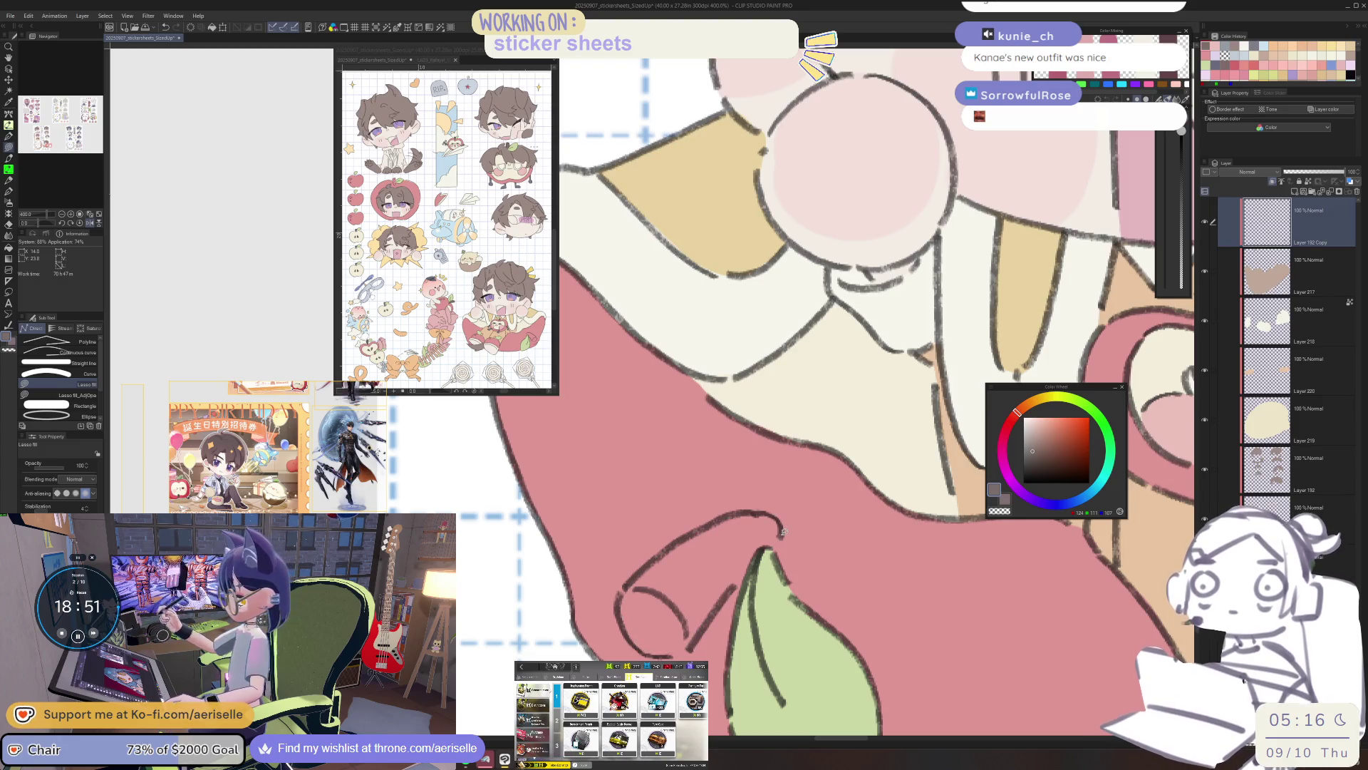
On Layer 195, fill the apple stem dark brown to its tip, erasing overspill.
left_click(684, 623, "ctrl+shift")
key("e")
mouse_move(668, 620)
left_mouse_down()
mouse_move(712, 559)
mouse_move(641, 620)
mouse_move(706, 549)
mouse_move(637, 631)
mouse_move(677, 634)
mouse_move(686, 614)
mouse_move(627, 637)
left_mouse_up()
key("bracketleft")
mouse_move(772, 533)
left_mouse_down()
mouse_move(695, 613)
mouse_move(712, 616)
mouse_move(652, 638)
mouse_move(668, 640)
left_mouse_up()
left_click_drag(730, 527, 764, 525)
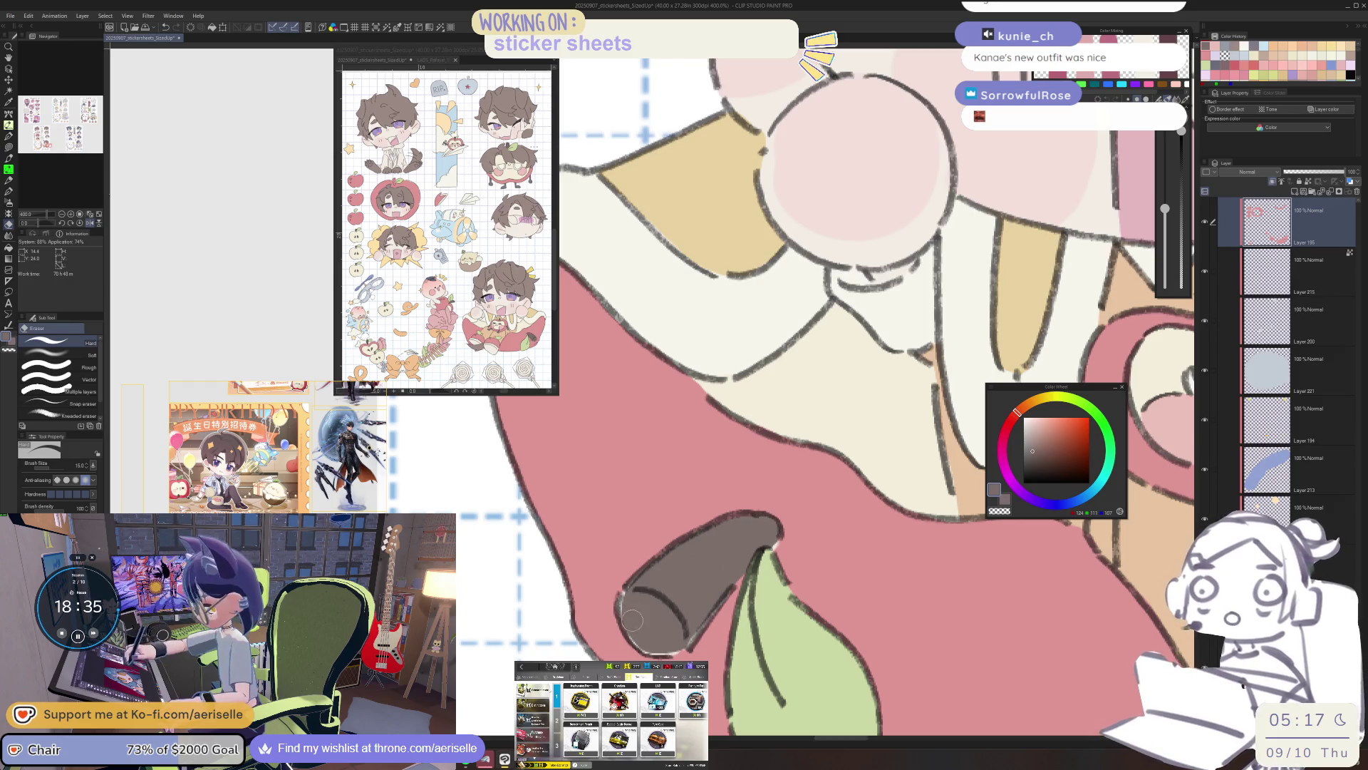
key("bracketleft")
key("bracketleft")
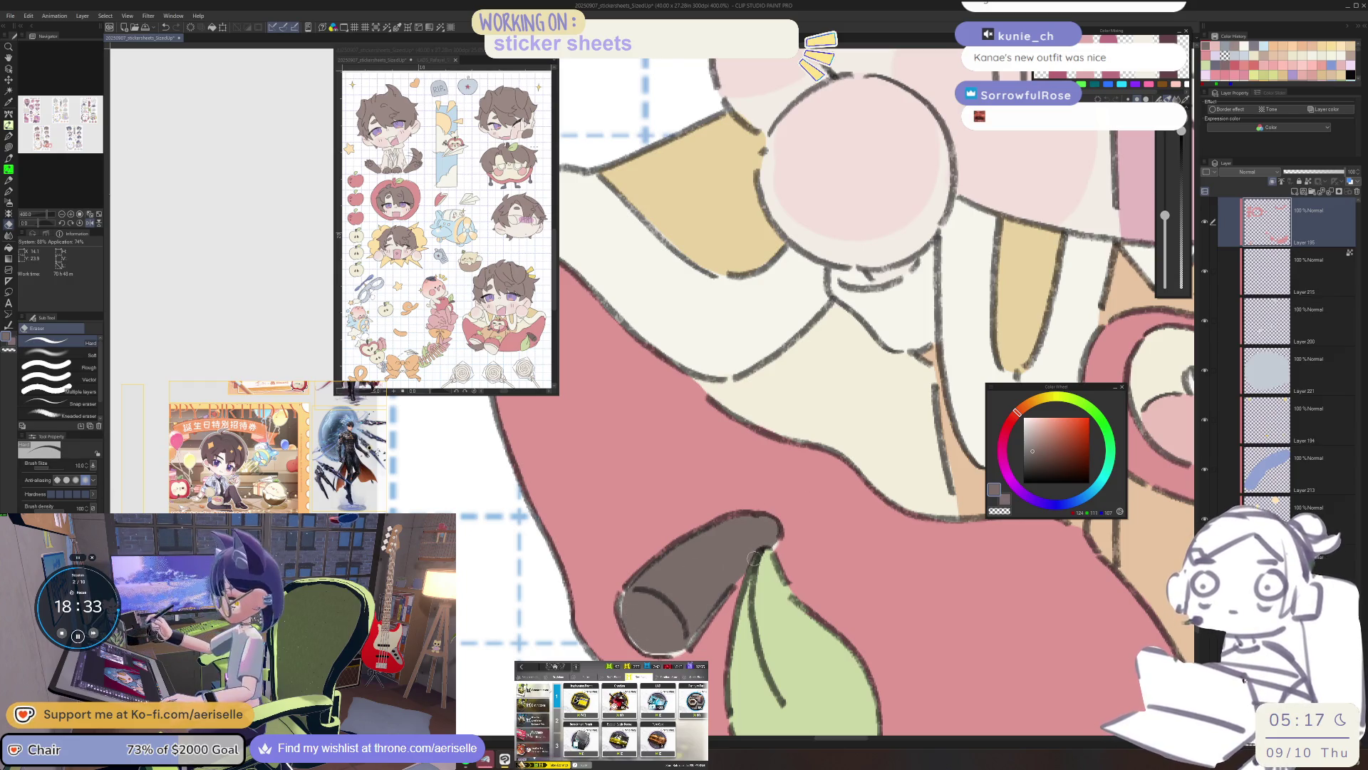
scroll(734, 606, "down", 3)
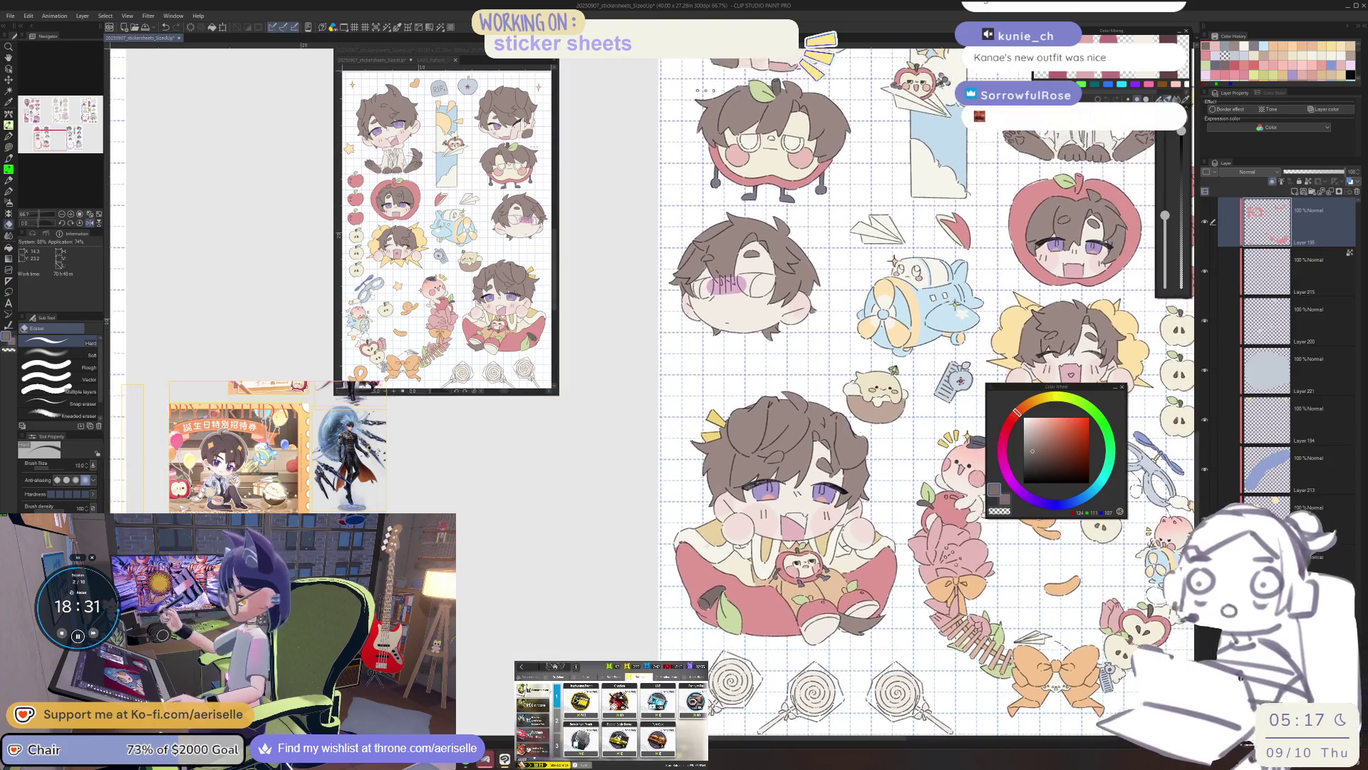
Eyedrop the stem's brown-grey and lasso-fill the big apple's stem with it.
scroll(734, 606, "up", 2)
key("u")
left_click(734, 632, "alt")
left_click_drag(734, 632, 808, 561)
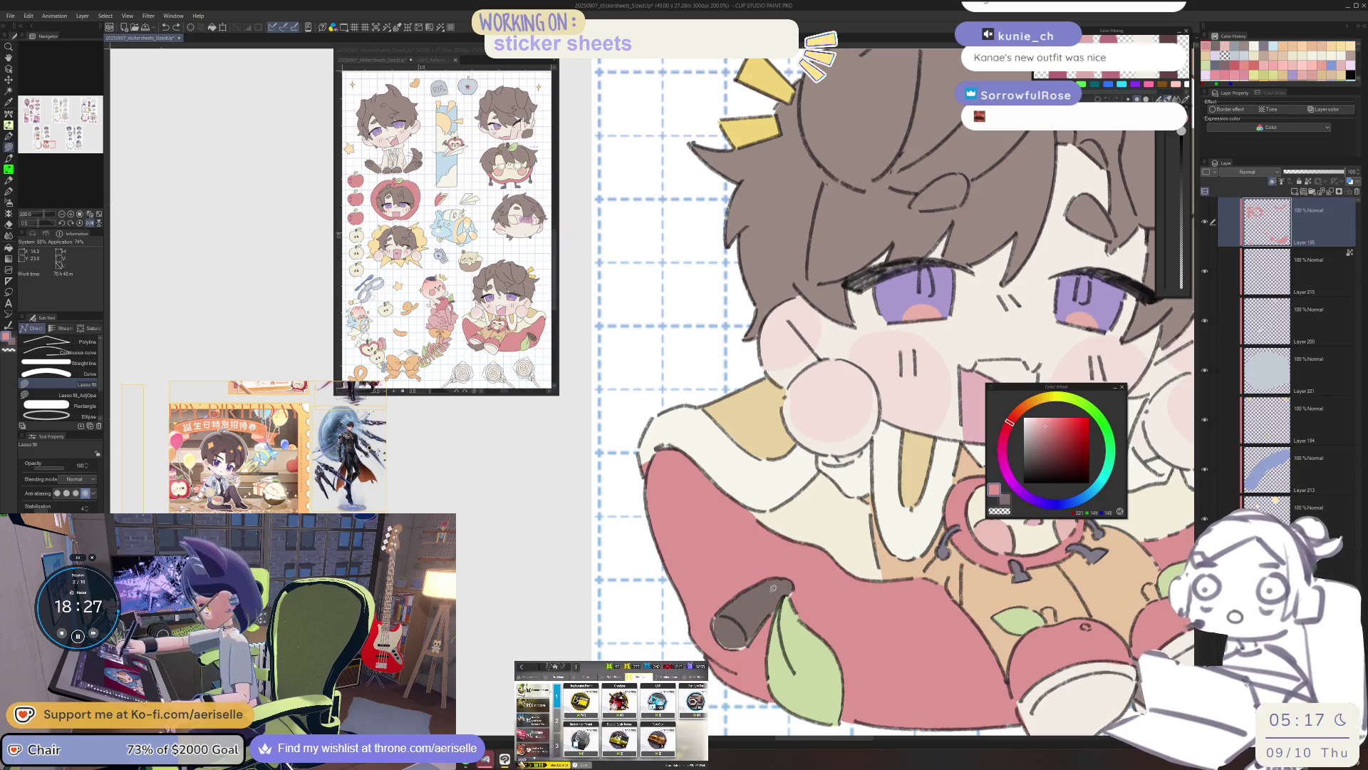
key("o")
left_click(730, 605)
left_click(730, 604, "alt")
key("u")
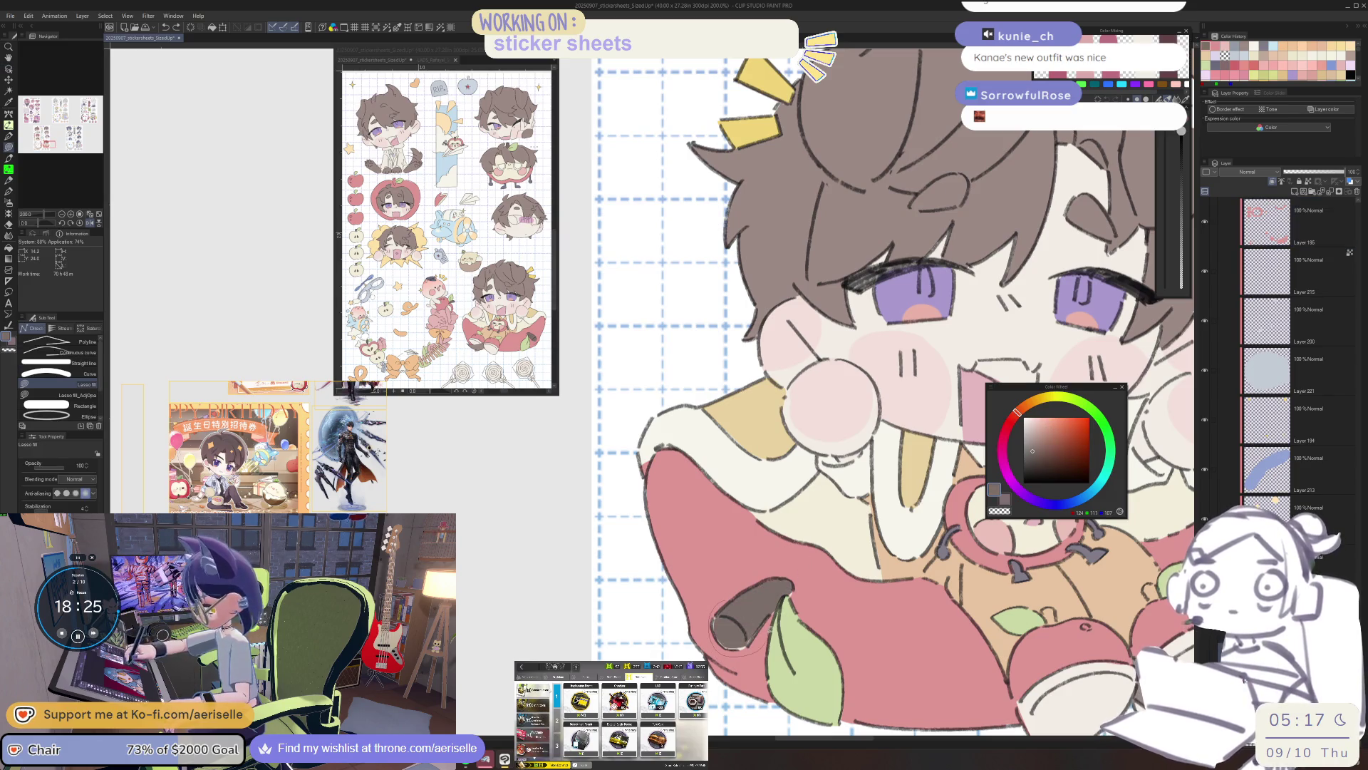
left_click_drag(782, 603, 781, 605)
Zoom out, unmirror the canvas view, and tilt it about 25 degrees.
scroll(782, 603, "down", 5)
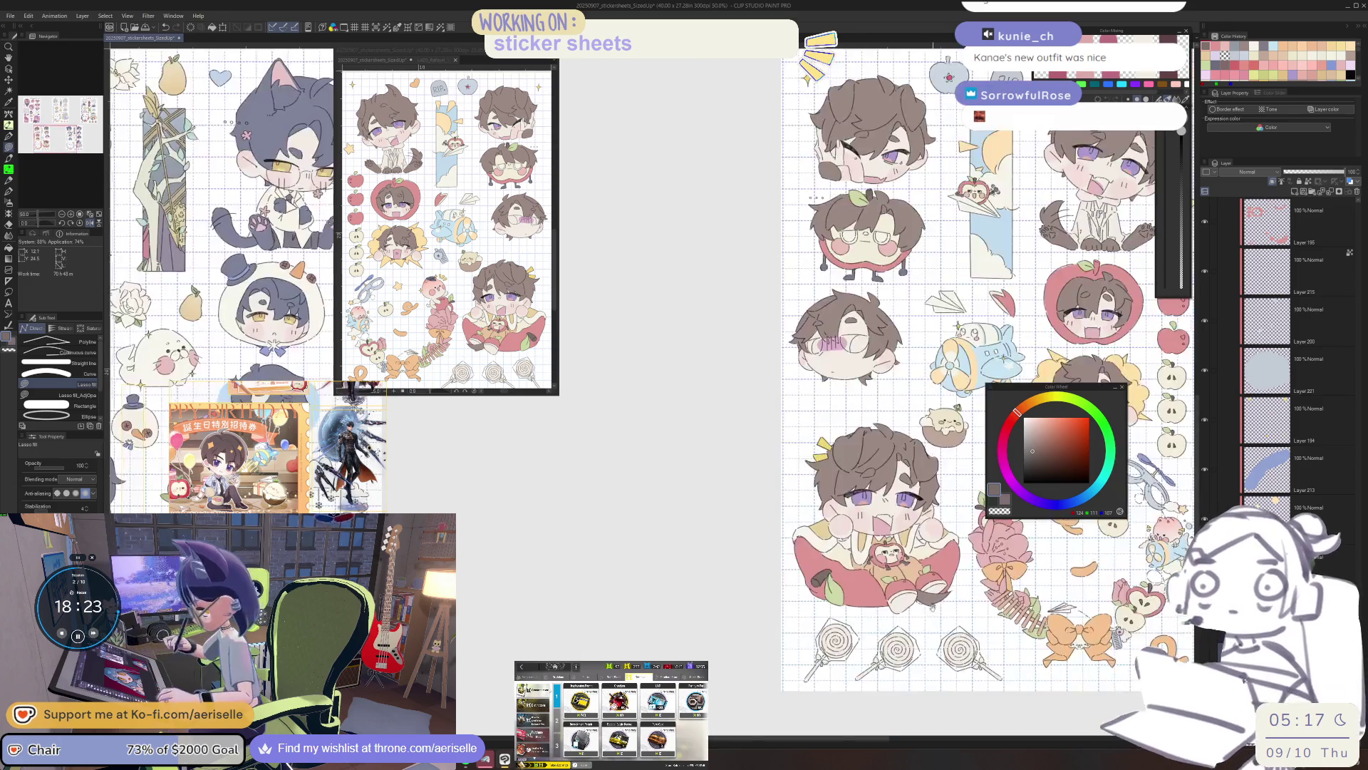
left_click_drag(865, 624, 842, 634)
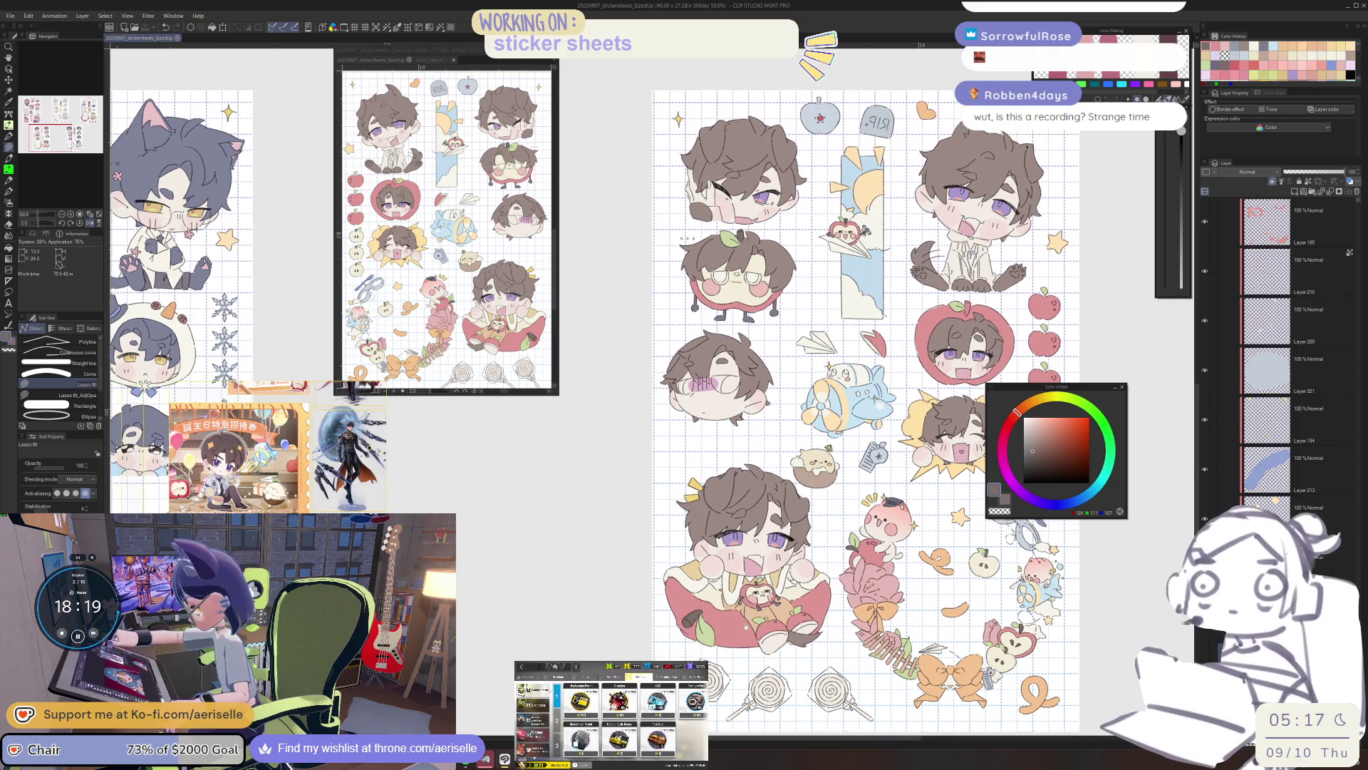
key("h")
mouse_move(731, 632)
left_mouse_down()
mouse_move(769, 636)
mouse_move(730, 632)
mouse_move(726, 660)
left_mouse_up()
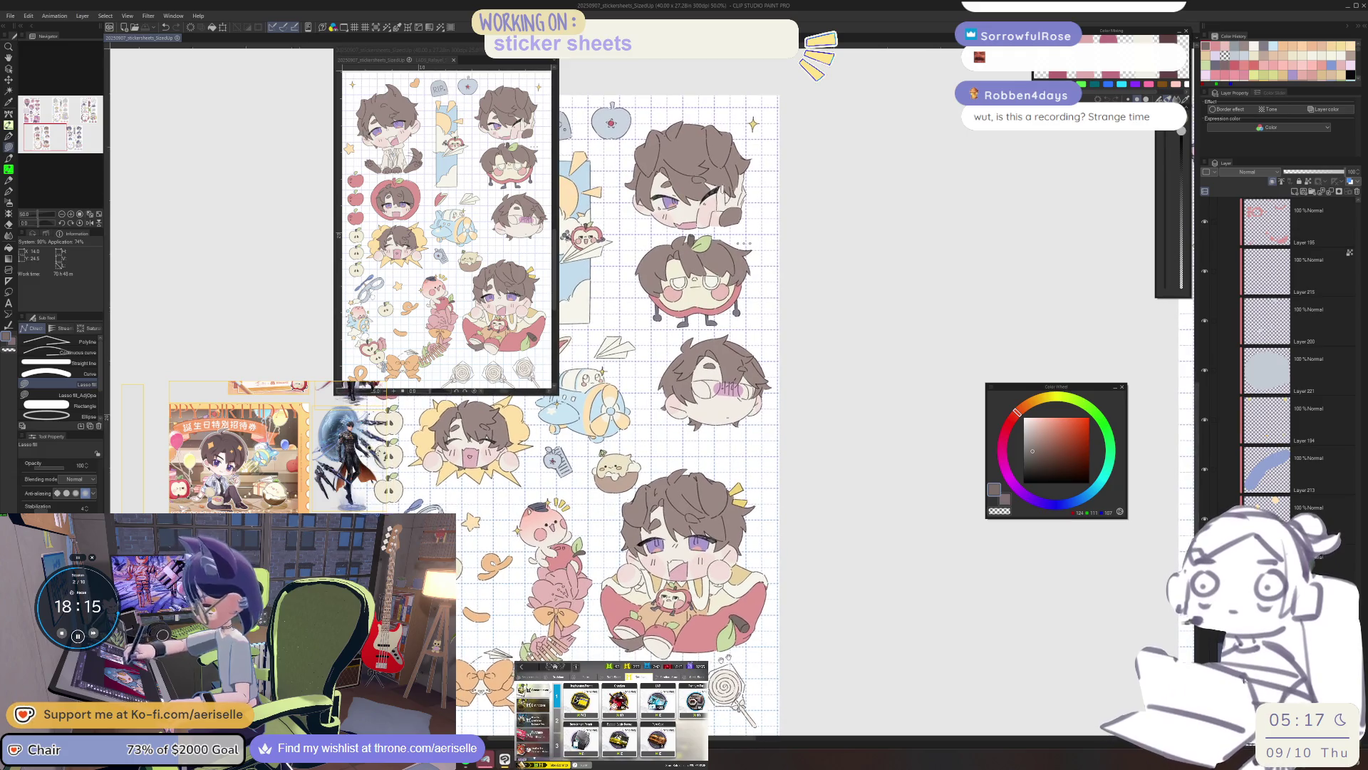
scroll(726, 660, "up", 4)
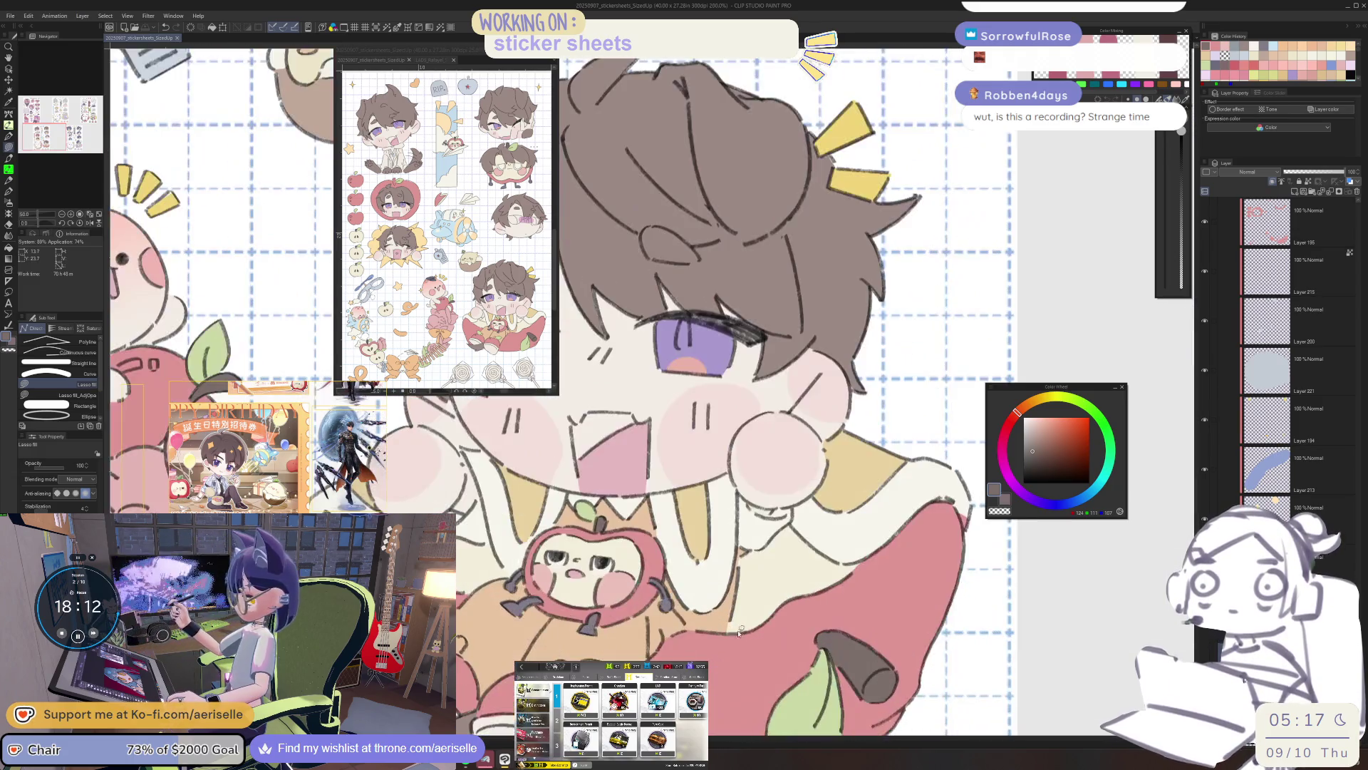
left_click_drag(738, 632, 827, 568)
key("o")
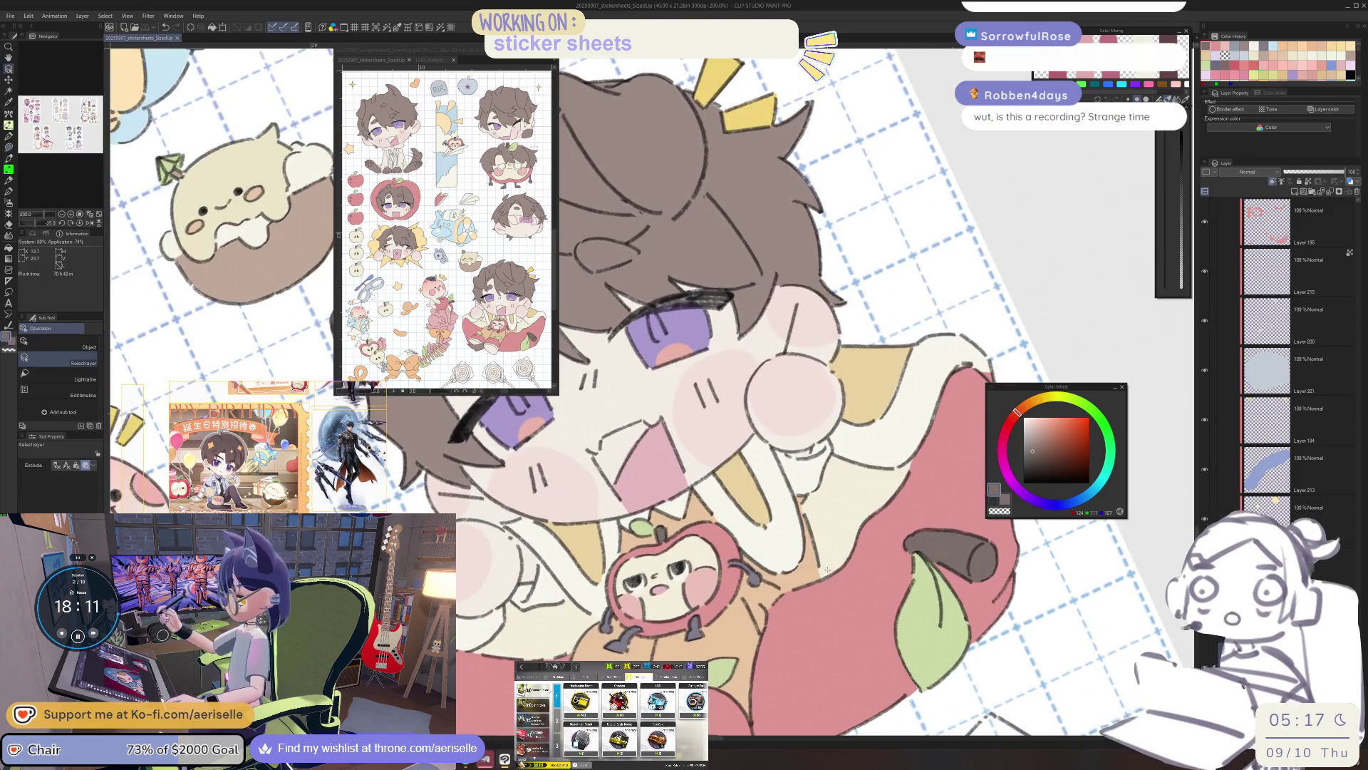
left_click(1304, 222)
key("p")
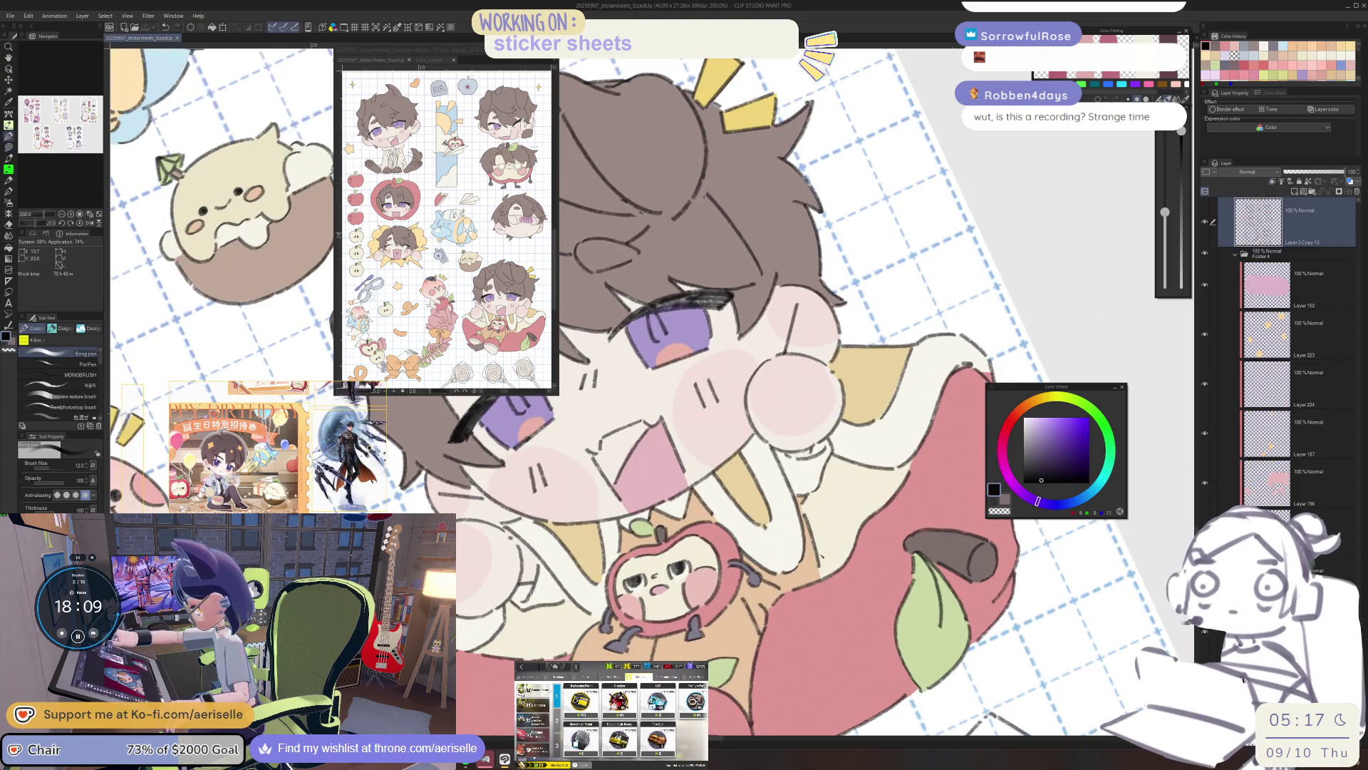
key("period")
key("period")
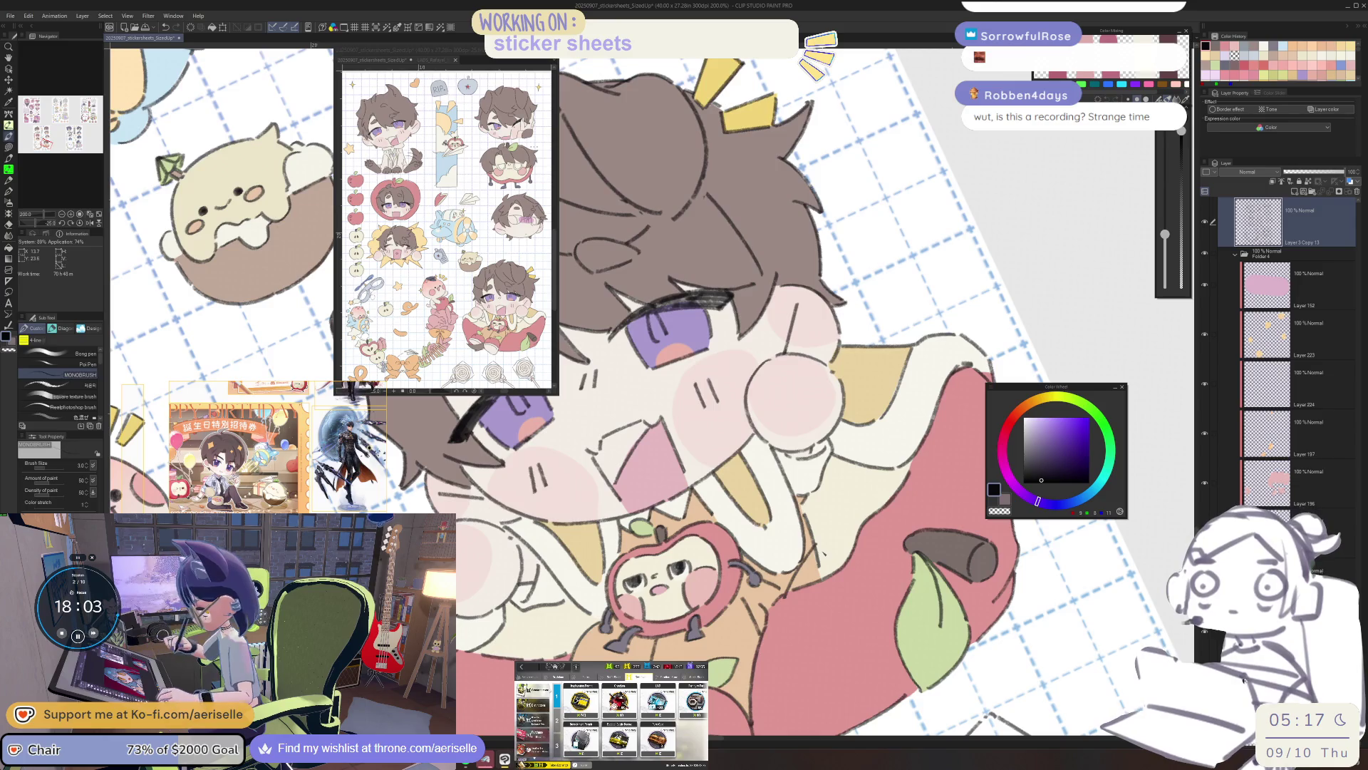
key("e")
left_click_drag(837, 546, 763, 614)
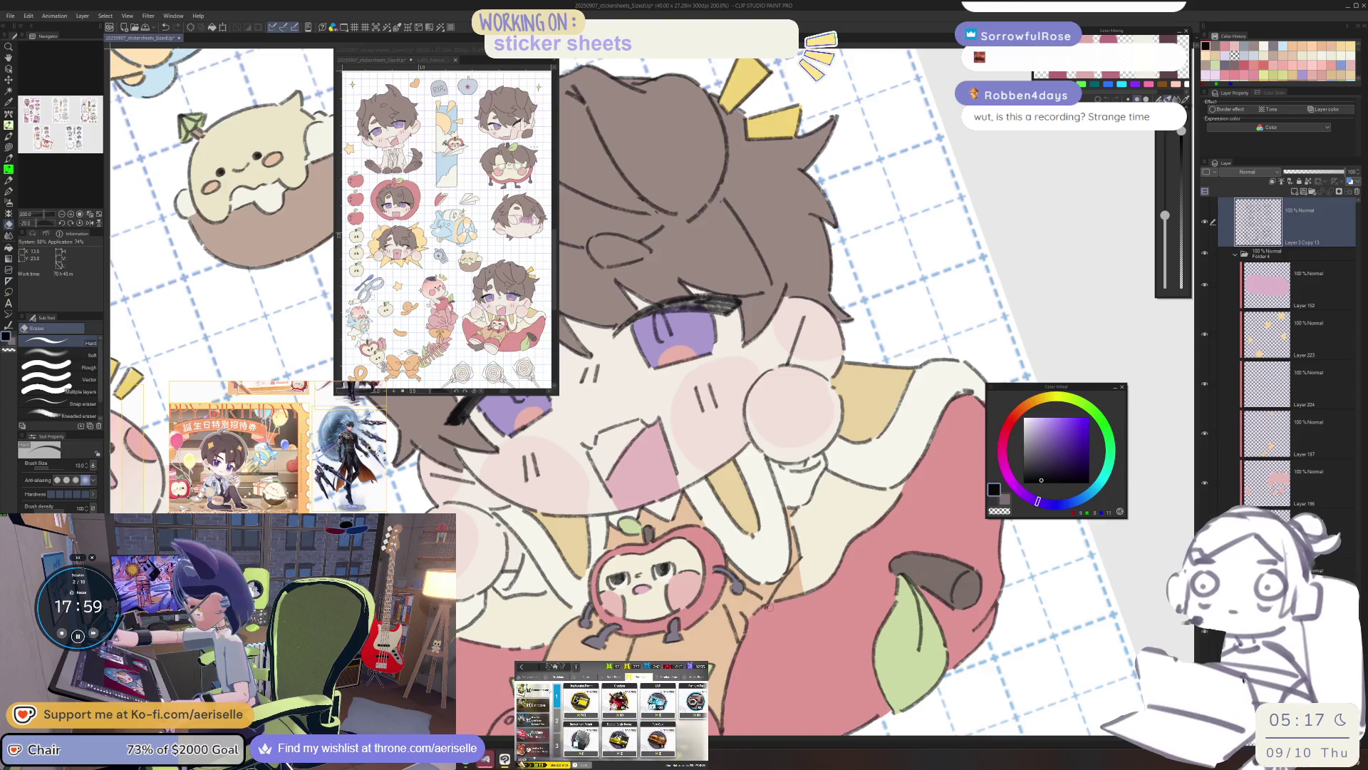
key("bracketright")
key("bracketright")
left_click(807, 562, "ctrl+shift")
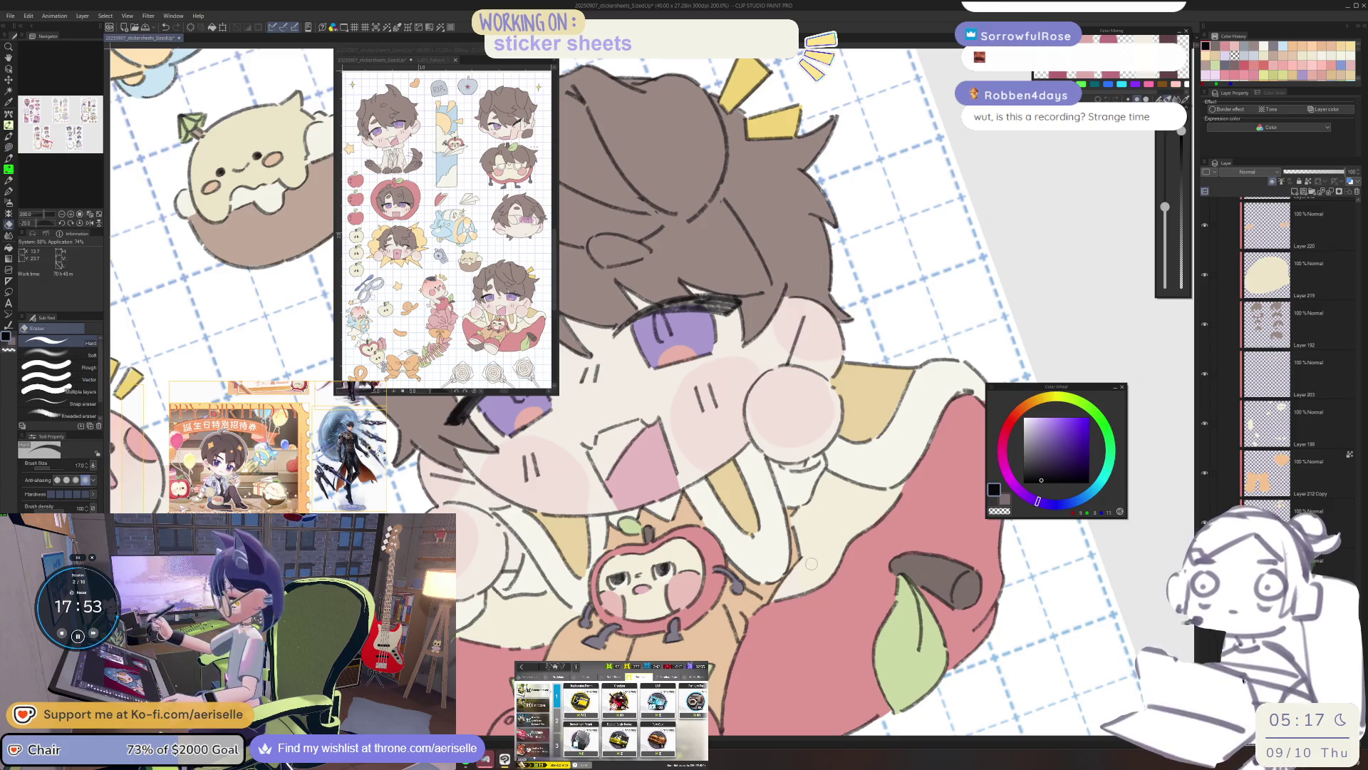
key("ctrl+shift")
left_click(816, 565, "ctrl+shift")
left_click(817, 564, "alt")
key("u")
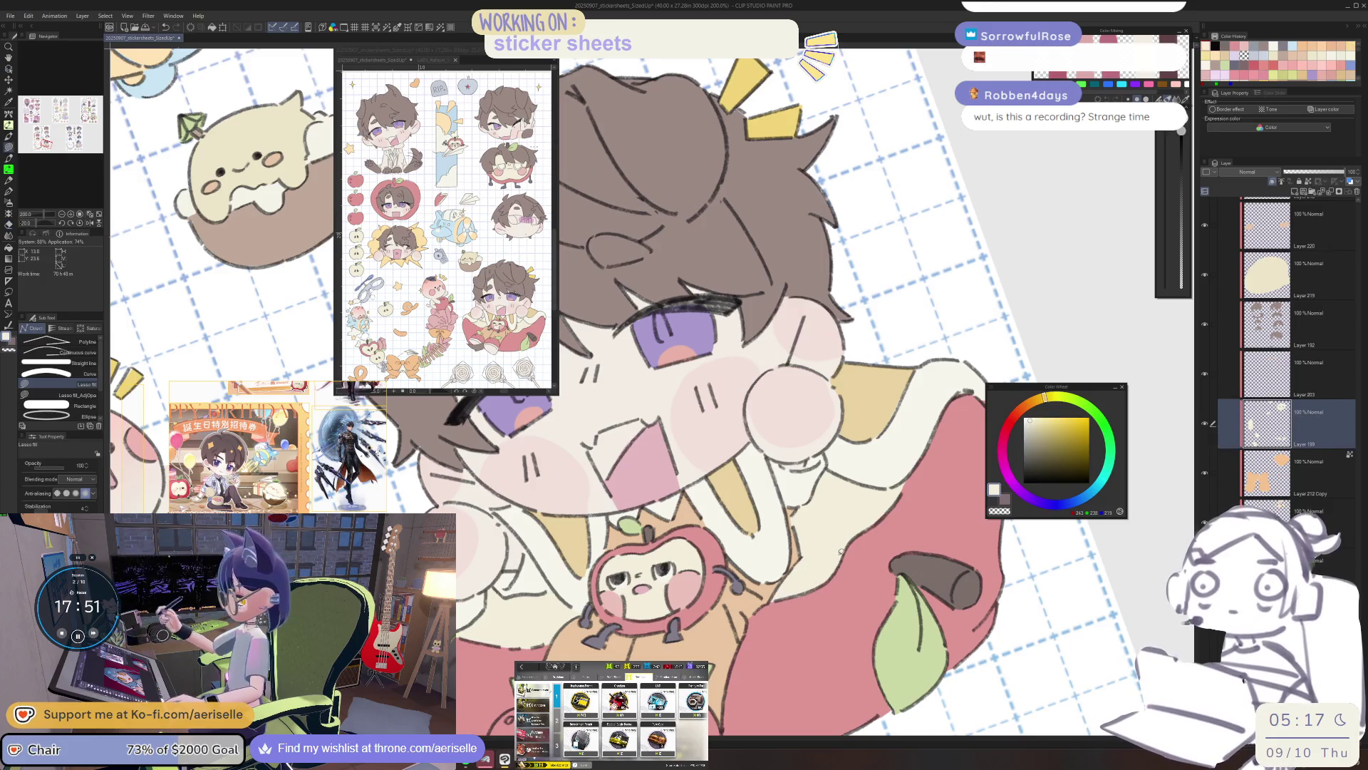
scroll(817, 565, "down", 5)
key("ctrl+at")
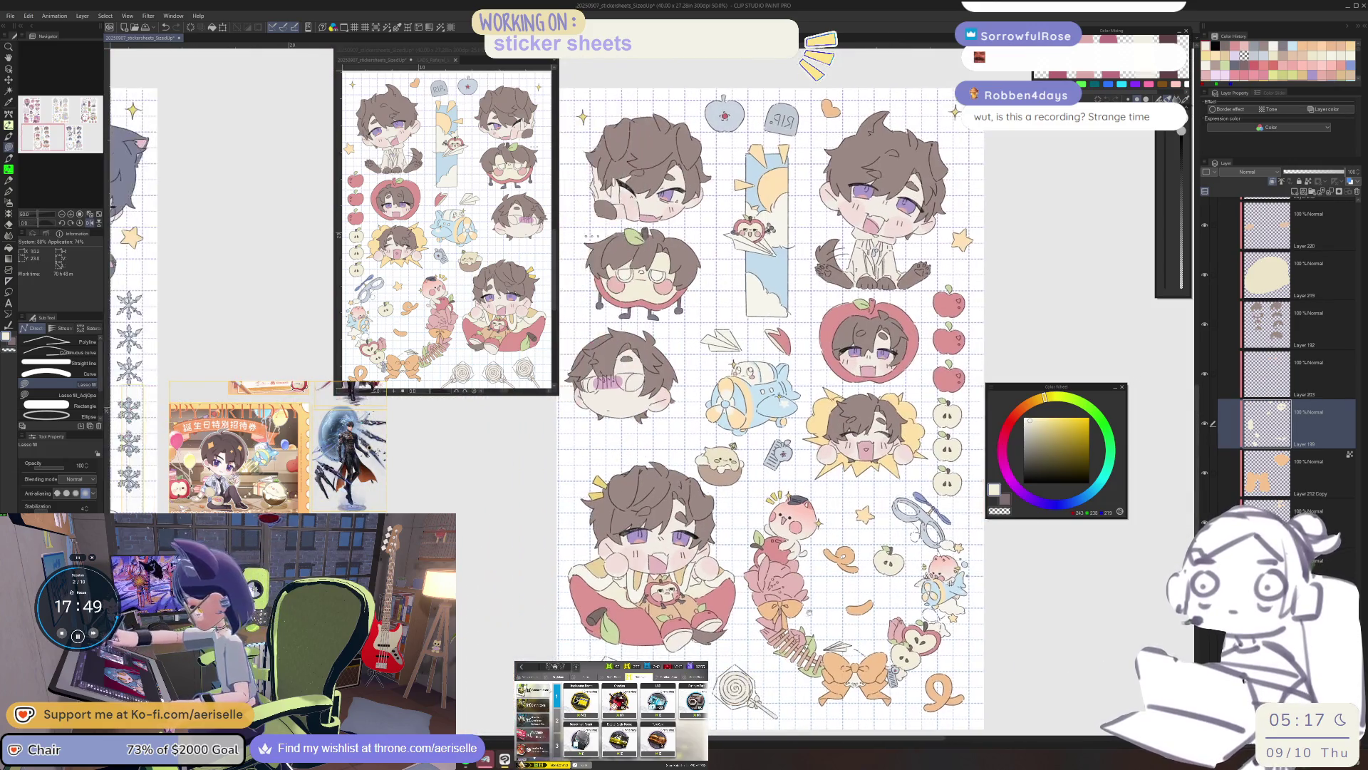
scroll(654, 592, "up", 8)
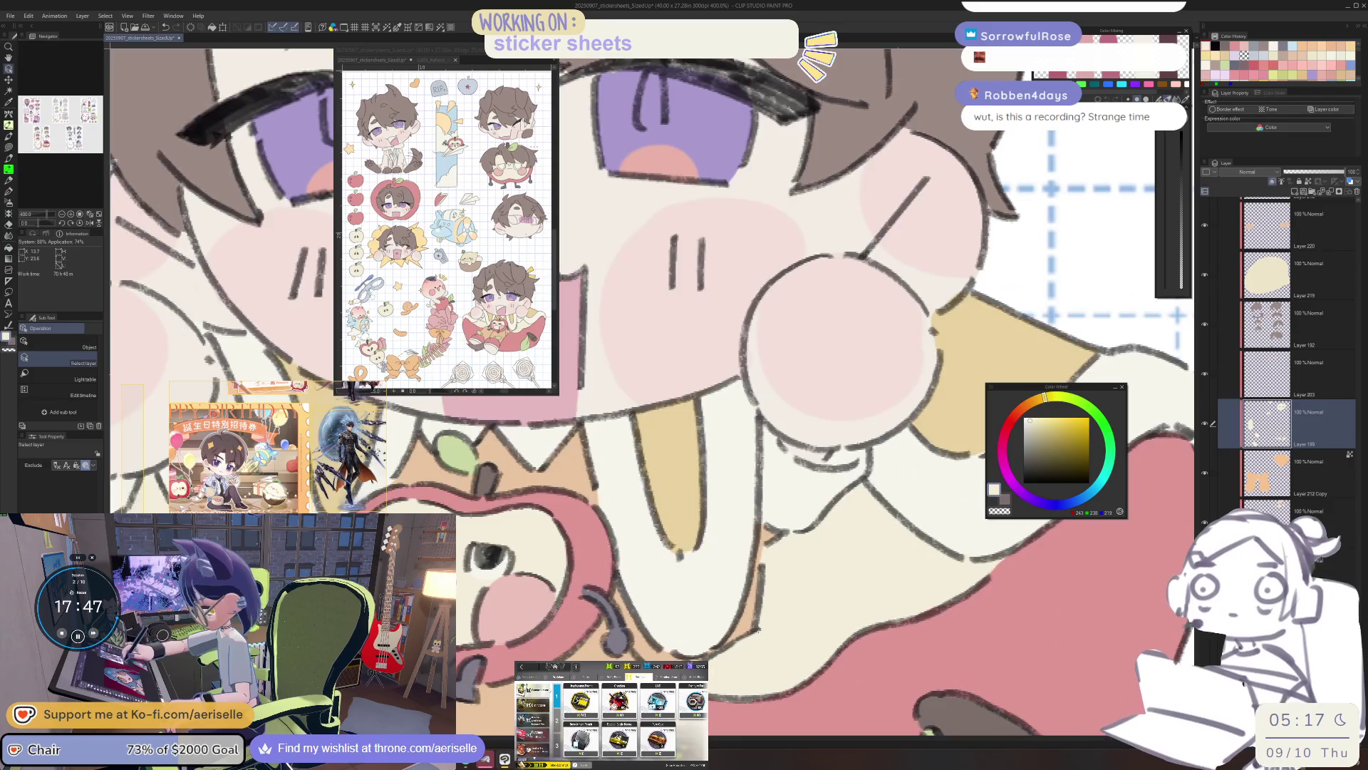
left_click(853, 529, "ctrl+shift")
left_click(853, 530, "alt")
key("p")
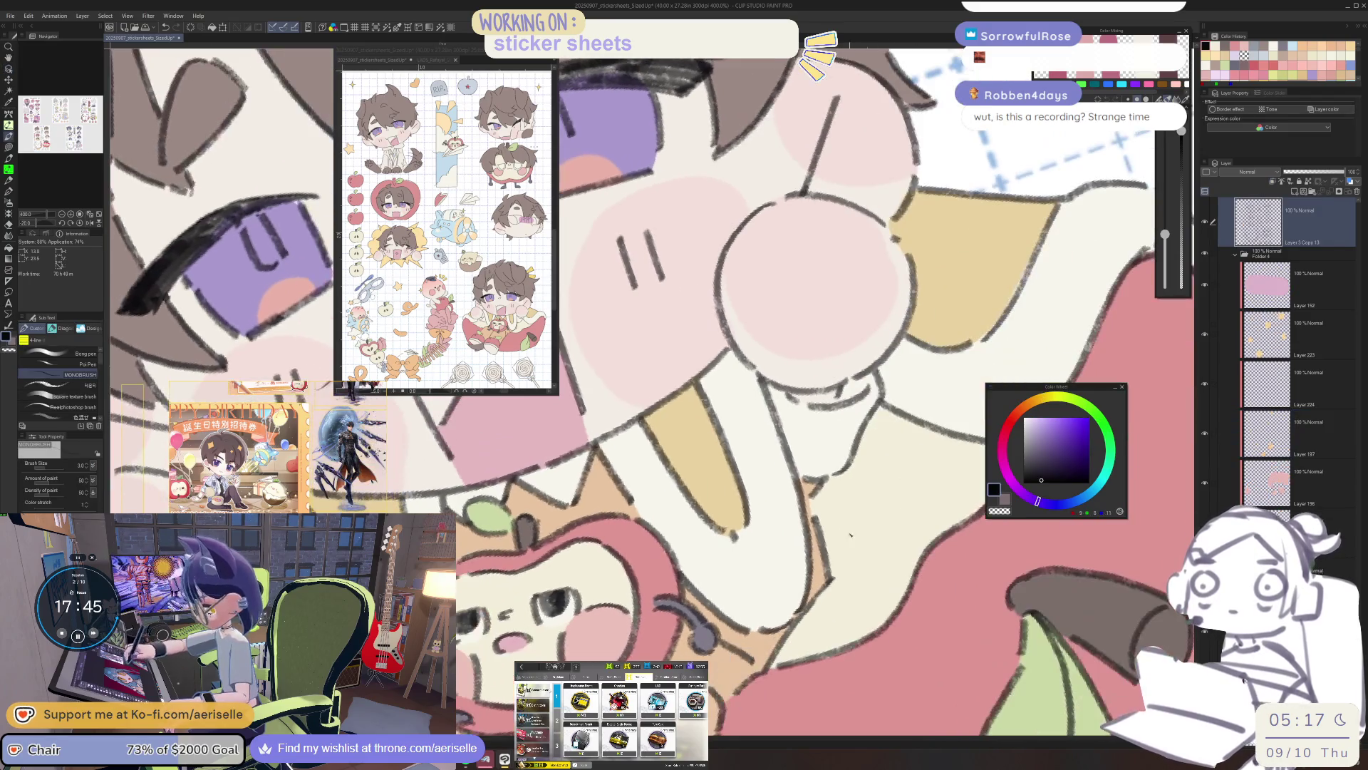
left_click_drag(847, 535, 622, 640)
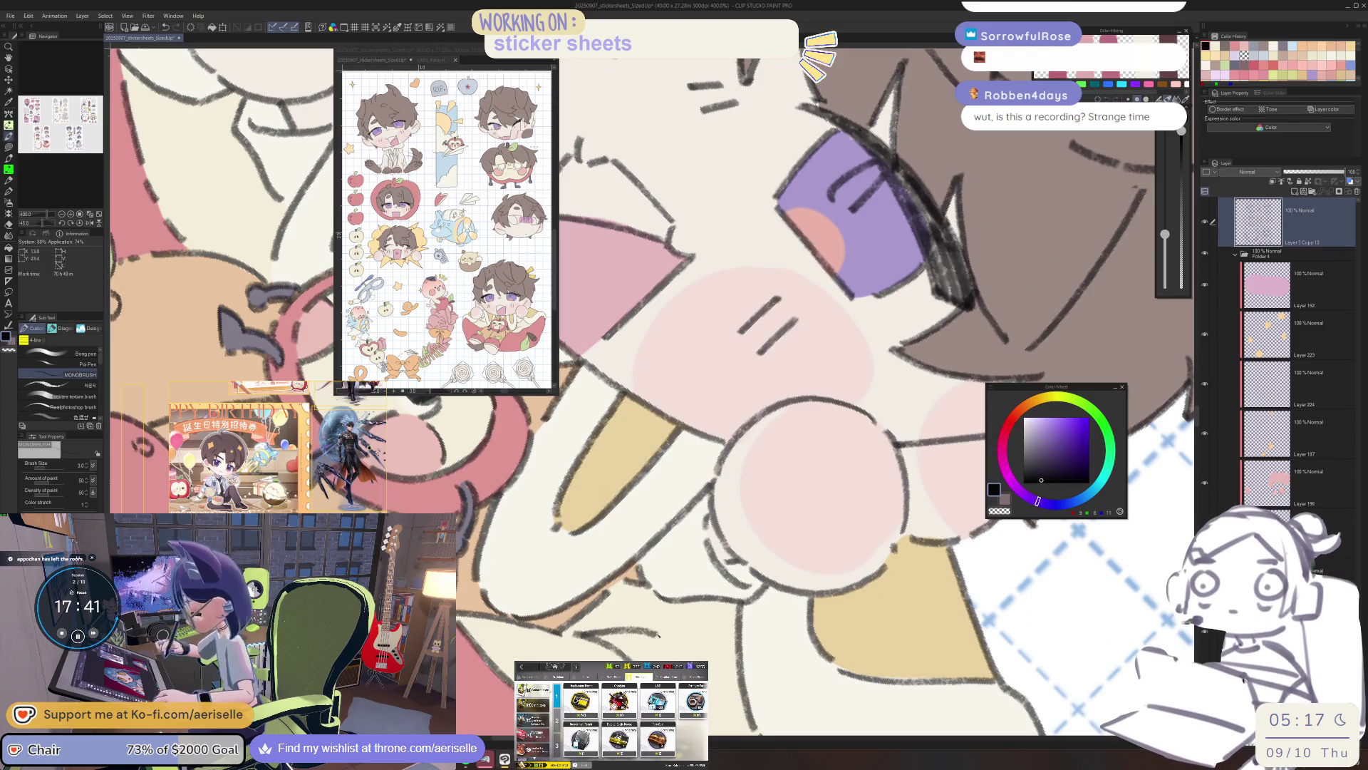
key("ctrl+shift+0")
key("ctrl+alt+0")
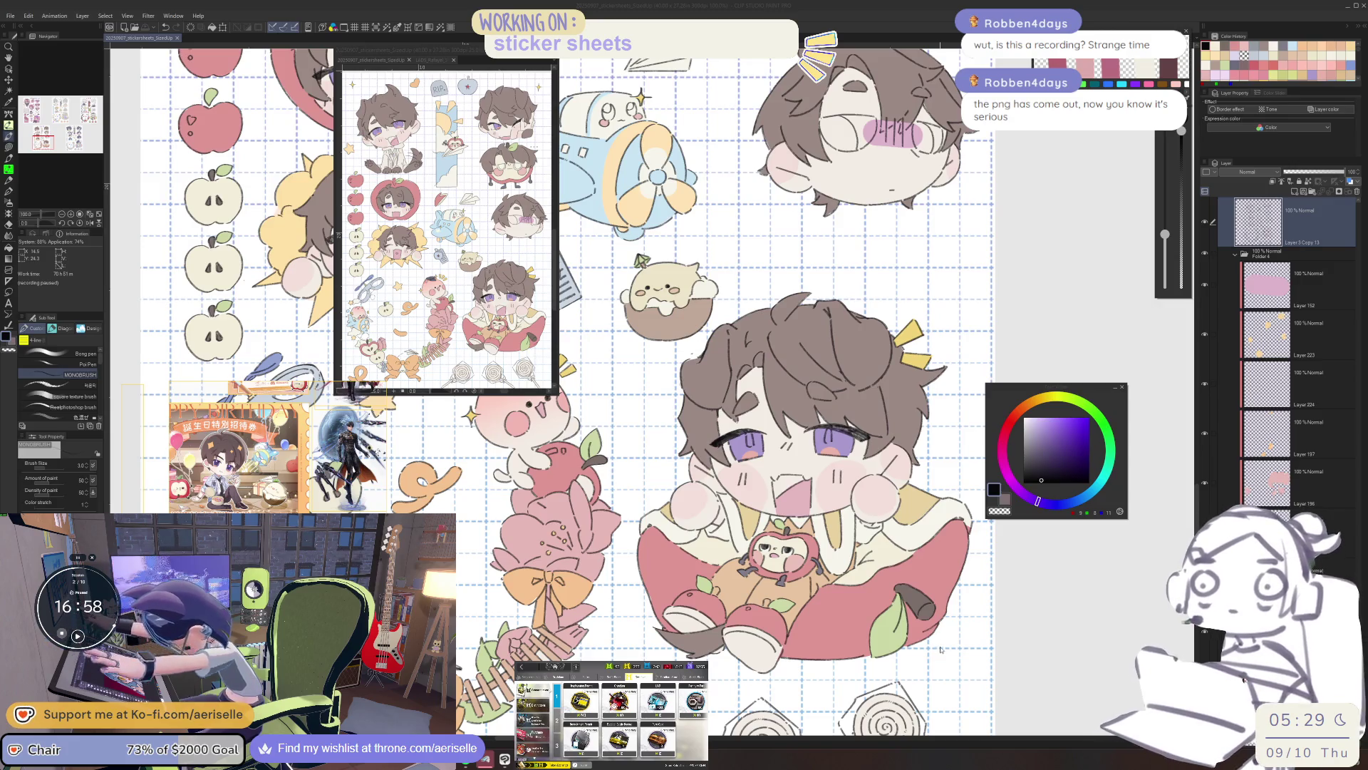
Pan to bring the three lollipop outlines below the boy into view.
left_click_drag(1026, 630, 1072, 451)
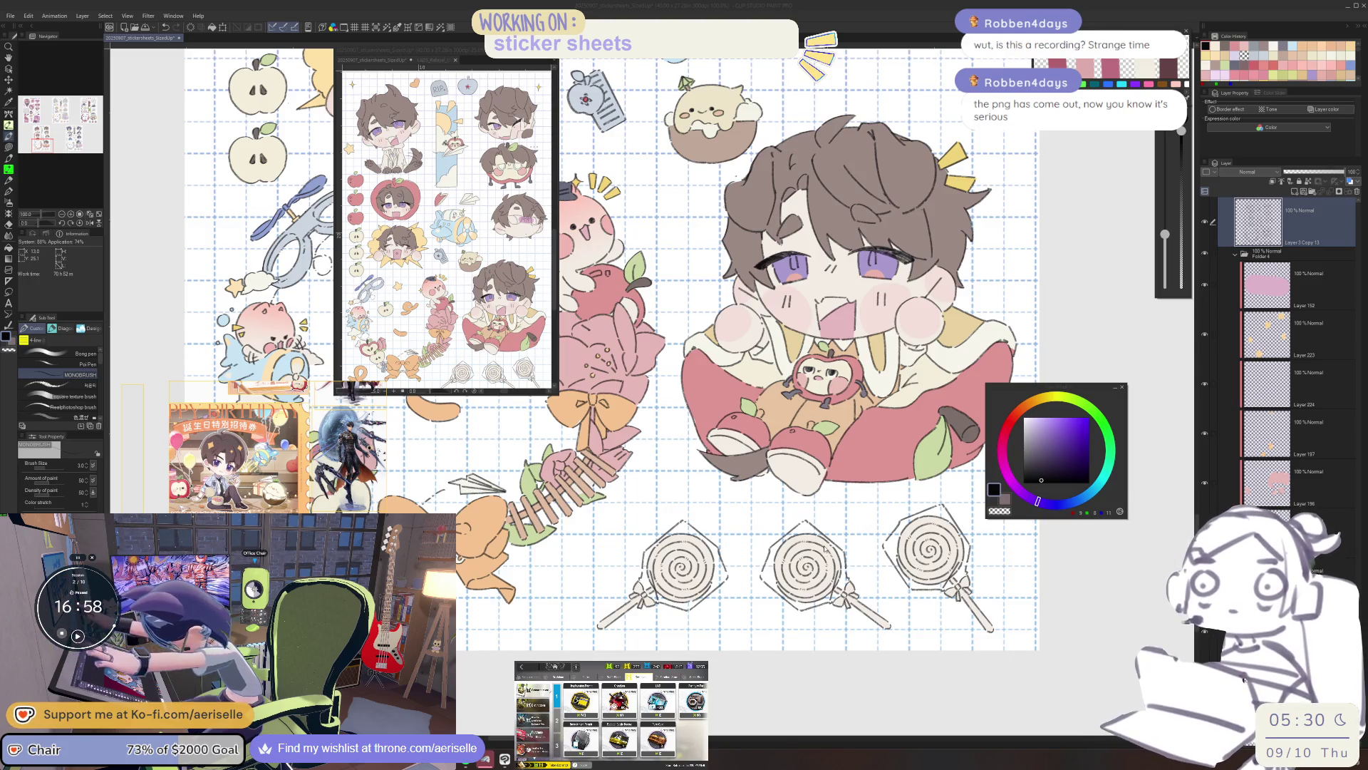
key("o")
left_click(883, 552)
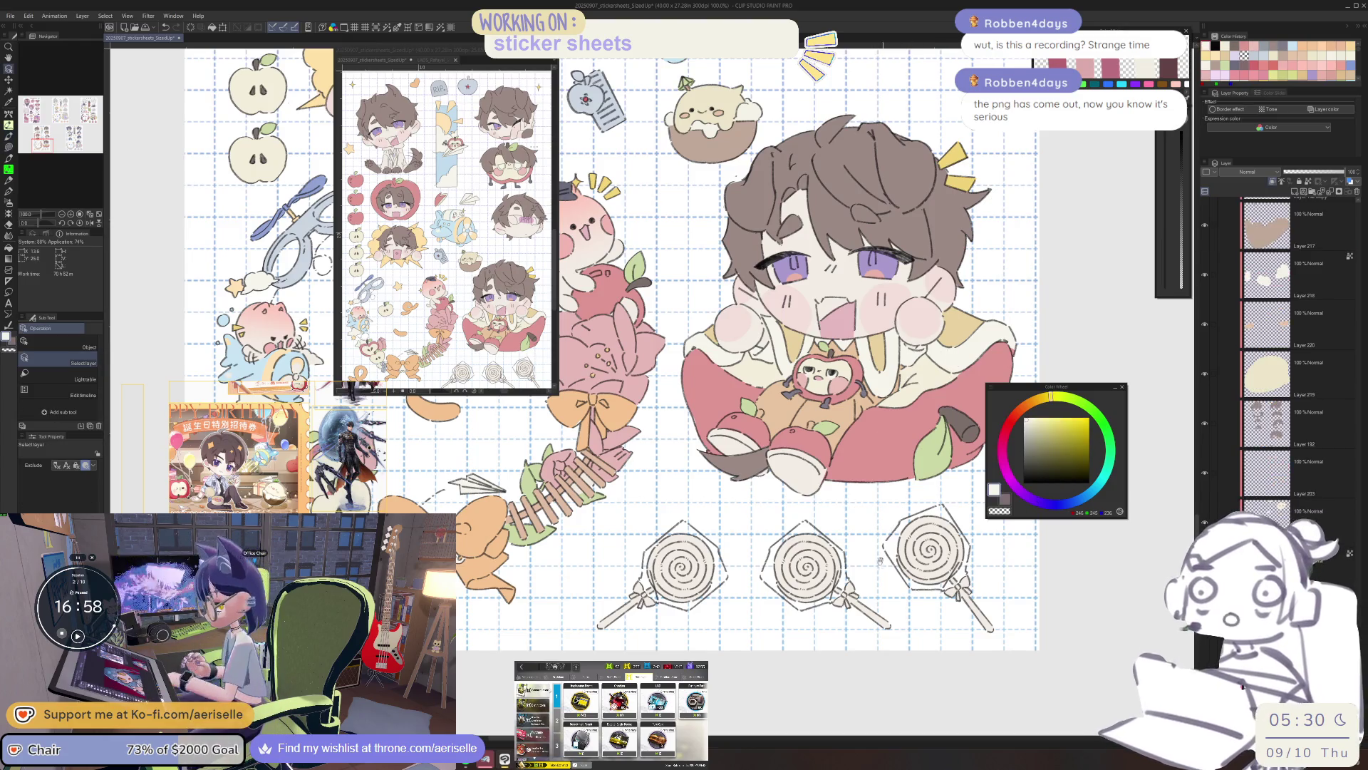
Lasso-fill the left lollipop's candy head and pick a pale yellow on the Color Wheel.
scroll(890, 641, "up", 3)
key("u")
left_click_drag(796, 579, 912, 637)
mouse_move(1027, 522)
left_mouse_down()
mouse_move(977, 493)
mouse_move(849, 492)
left_mouse_up()
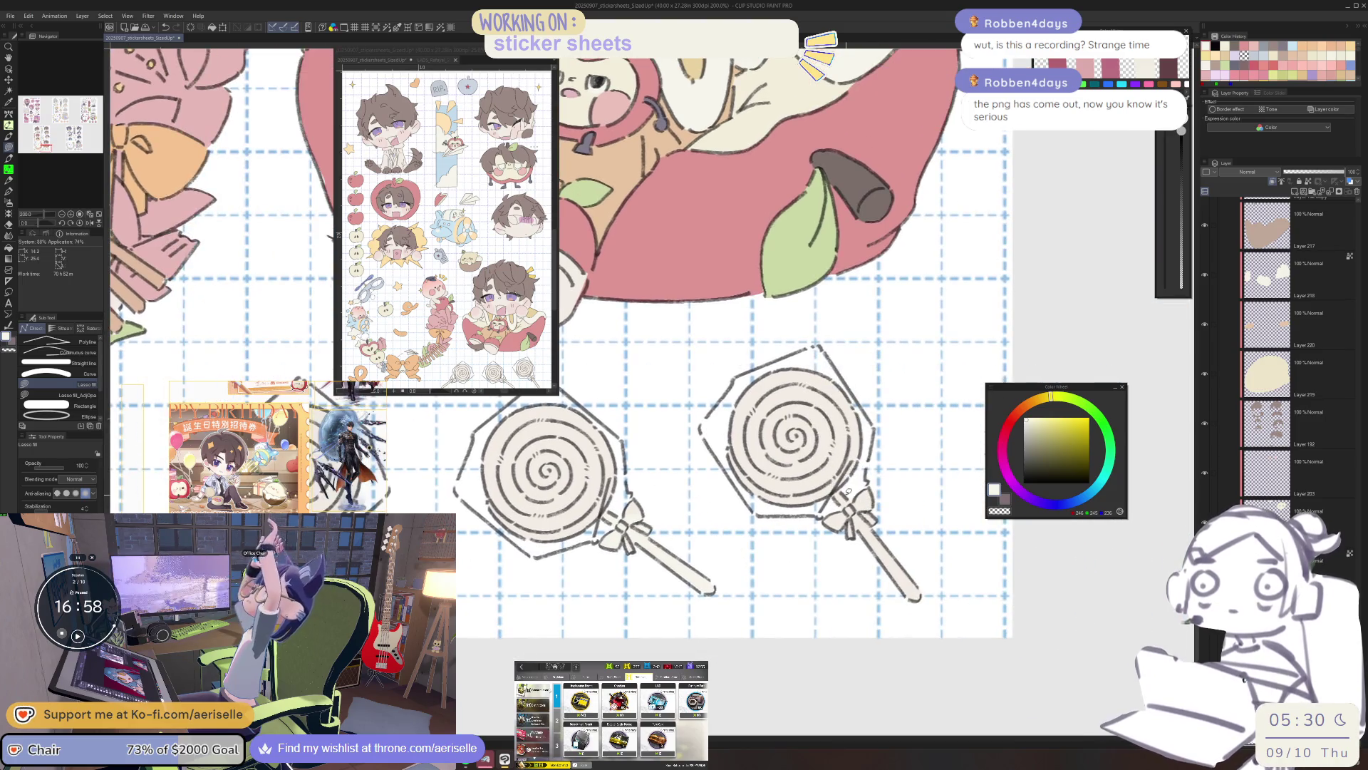
mouse_move(831, 552)
left_mouse_down()
mouse_move(712, 356)
mouse_move(783, 463)
left_mouse_up()
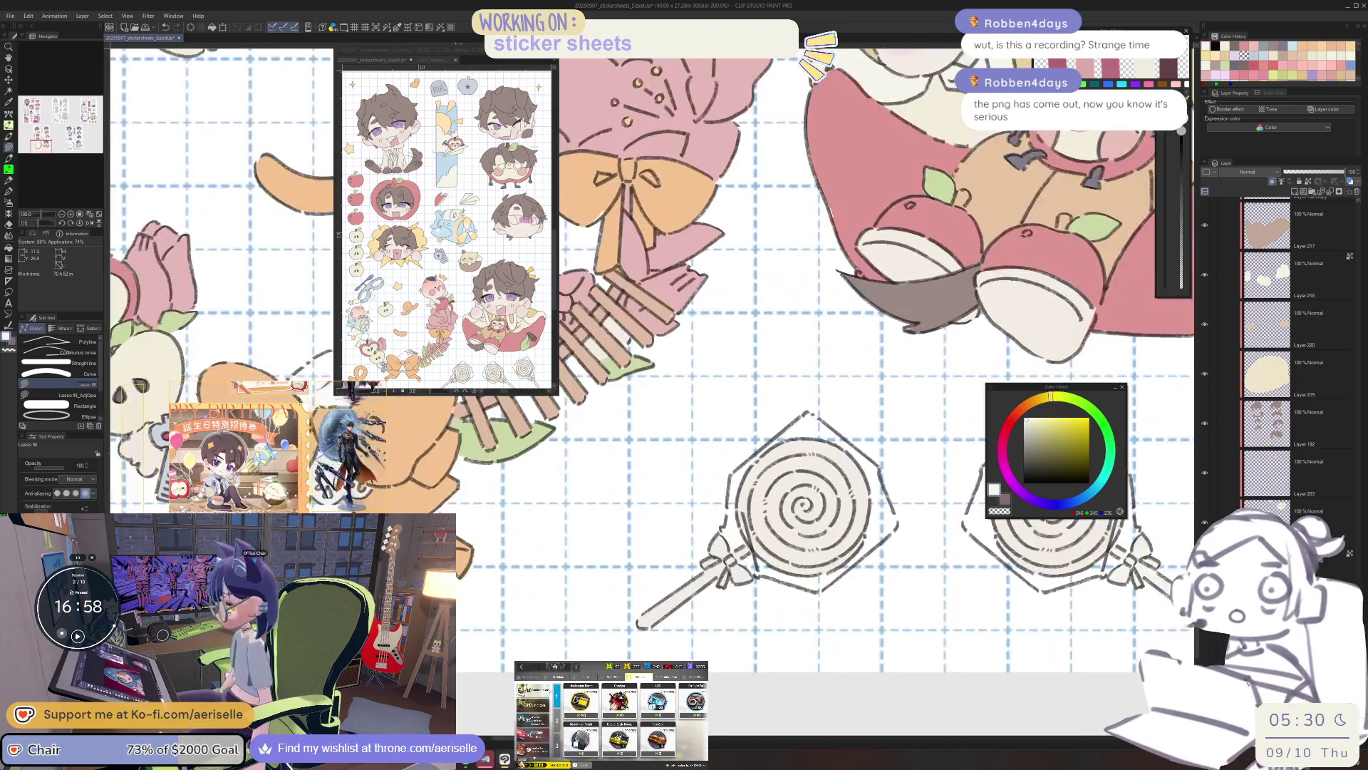
scroll(734, 399, "down", 5)
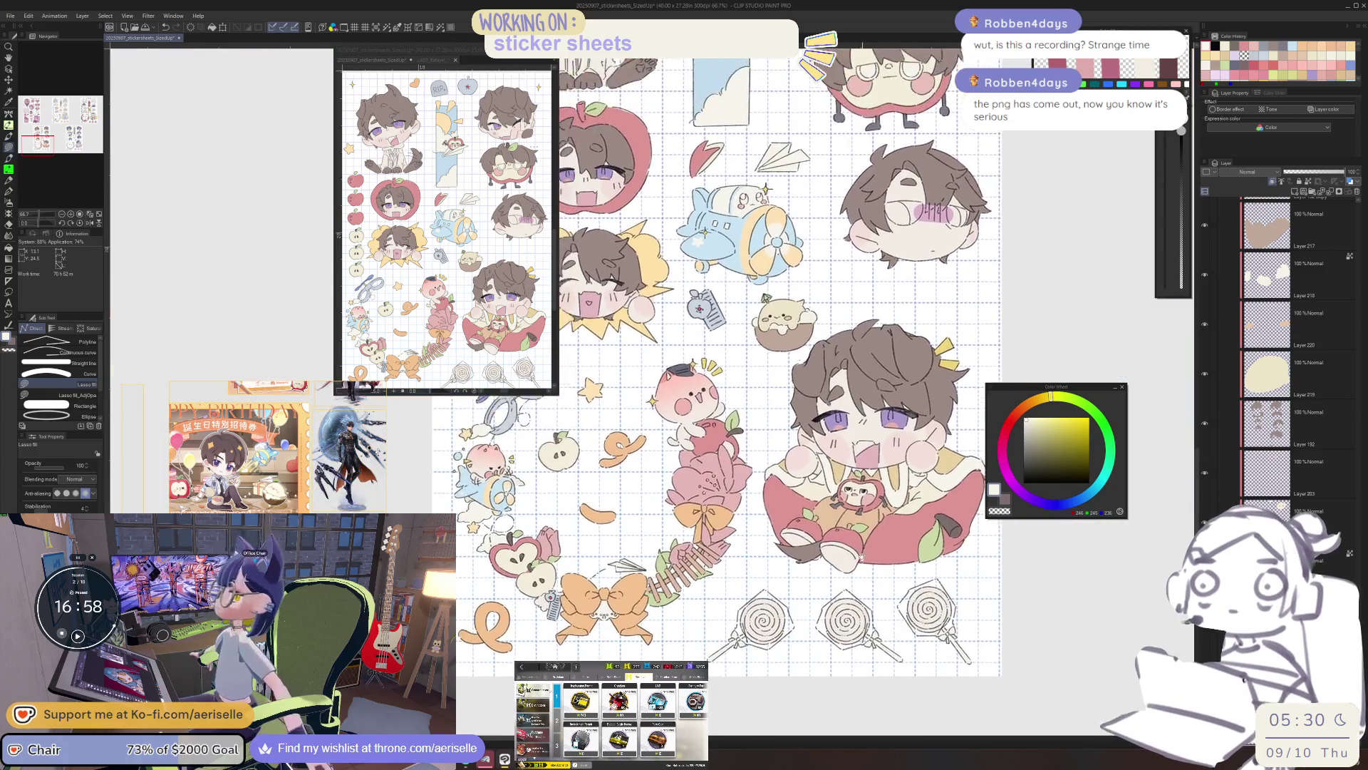
left_click_drag(865, 590, 861, 586)
scroll(862, 590, "up", 5)
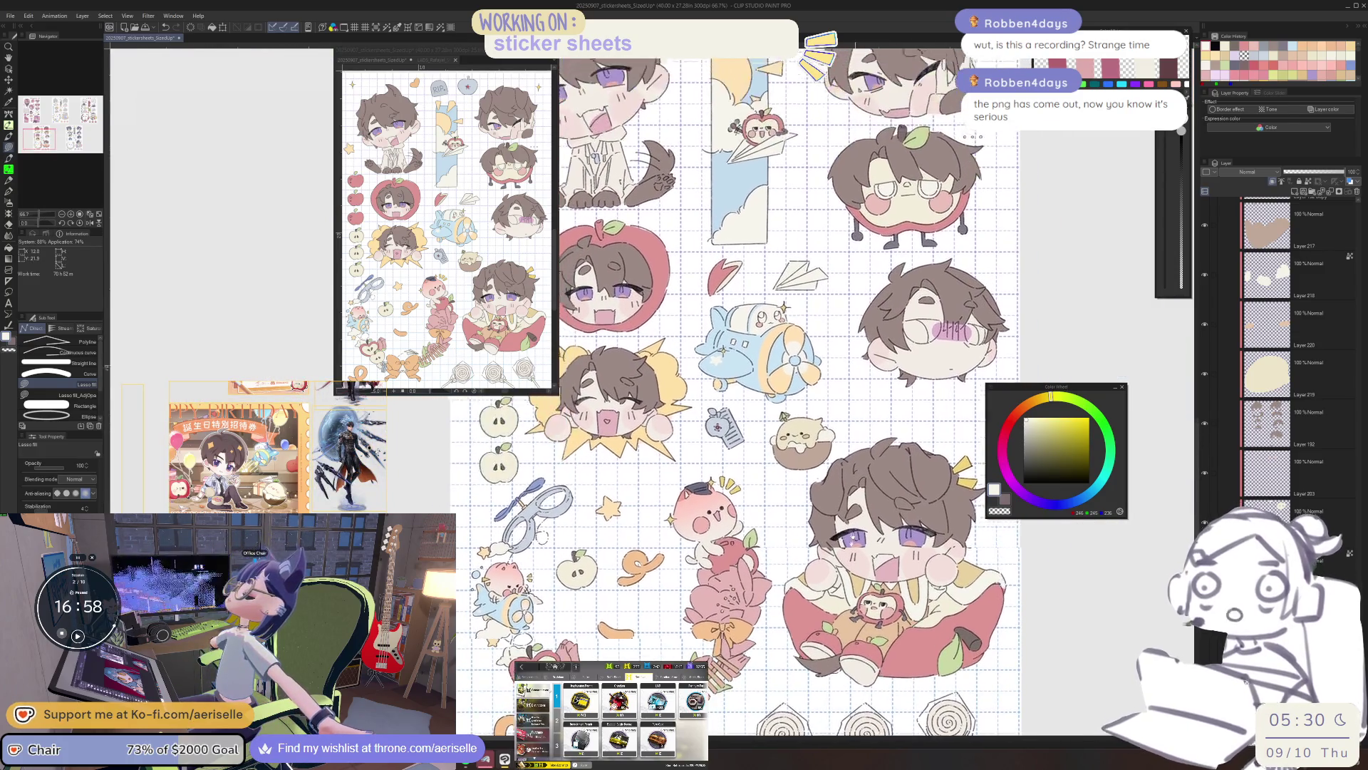
scroll(855, 633, "down", 8)
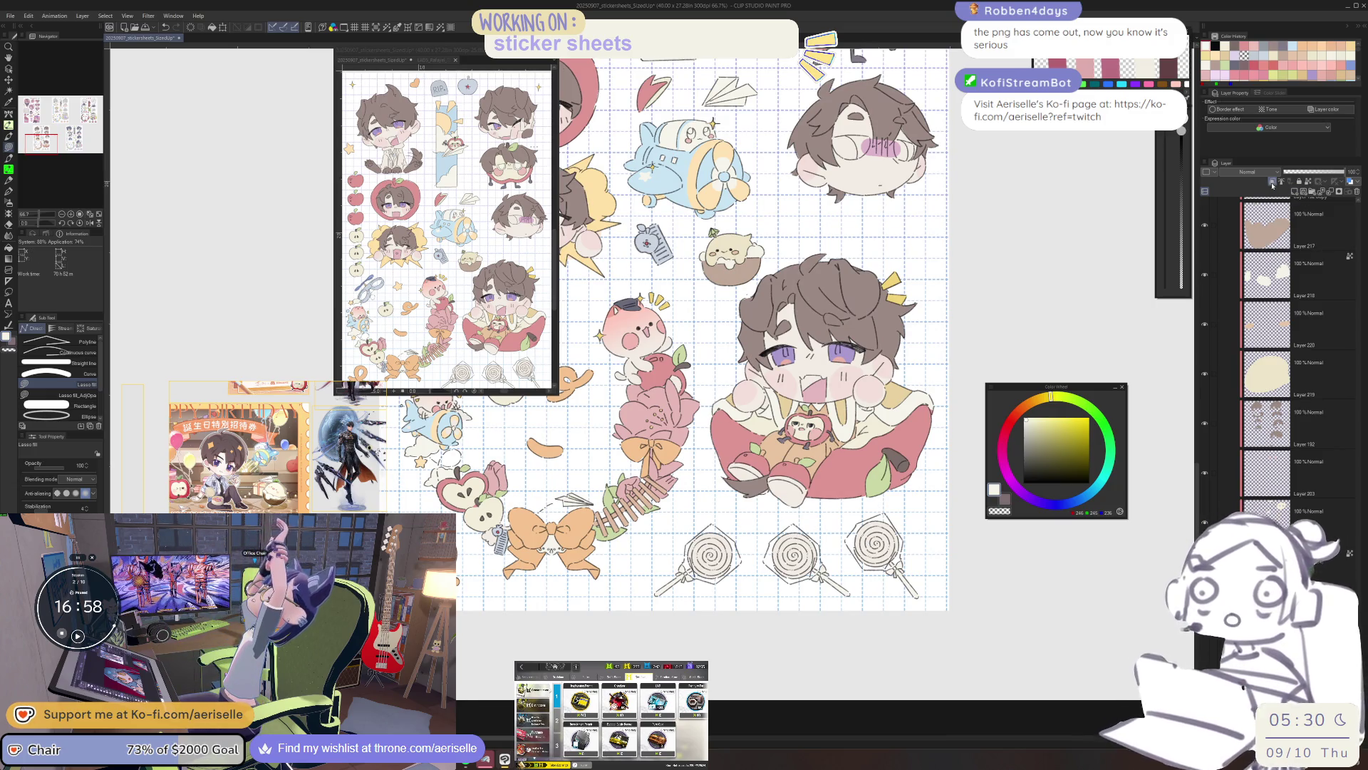
left_click(1043, 401)
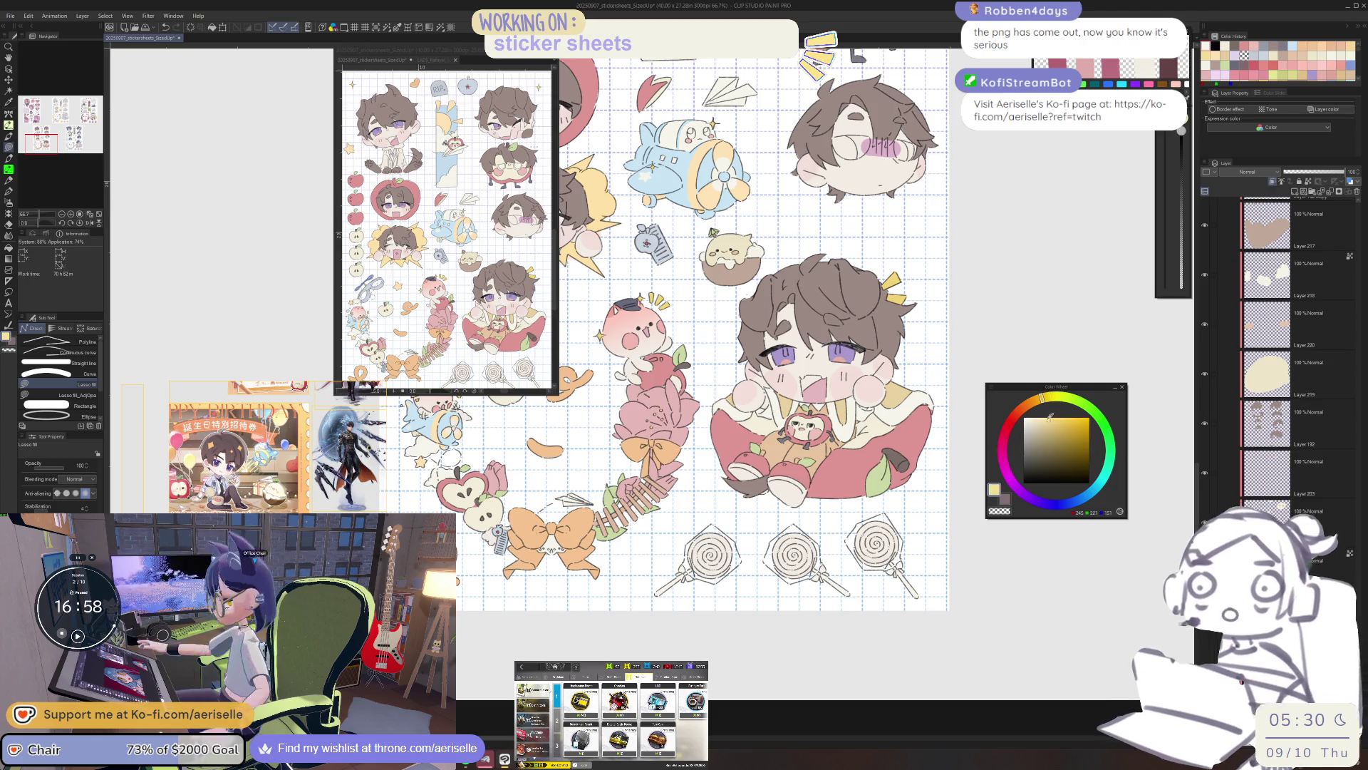
scroll(706, 528, "up", 2)
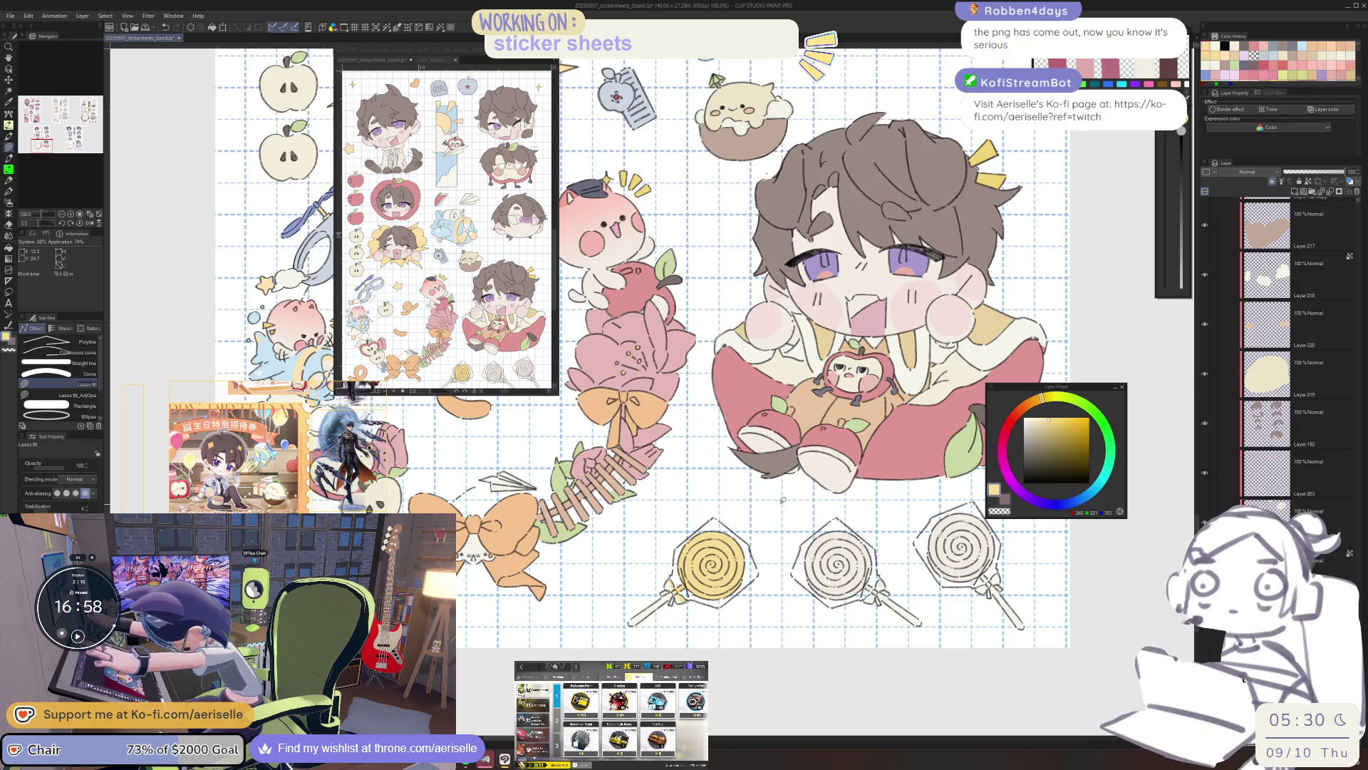
Refill the left lollipop's head with pink and erase its stray left edge.
left_click_drag(1071, 387, 920, 545)
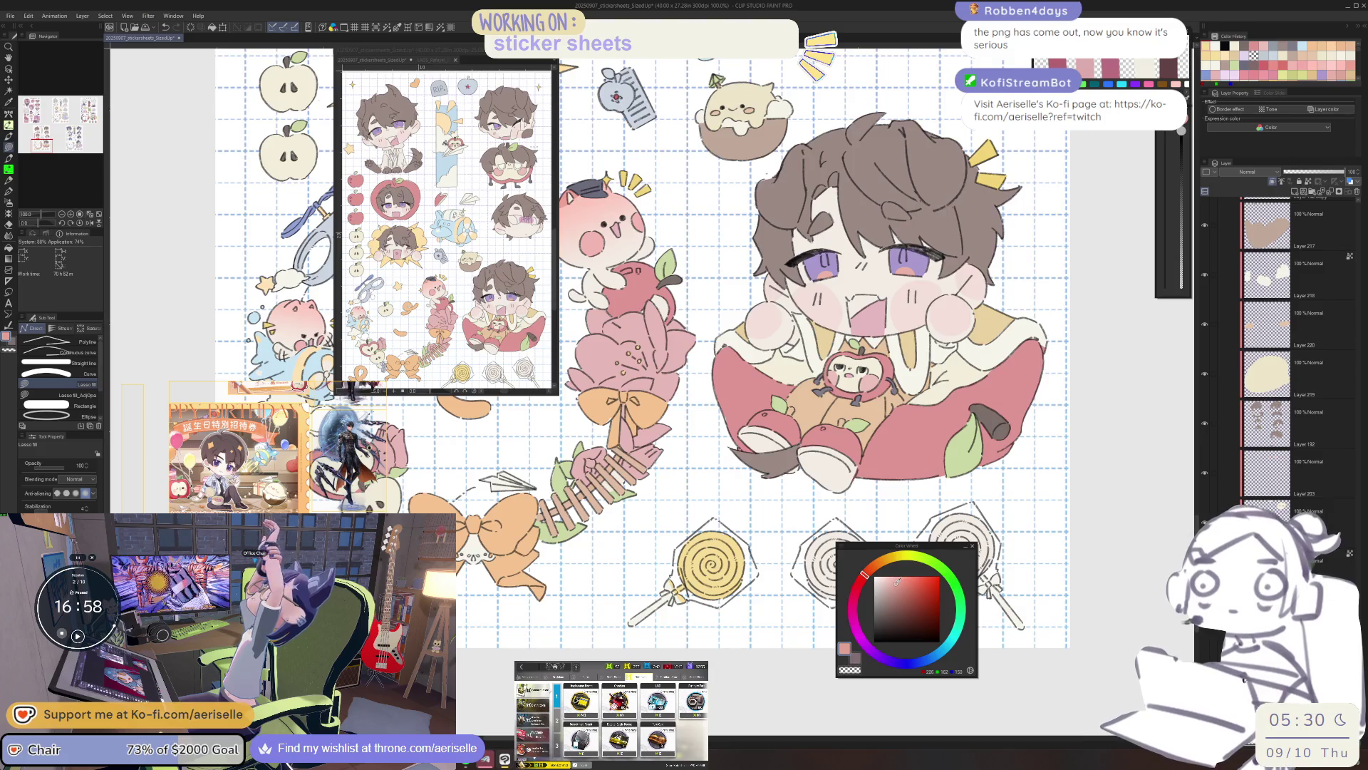
mouse_move(725, 522)
left_mouse_down()
mouse_move(673, 542)
mouse_move(721, 523)
left_mouse_up()
key("e")
left_click_drag(666, 582, 681, 605)
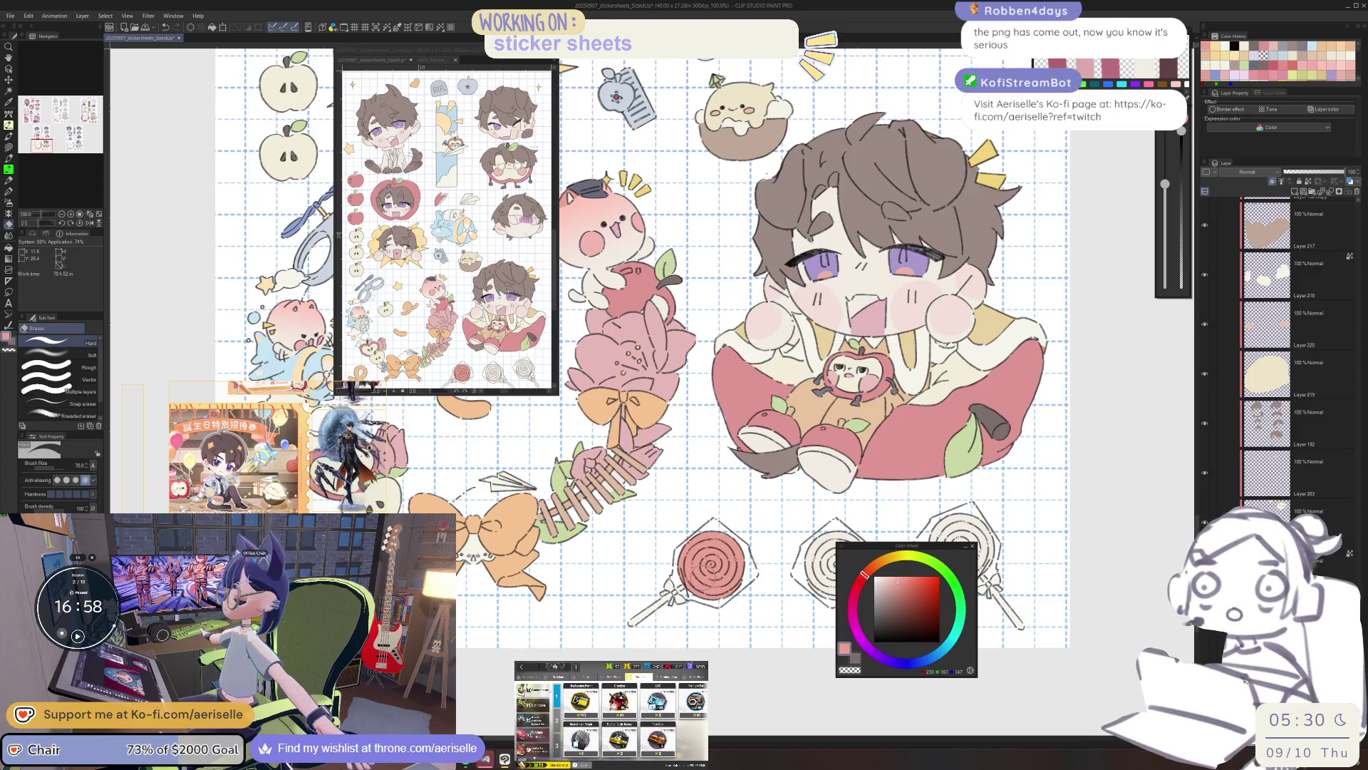
Lasso-fill the middle and right lollipop heads pink.
scroll(694, 606, "up", 3)
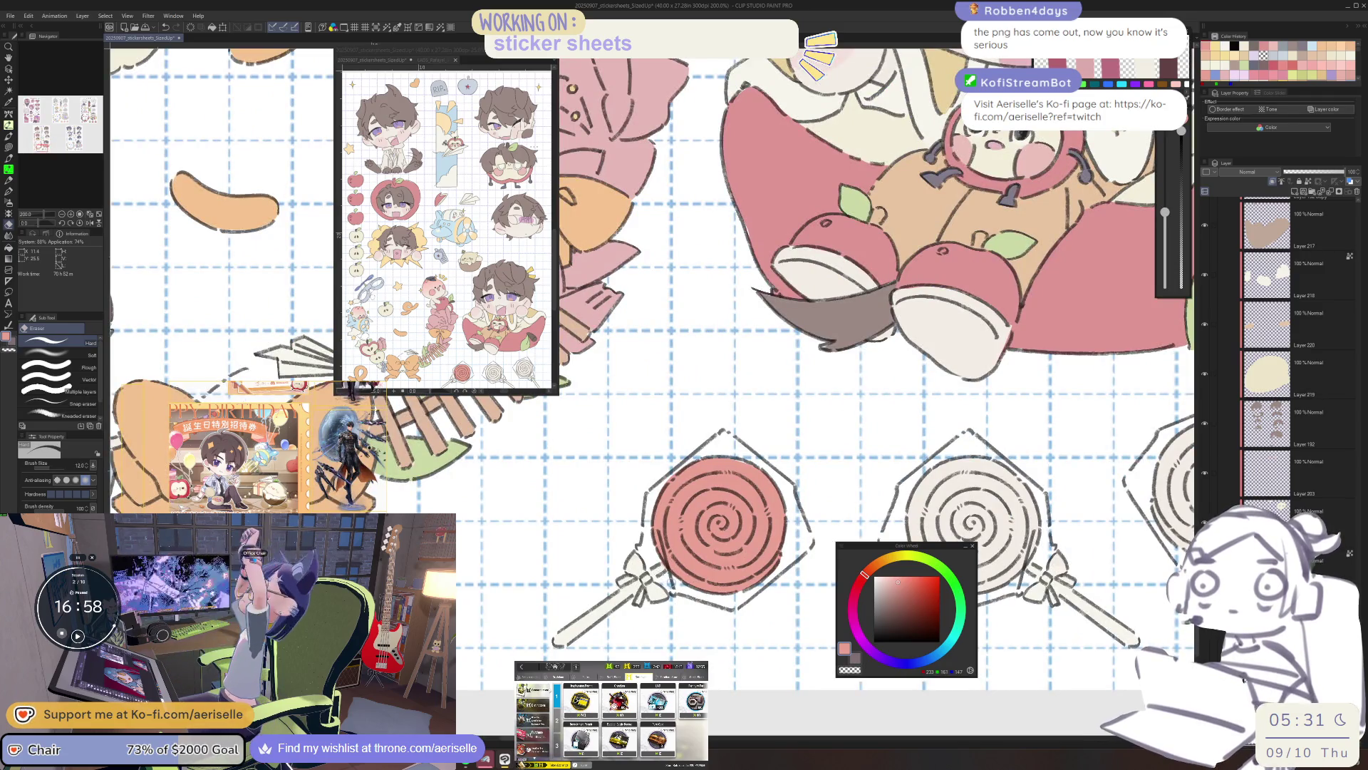
scroll(753, 601, "right", 5)
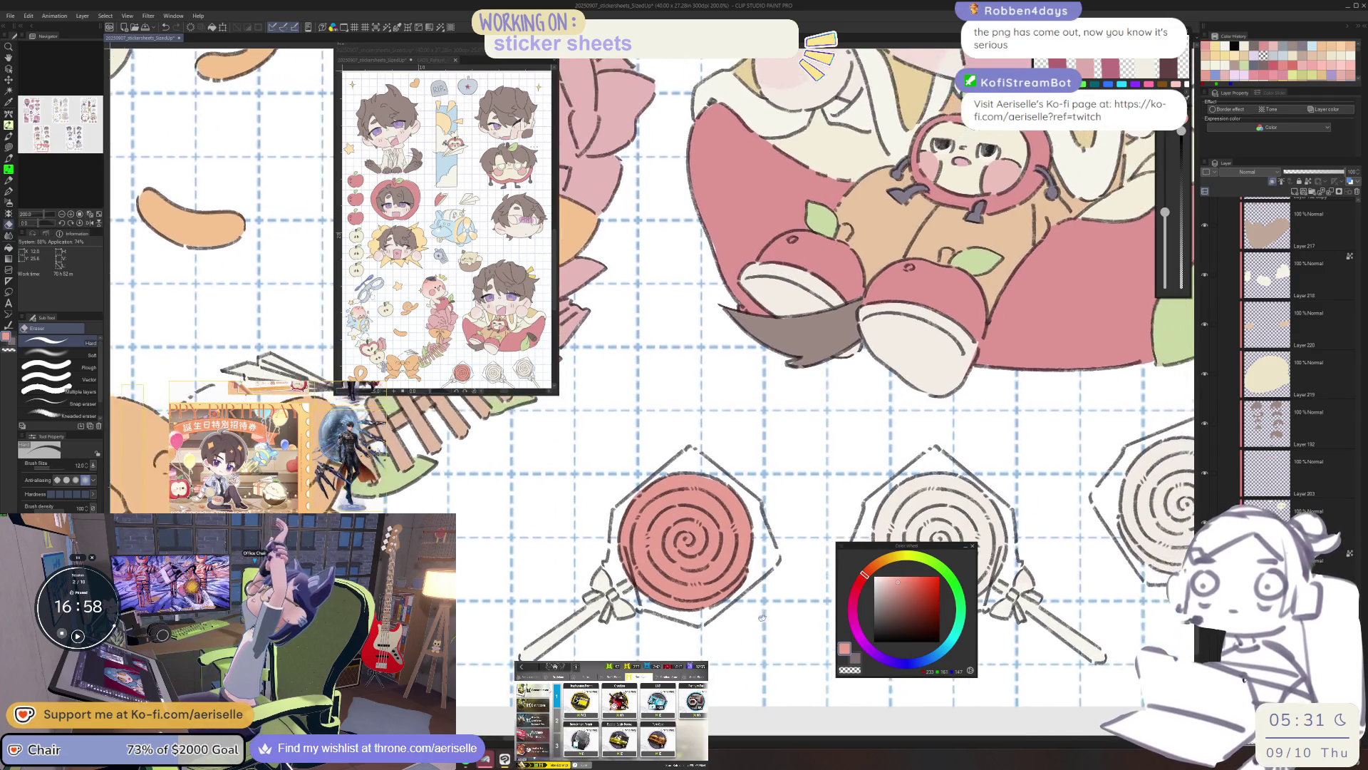
key("u")
mouse_move(734, 441)
left_mouse_down()
mouse_move(642, 563)
mouse_move(734, 446)
left_mouse_up()
scroll(781, 533, "right", 5)
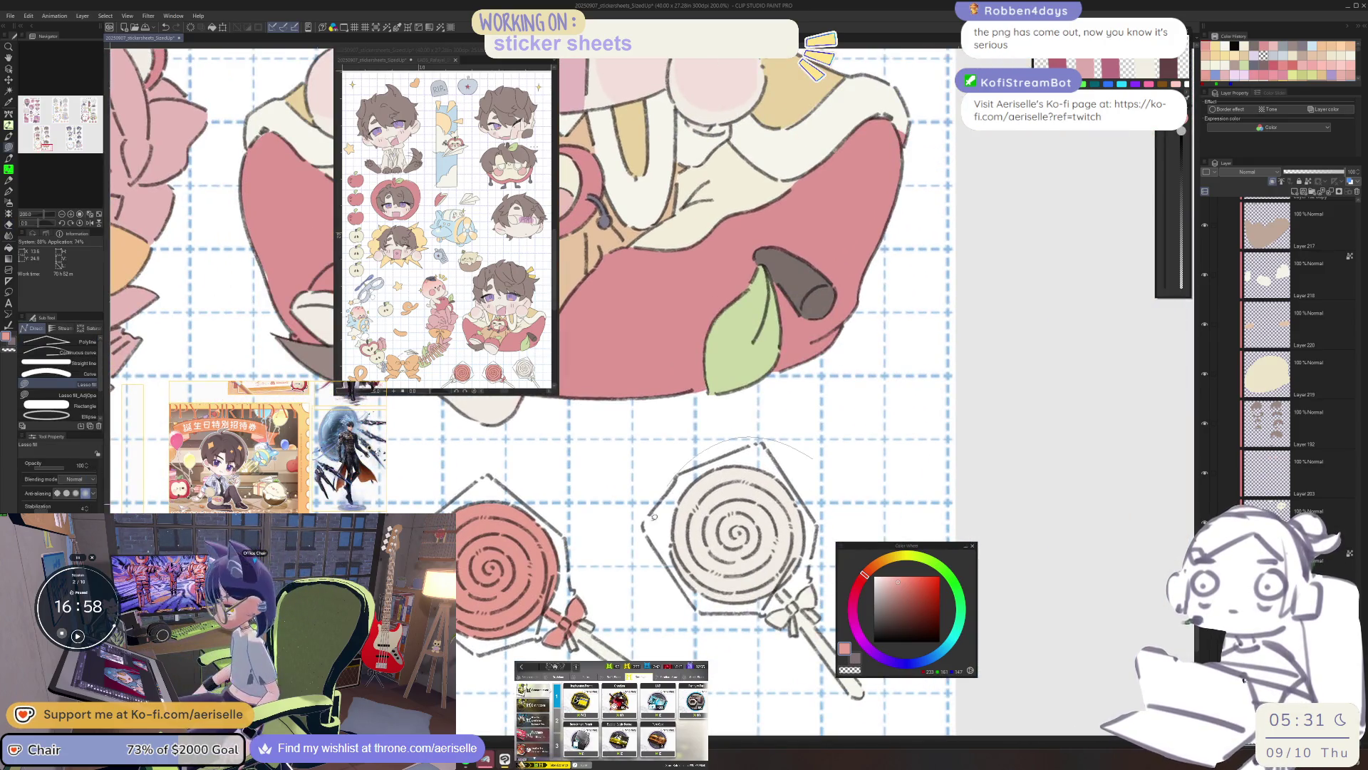
left_click_drag(661, 493, 787, 632)
Erase the pink off the right and middle lollipops' bows.
scroll(713, 499, "down", 3)
scroll(713, 499, "up", 3)
key("e")
left_click_drag(883, 506, 919, 541)
mouse_move(659, 520)
left_mouse_down()
mouse_move(688, 559)
mouse_move(713, 560)
left_mouse_up()
scroll(735, 621, "down", 3)
left_click_drag(735, 620, 766, 594)
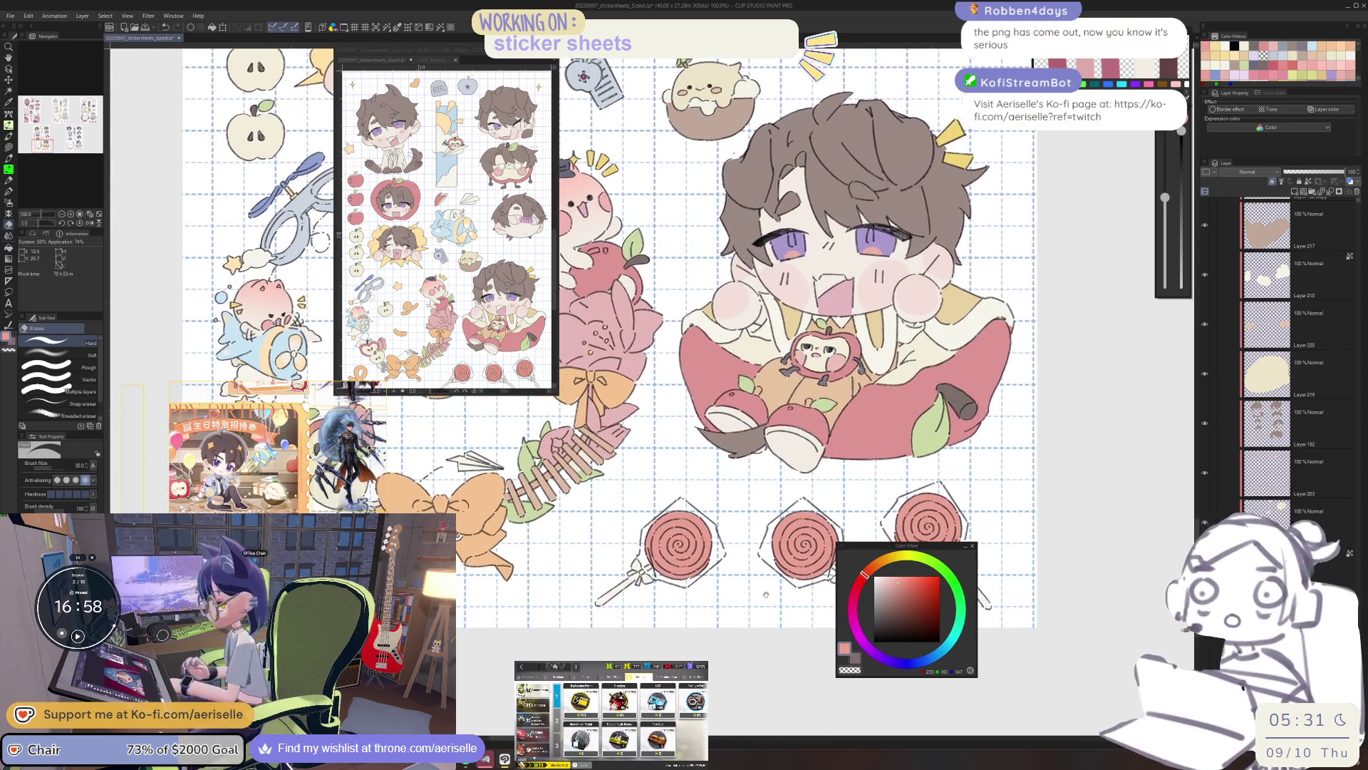
Pick yellow as the next colour and rotate the canvas 45 degrees.
left_click_drag(887, 567, 897, 561)
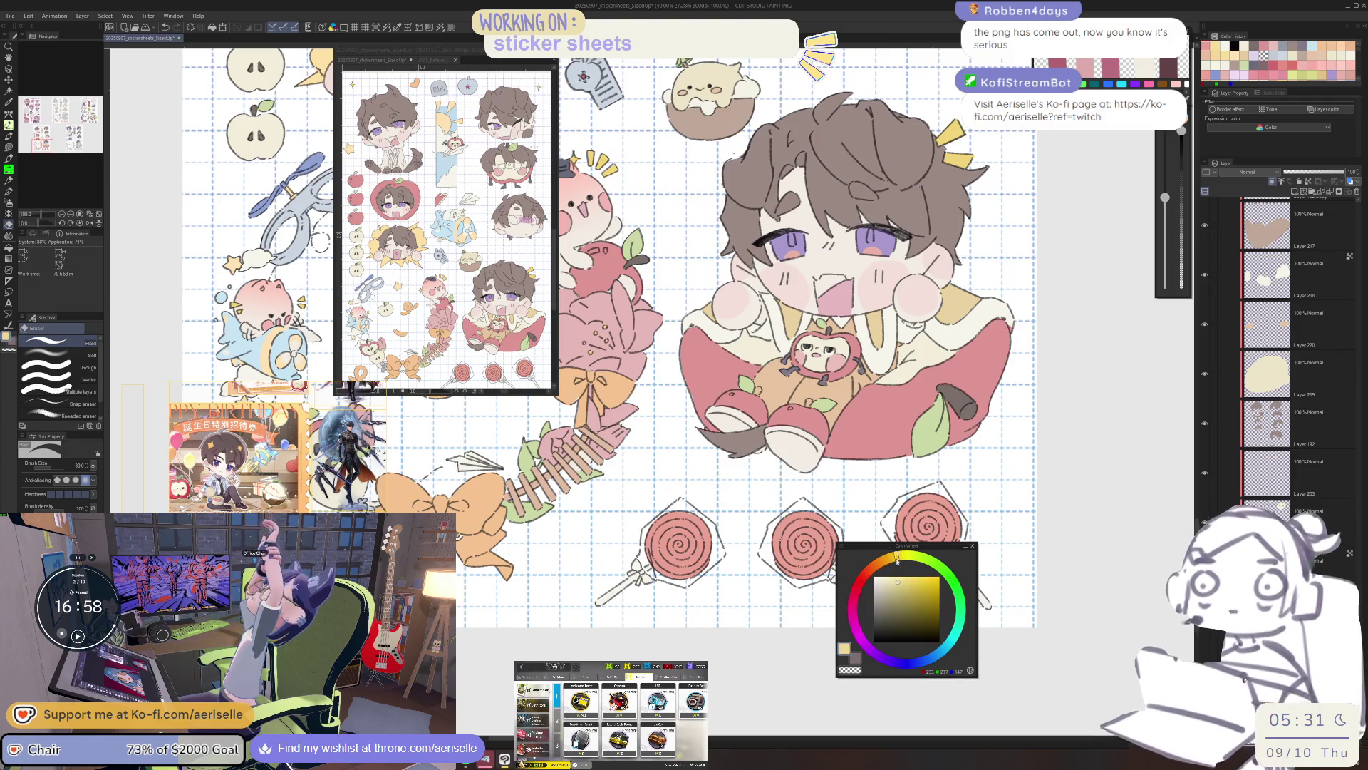
scroll(680, 499, "up", 3)
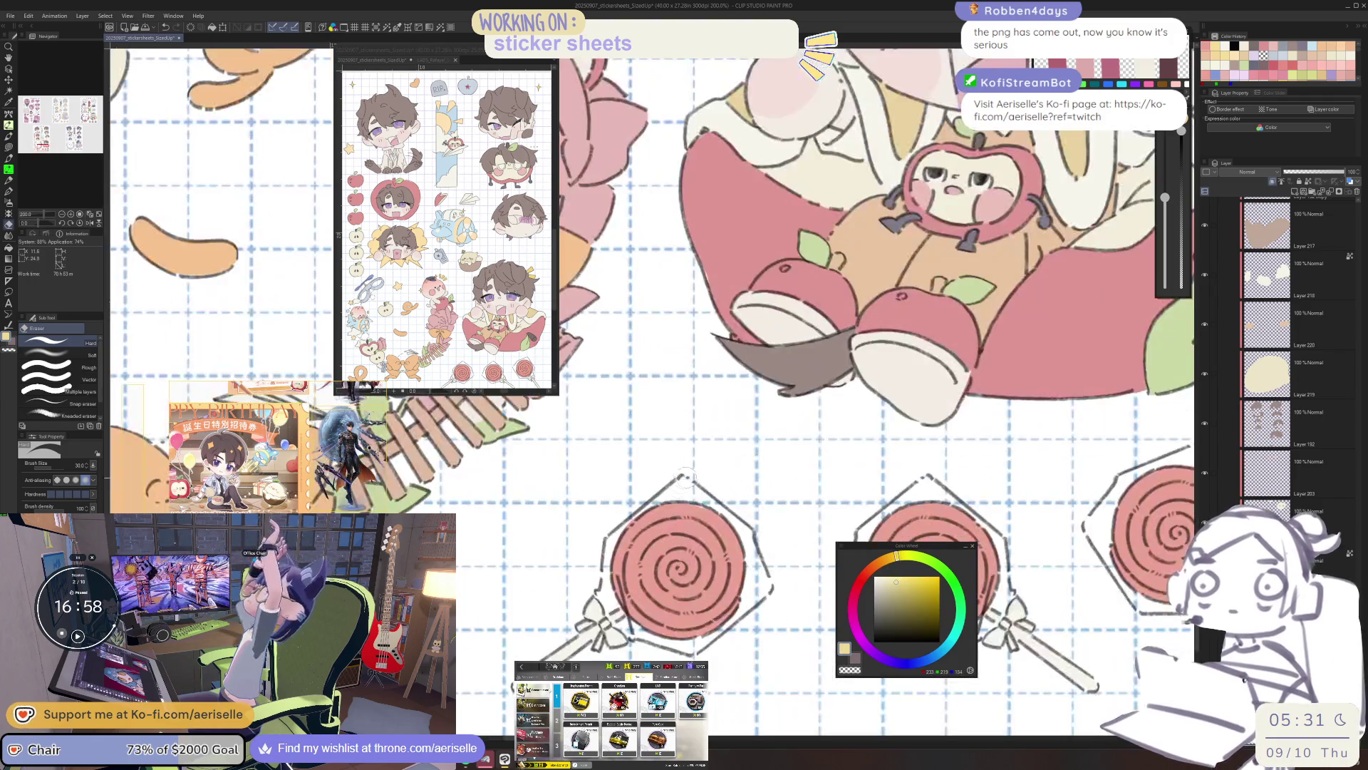
key("minus")
key("minus")
key("minus")
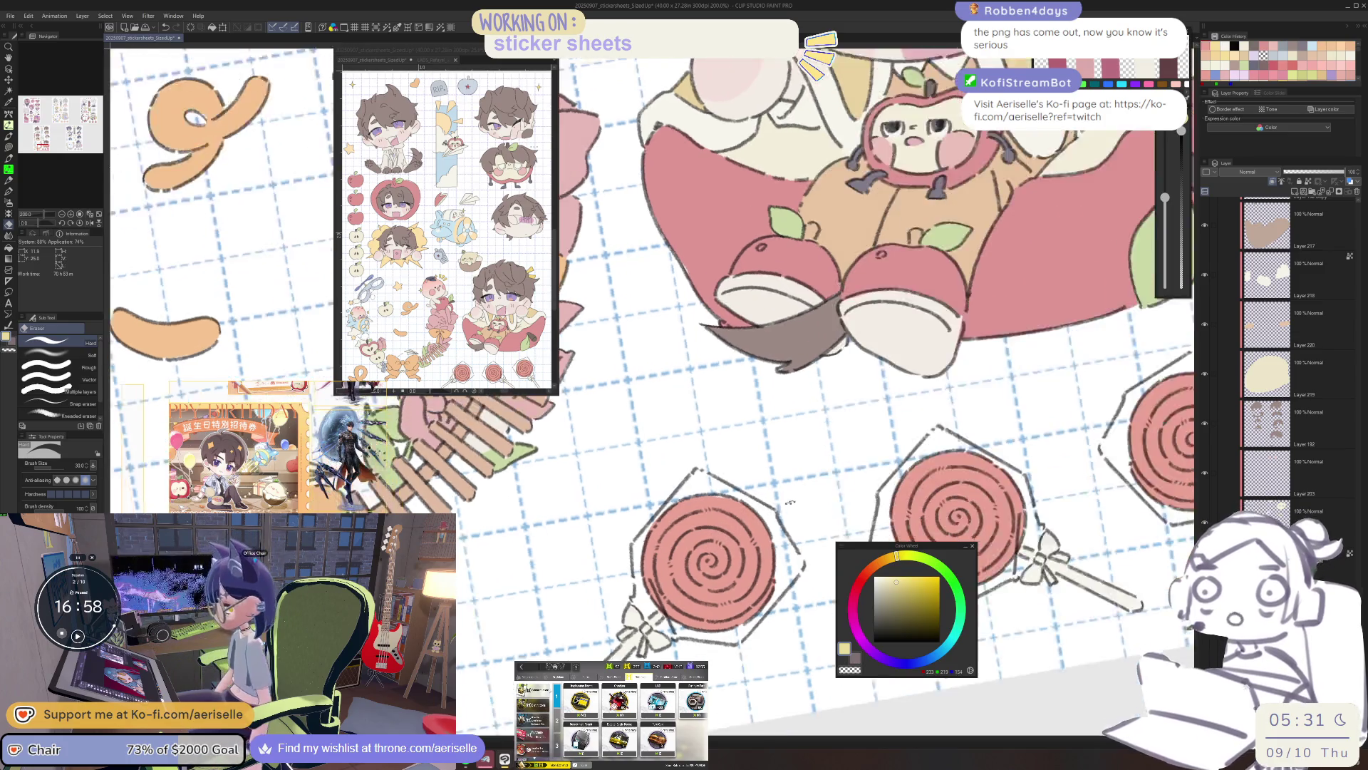
key("u")
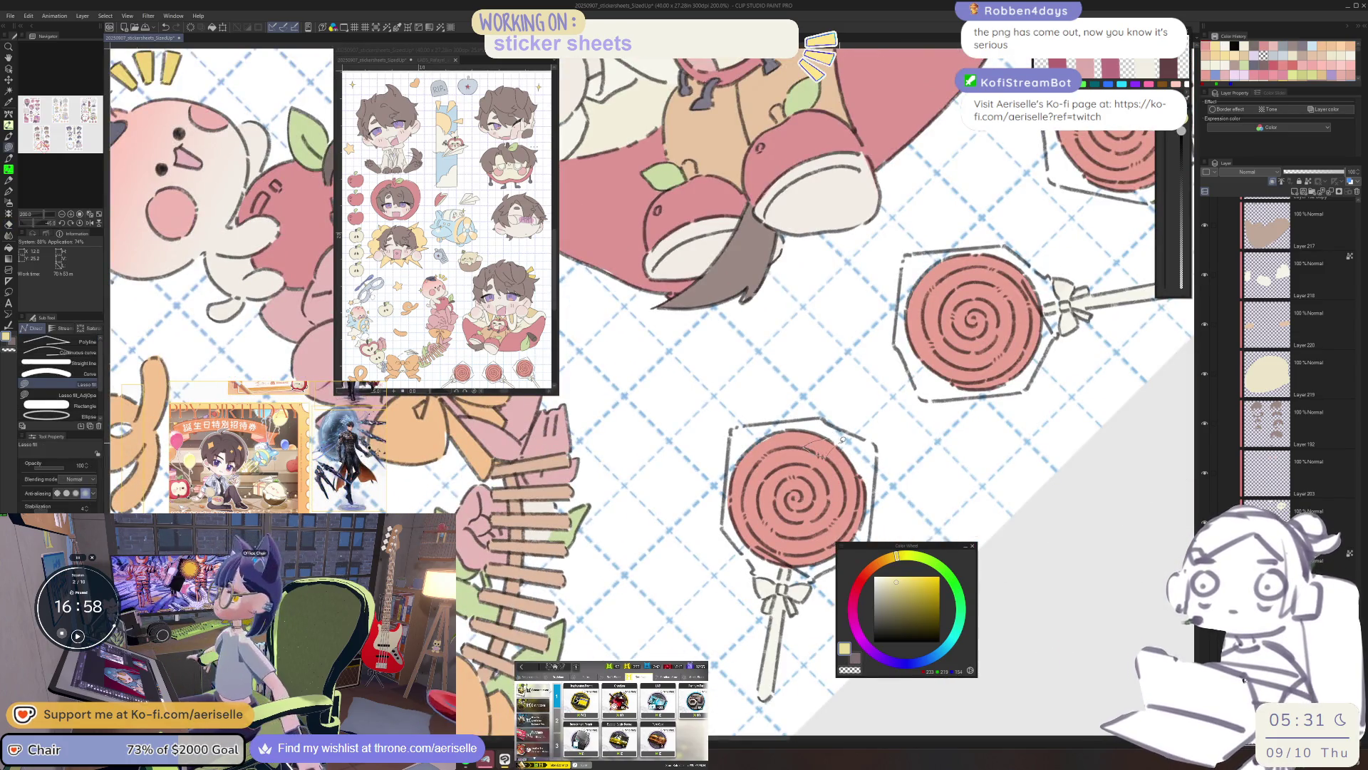